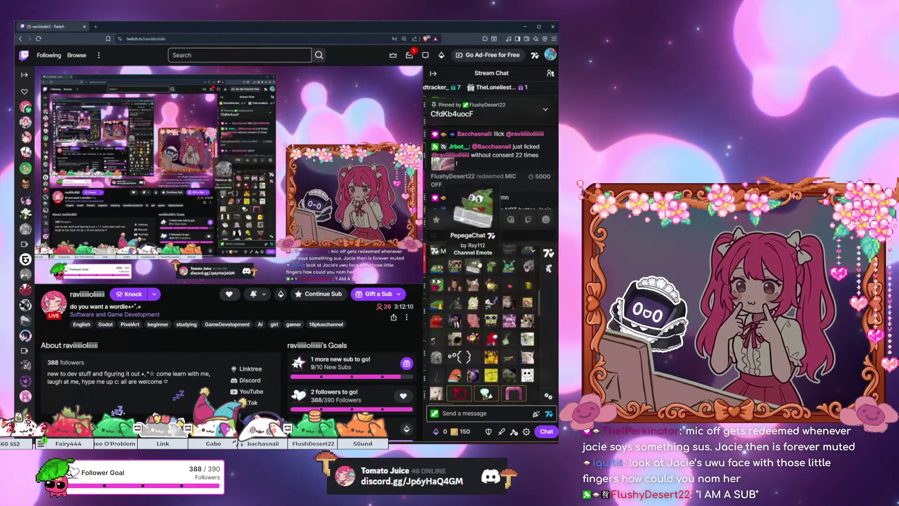
# Delete the unsent FISH text from the Twitch chat box and return to the Godot editor
pyautogui.scroll(1, 506, 278)
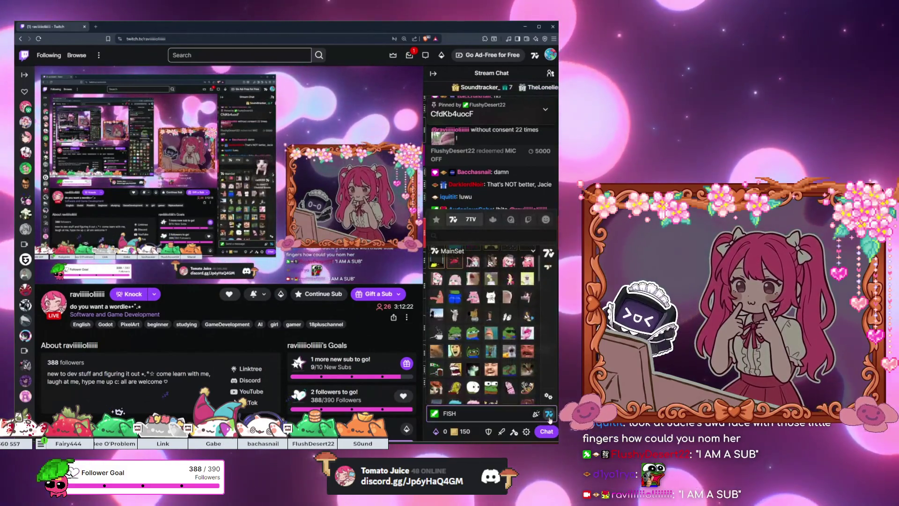
pyautogui.press('BackSpace')
pyautogui.press('BackSpace')
pyautogui.press('BackSpace')
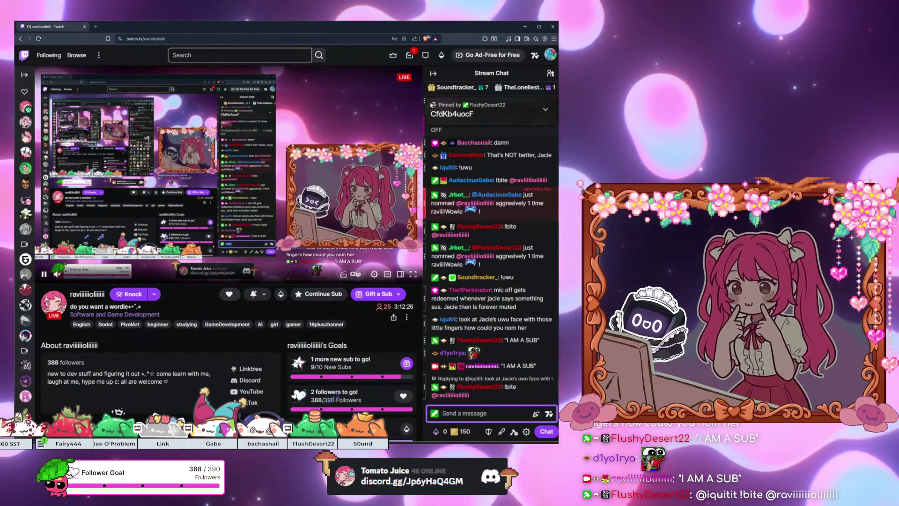
pyautogui.hotkey('alt', 'Tab')
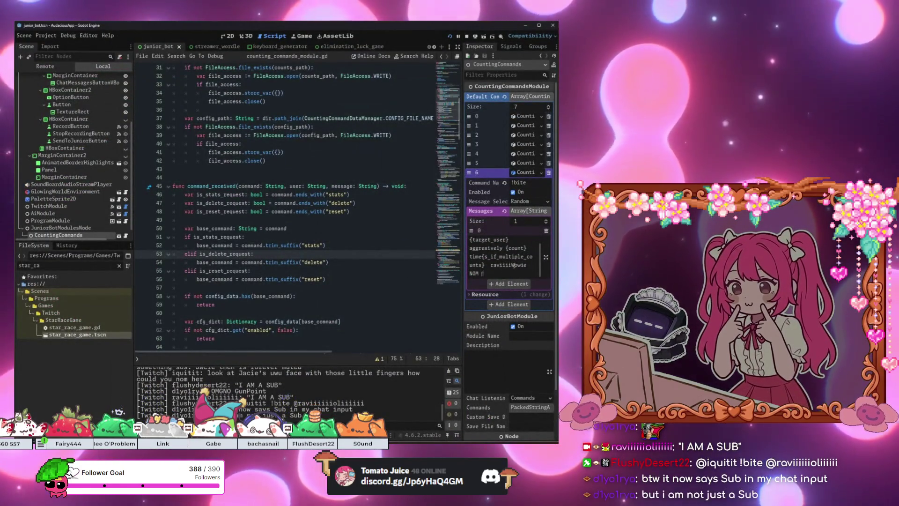
# Replace raviiiiWowie with FISH in the !bite message, save, and launch the bot app
pyautogui.moveTo(527, 266); pyautogui.dragTo(511, 265)
pyautogui.press('BackSpace')
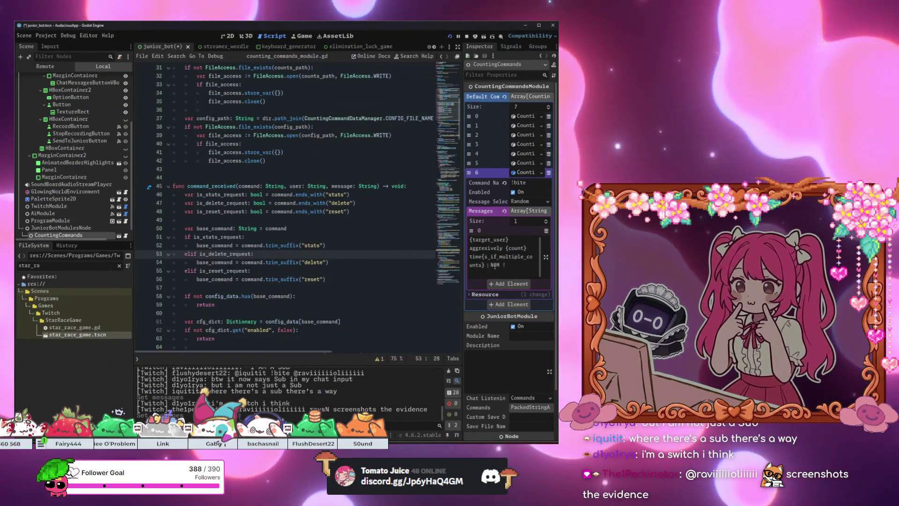
pyautogui.write('FISH')
pyautogui.click(363, 239)
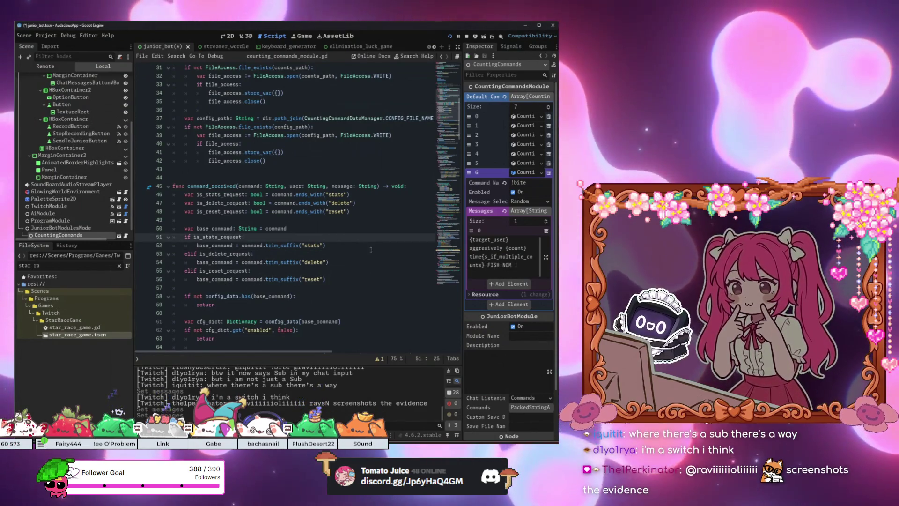
pyautogui.hotkey('ctrl', 's')
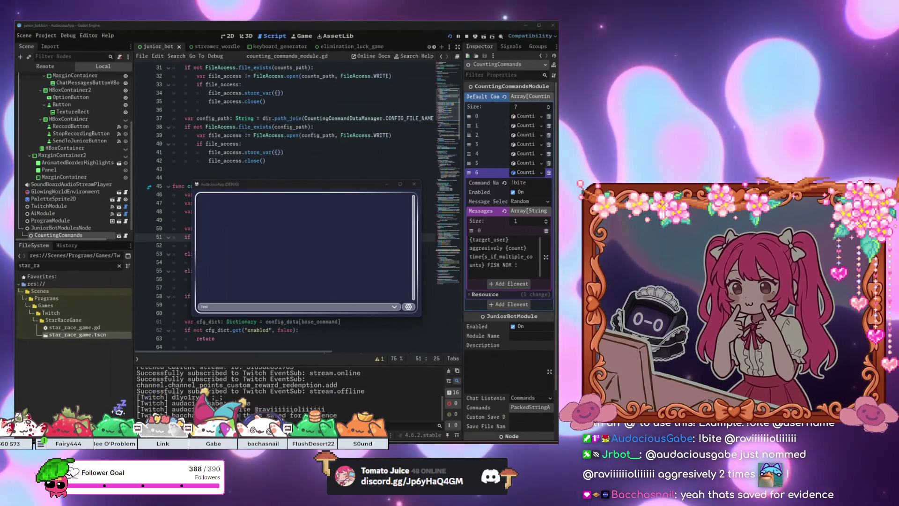
pyautogui.hotkey('alt', 'Tab')
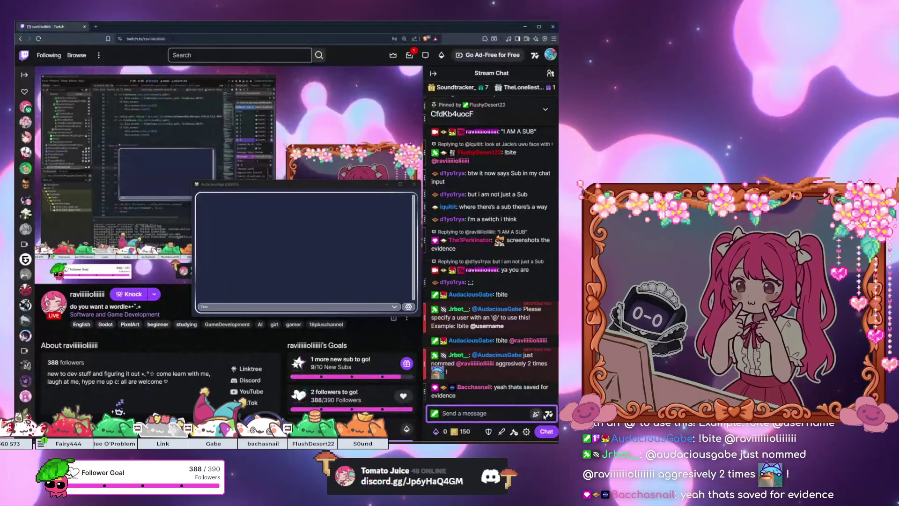
# Insert the peepoSad emote from Global Emotes into the Twitch chat box, then return to Godot
pyautogui.click(548, 413)
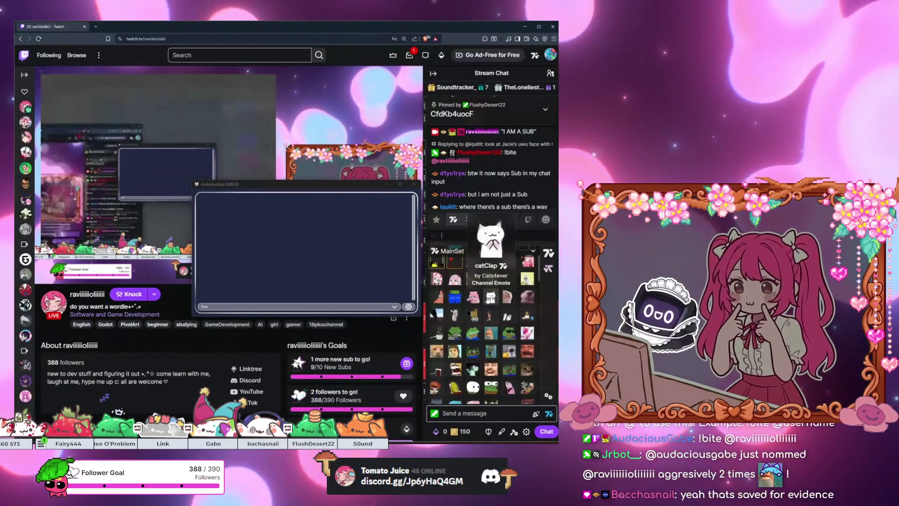
pyautogui.scroll(-5, 504, 318)
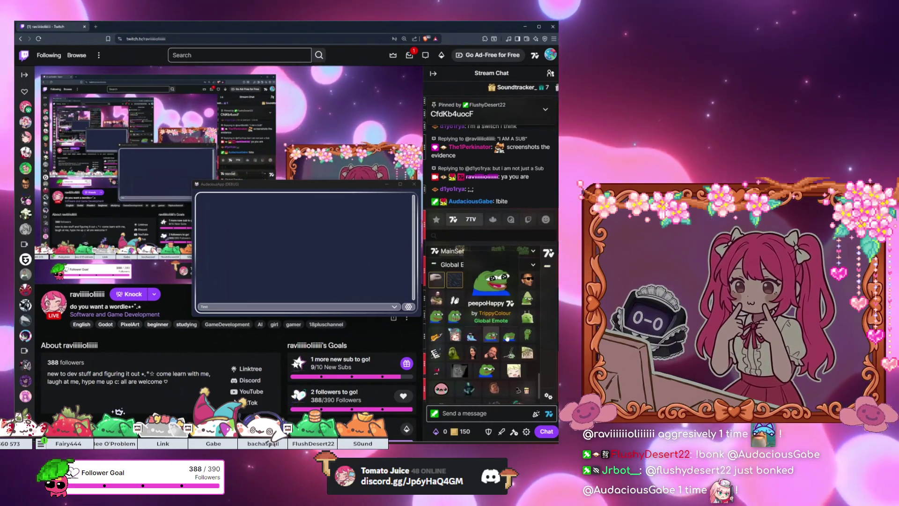
pyautogui.click(509, 336)
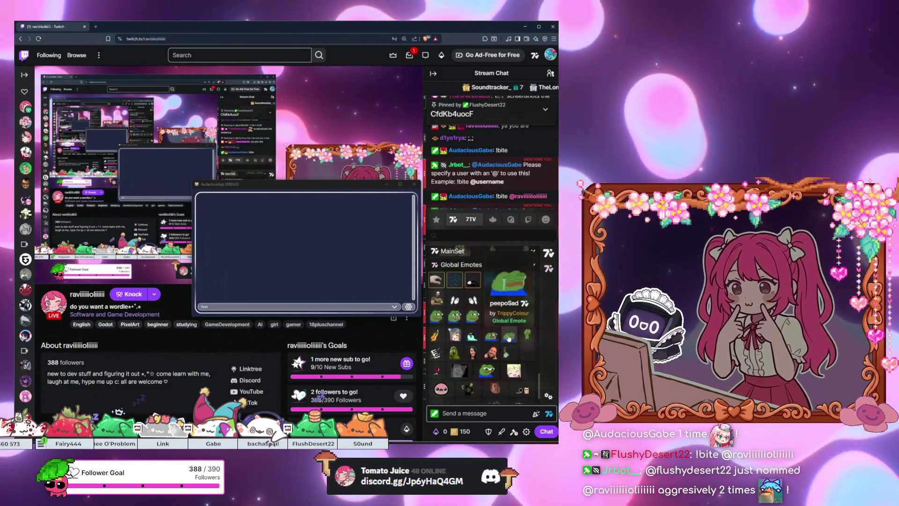
pyautogui.click(323, 253)
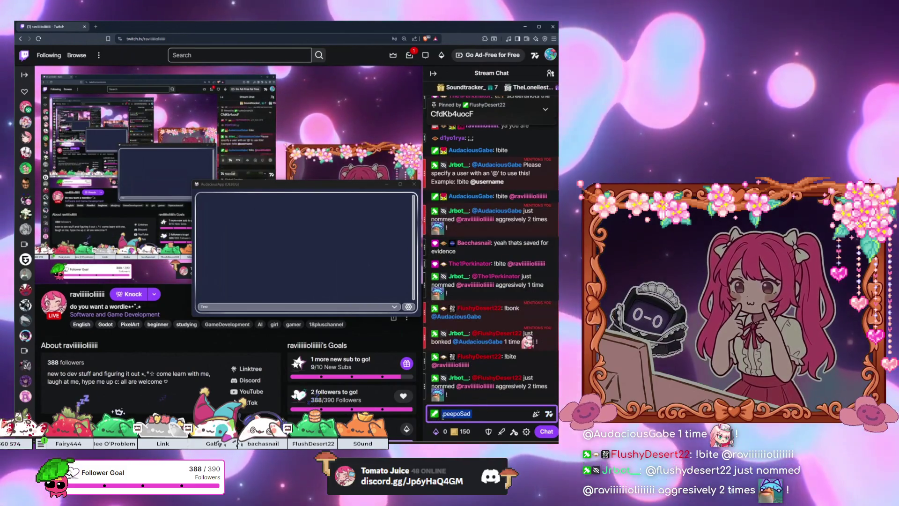
pyautogui.hotkey('alt', 'Tab')
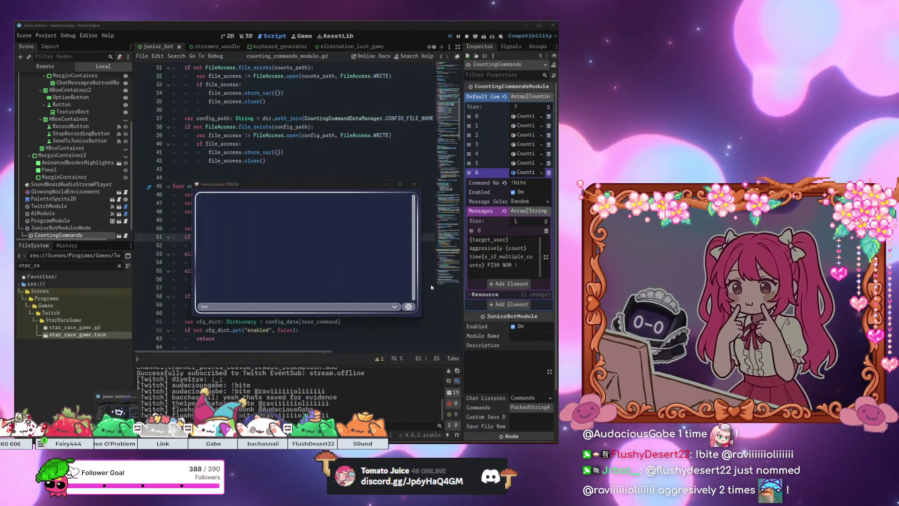
# Change FISH to peepoSad in the first !bite message
pyautogui.doubleClick(497, 265)
pyautogui.write('peepoSad')
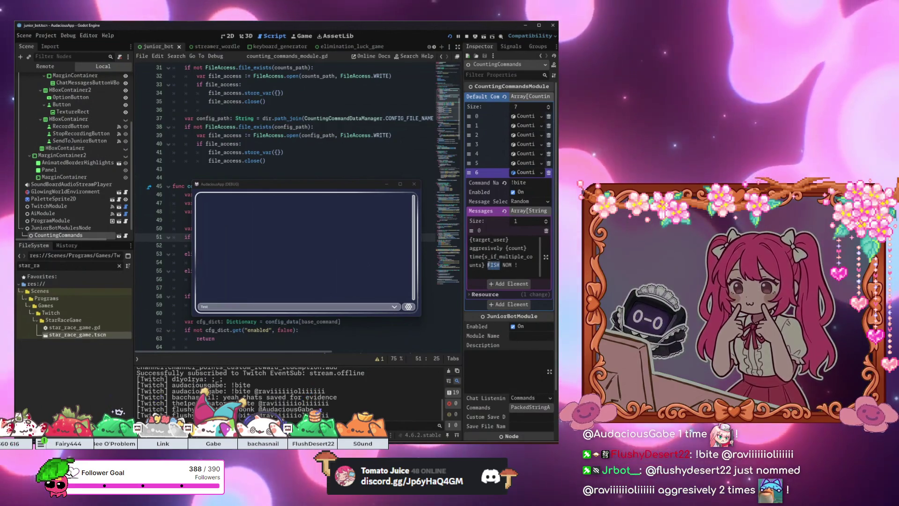
pyautogui.click(497, 274)
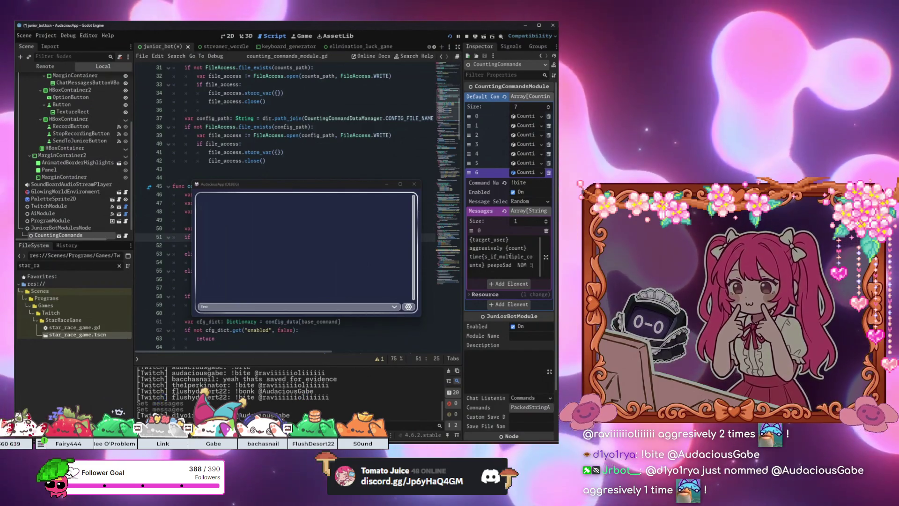
pyautogui.moveTo(484, 247); pyautogui.dragTo(502, 247)
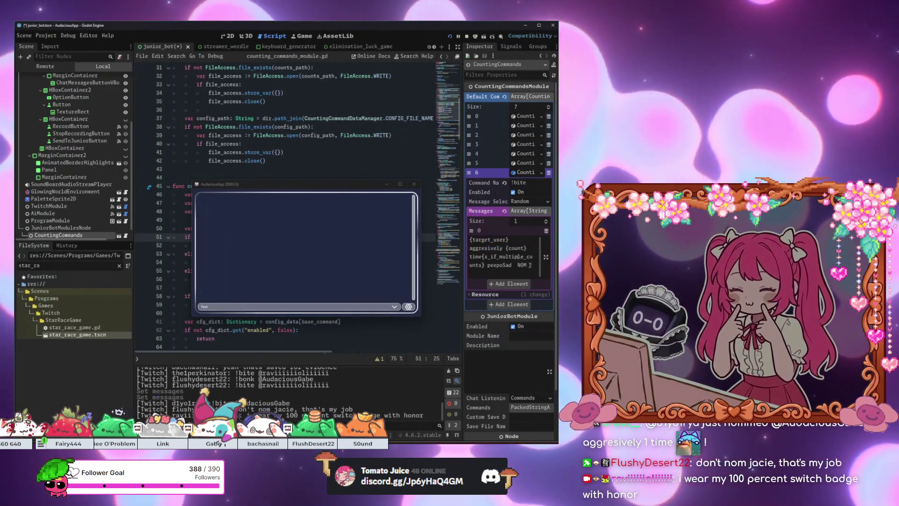
# Add a second !bite message, reworking its peepoSad ending toward peepoHappy
pyautogui.click(512, 284)
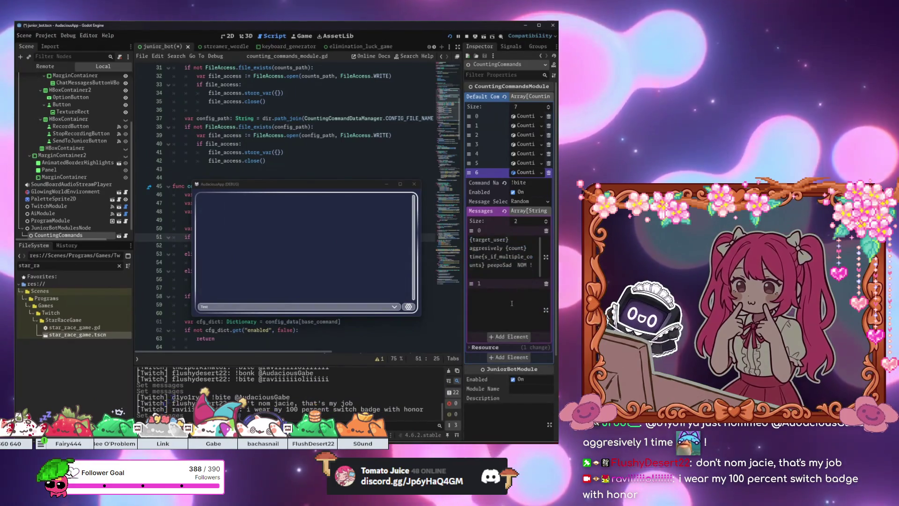
pyautogui.scroll(-3, 501, 285)
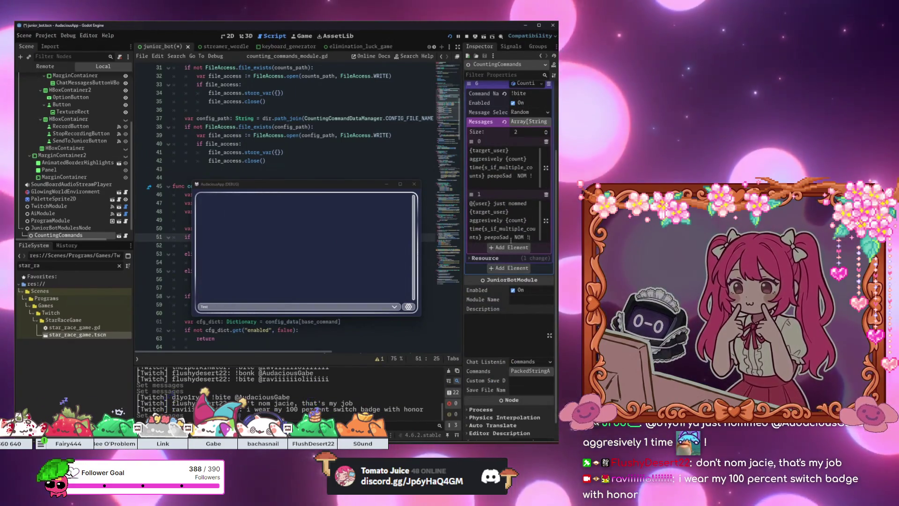
pyautogui.click(510, 237)
pyautogui.press('BackSpace')
pyautogui.press('BackSpace')
pyautogui.press('BackSpace')
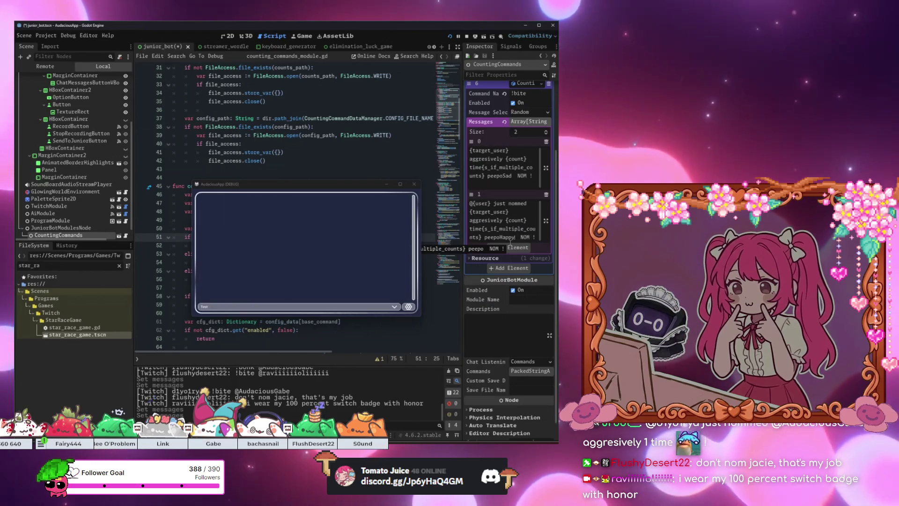
pyautogui.scroll(3, 521, 238)
# Set the !bite Message Selection to Cycle and relaunch the bot app
pyautogui.click(528, 201)
pyautogui.click(520, 211)
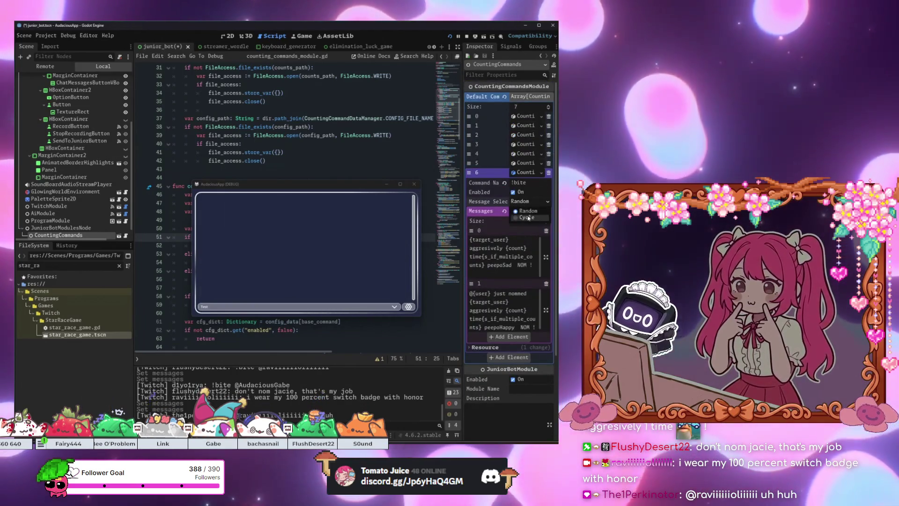
pyautogui.click(331, 147)
pyautogui.press('F5')
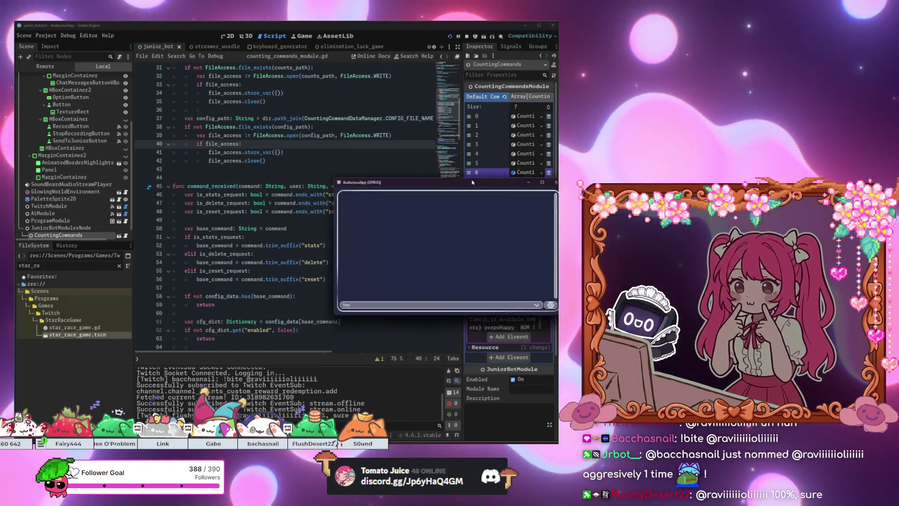
pyautogui.hotkey('alt', 'Tab')
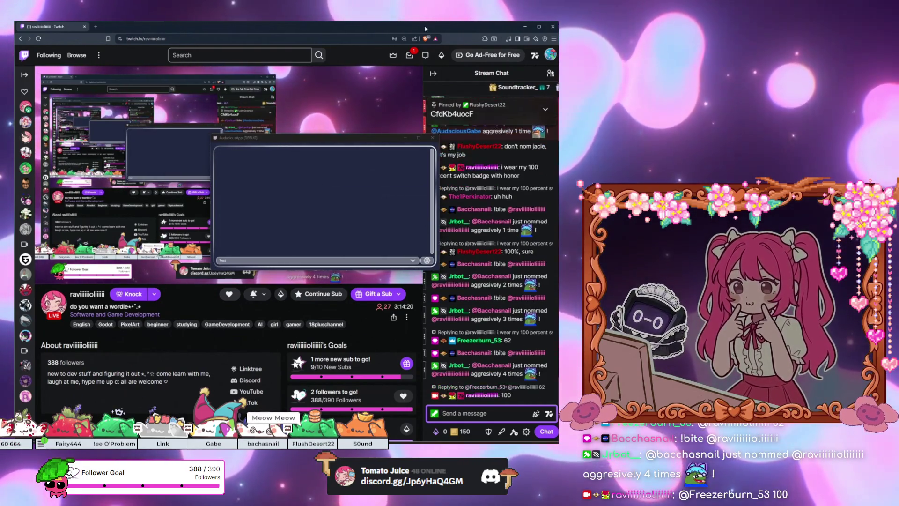
pyautogui.hotkey('alt', 'Tab')
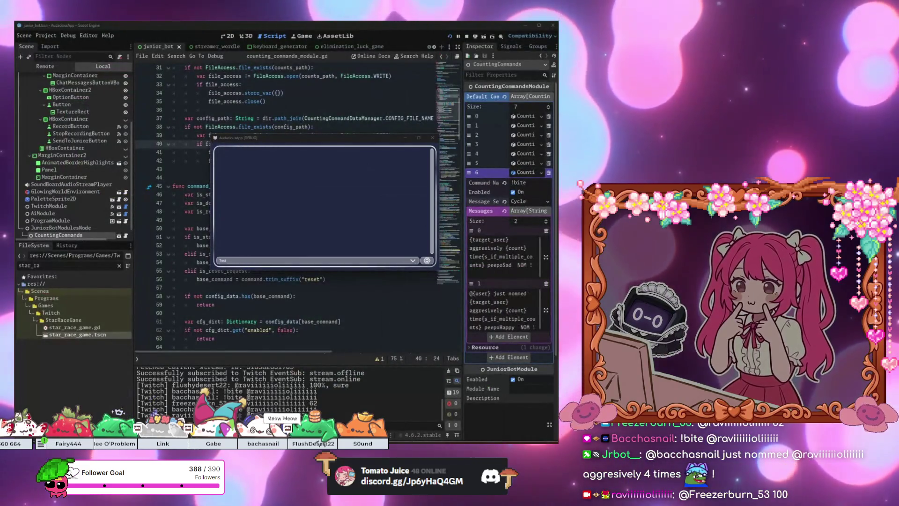
# Close the AudaciousApp debug window and collapse the !bite command's element 6 entry
pyautogui.click(322, 306)
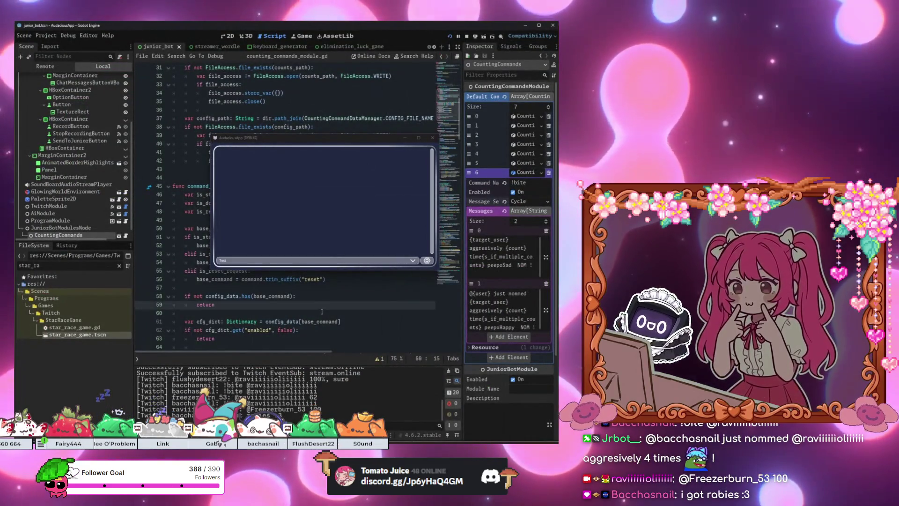
pyautogui.click(319, 220)
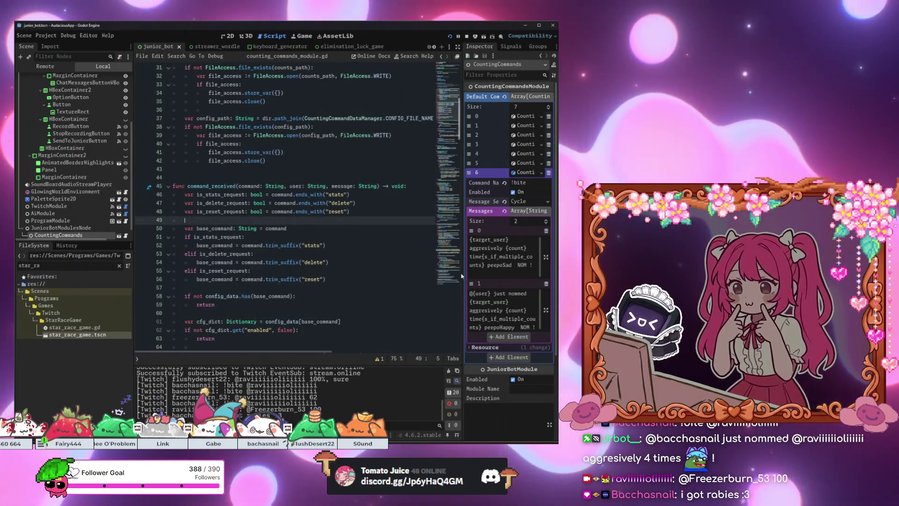
pyautogui.click(527, 176)
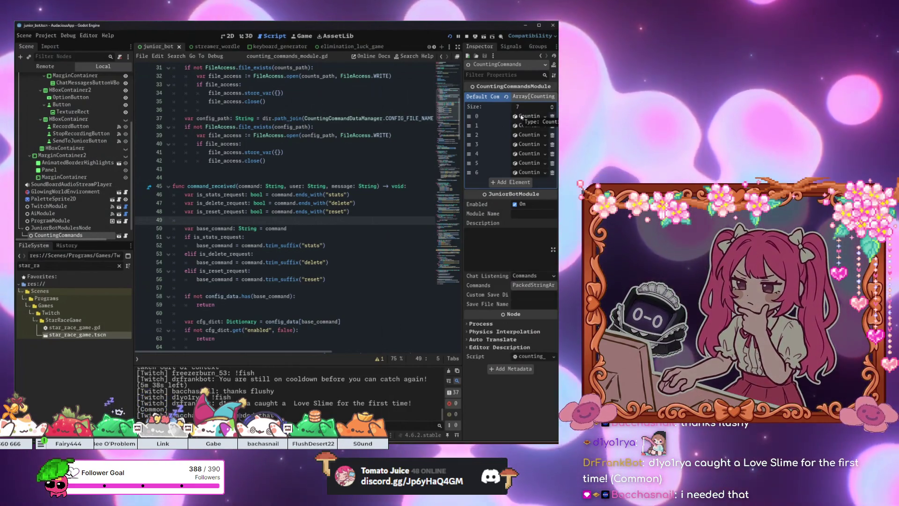
pyautogui.hotkey('alt', 'Tab')
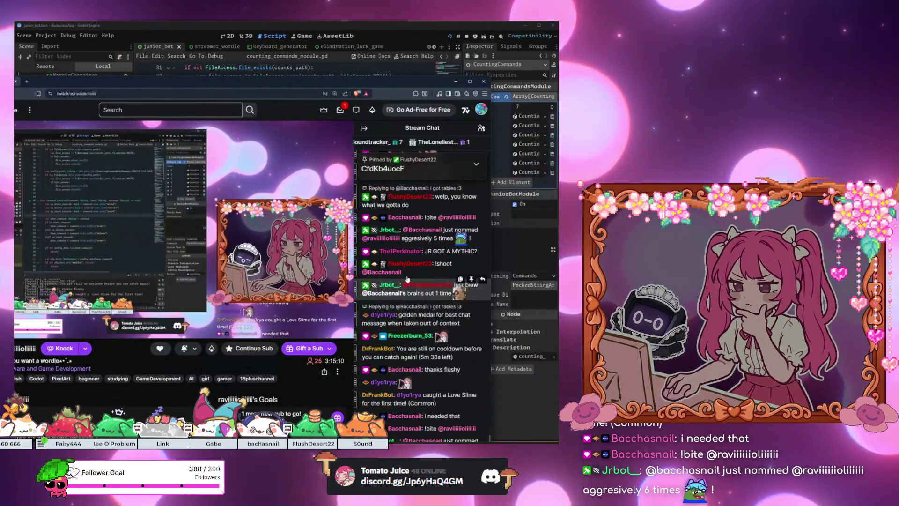
# Expand the !shoot command's Messages array, edit its second message, and save the scene
pyautogui.hotkey('alt', 'Tab')
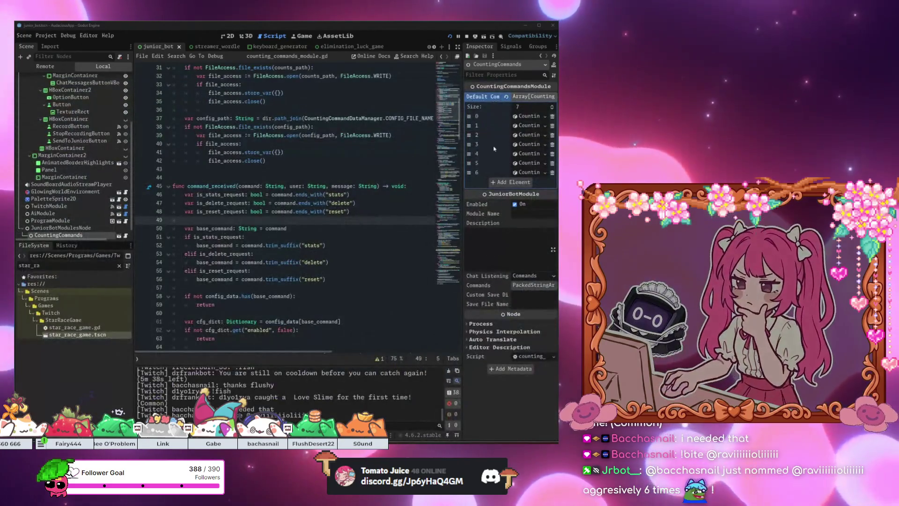
pyautogui.click(527, 126)
pyautogui.click(528, 164)
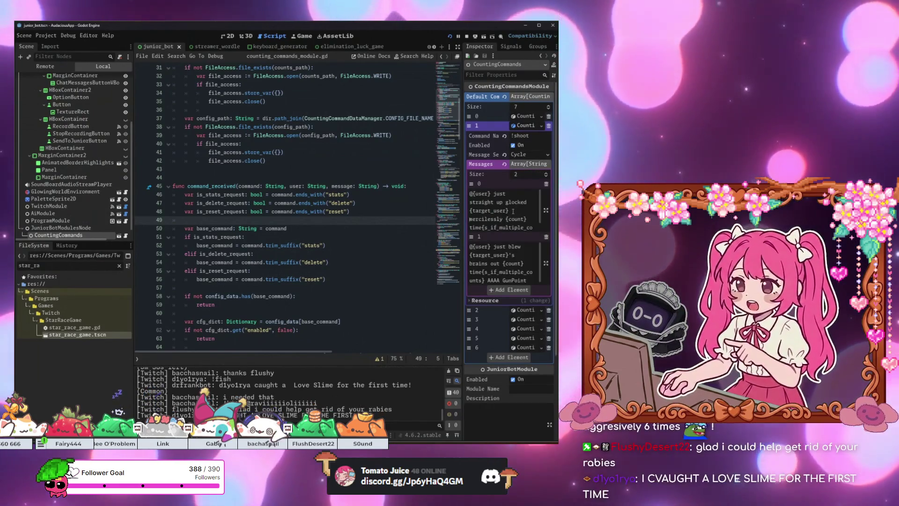
pyautogui.click(512, 260)
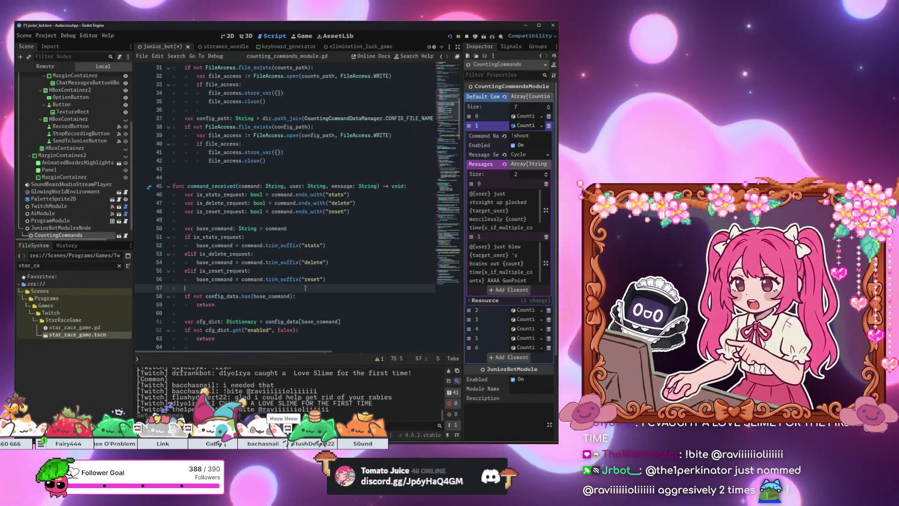
pyautogui.click(311, 285)
pyautogui.click(324, 262)
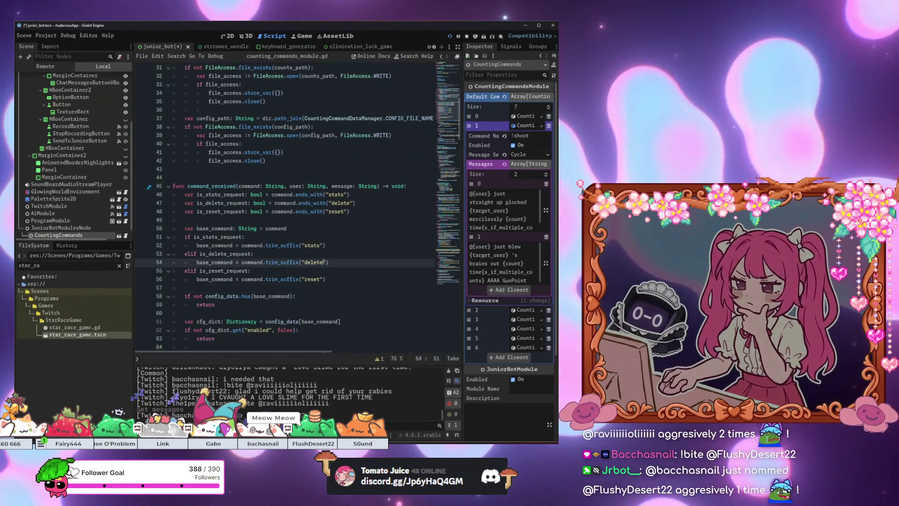
pyautogui.hotkey('ctrl', 's')
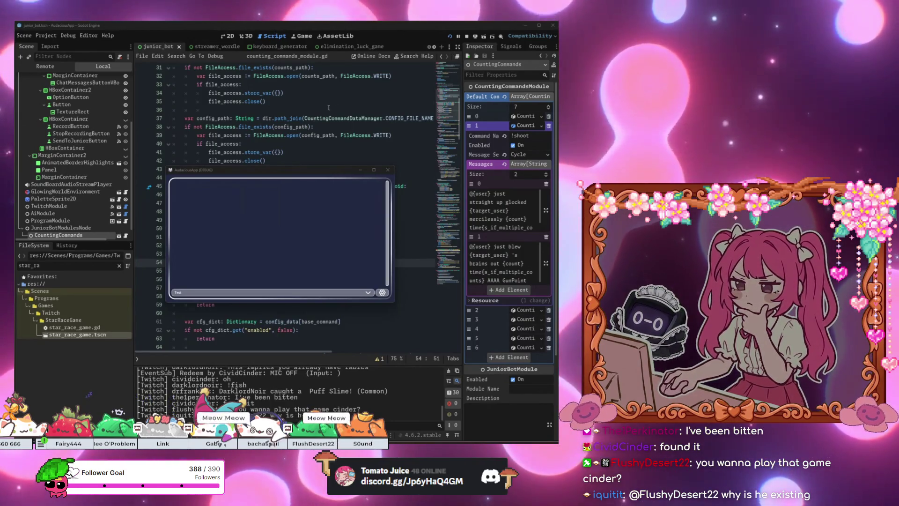
# Minimize the AudaciousApp (DEBUG) window and scroll counting_commands_module.gd up to line 1
pyautogui.click(351, 144)
pyautogui.click(360, 169)
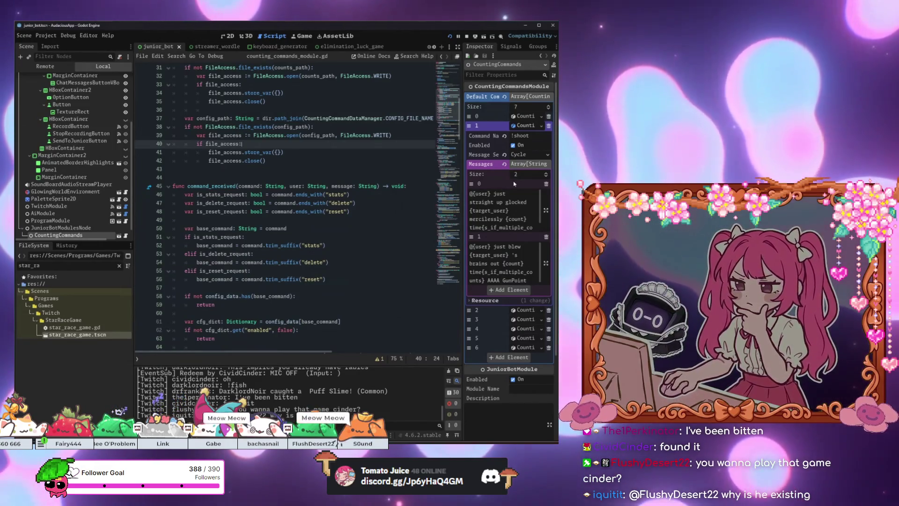
pyautogui.scroll(10, 192, 281)
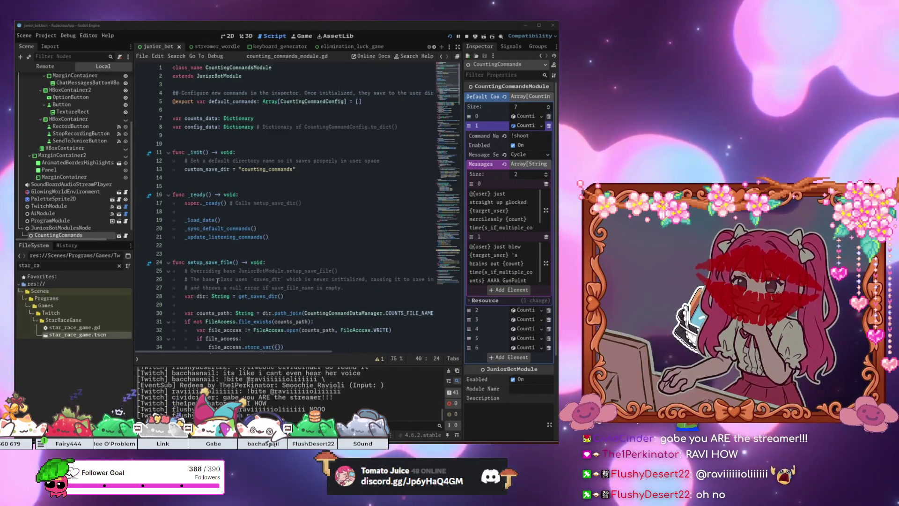
# Switch to the streamer_wordle scene tab to show its streamer_wordle.gd script
pyautogui.click(249, 297)
pyautogui.click(275, 287)
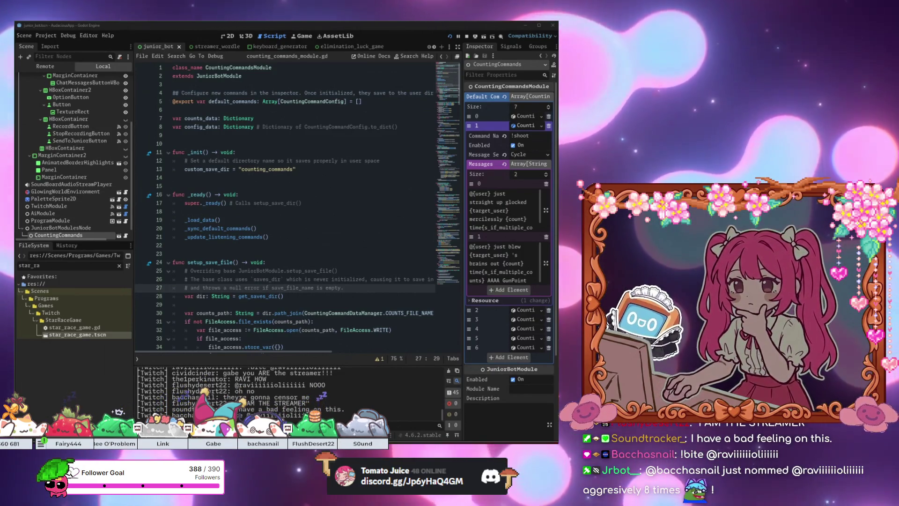
pyautogui.click(358, 101)
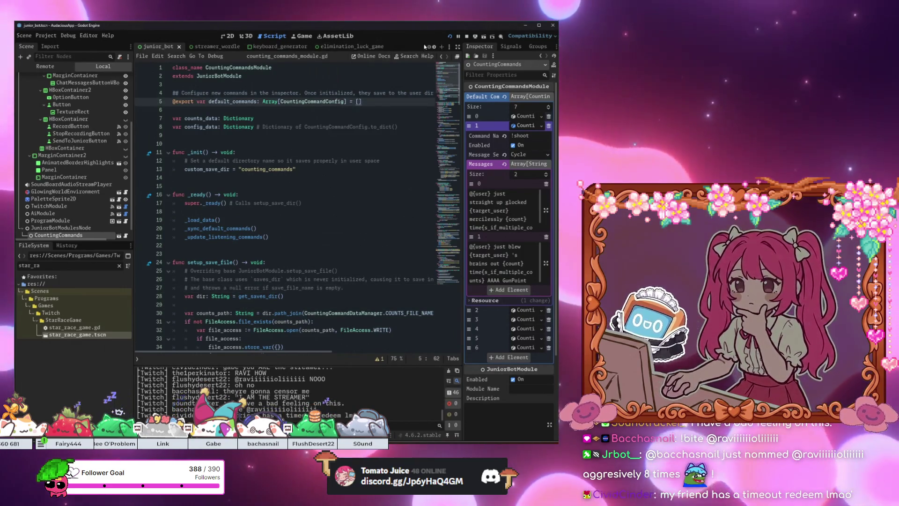
pyautogui.click(355, 126)
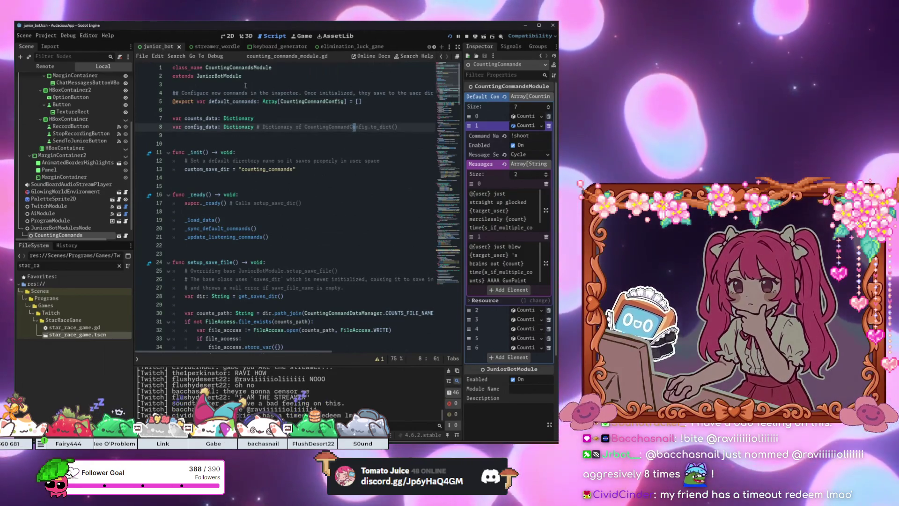
pyautogui.click(213, 47)
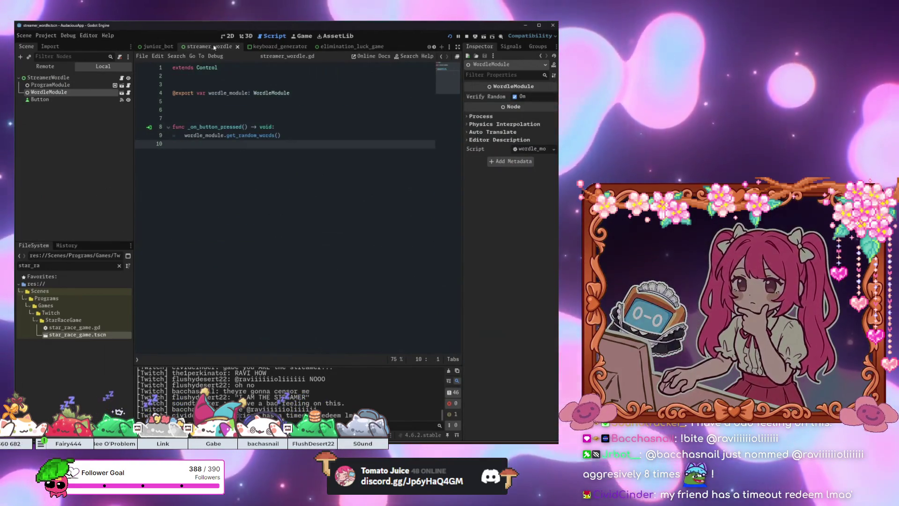
# Close all scene tabs except junior_bot and add a new empty scene tab
pyautogui.rightClick(214, 47)
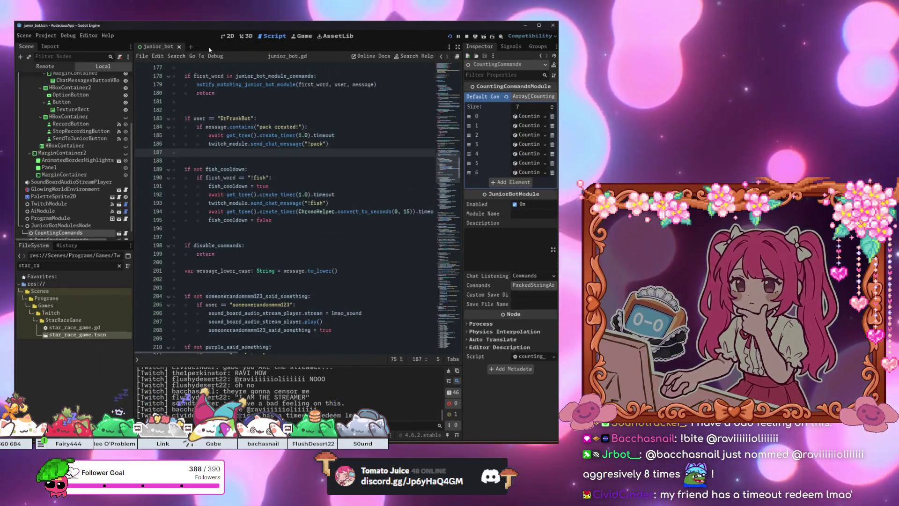
pyautogui.click(210, 89)
pyautogui.click(235, 135)
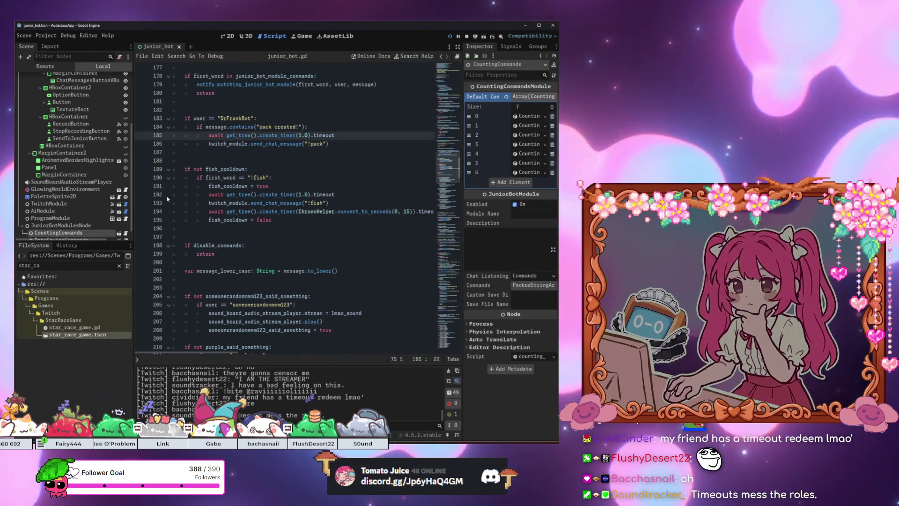
pyautogui.click(191, 46)
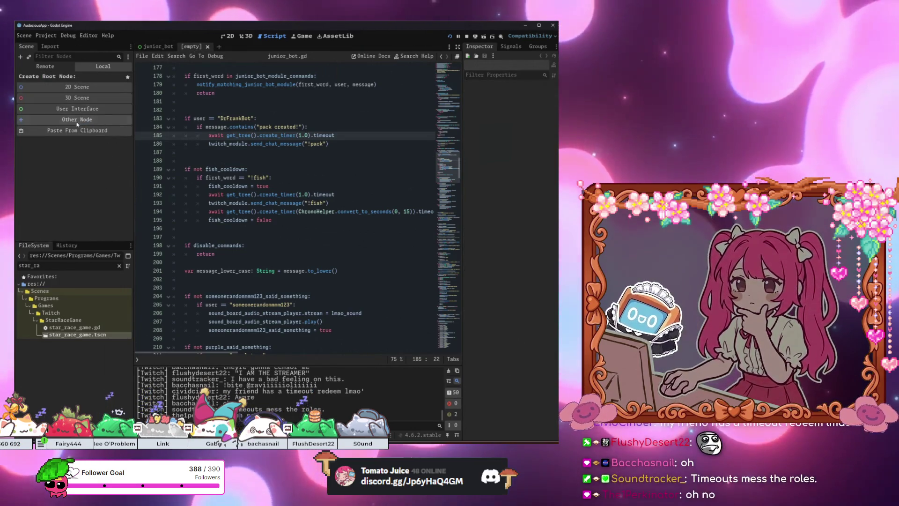
# Inspect JuniorBotModulesNode in the junior_bot scene before returning to the new empty scene
pyautogui.click(77, 119)
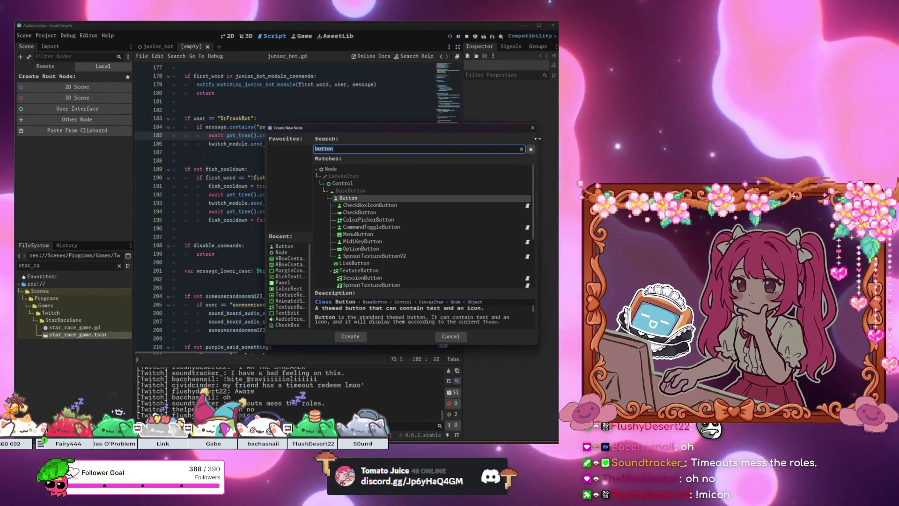
pyautogui.press('Escape')
pyautogui.click(300, 127)
pyautogui.click(156, 46)
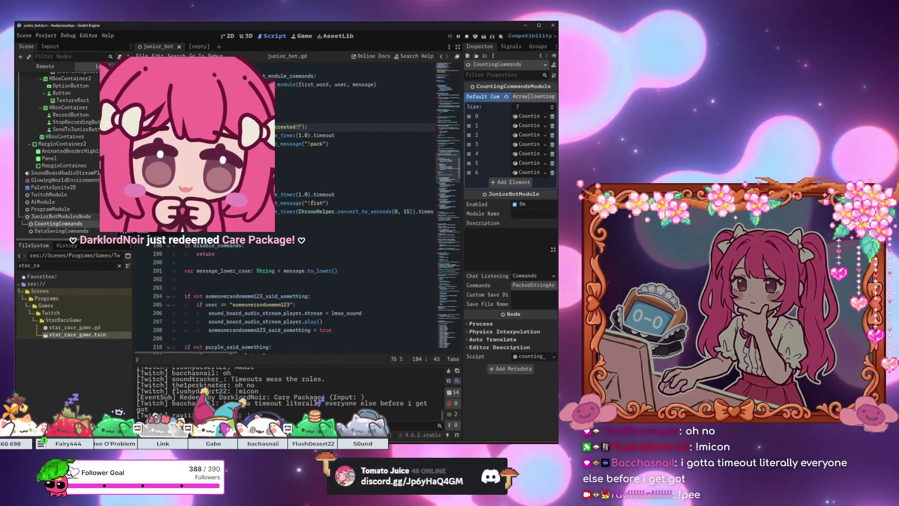
pyautogui.click(96, 217)
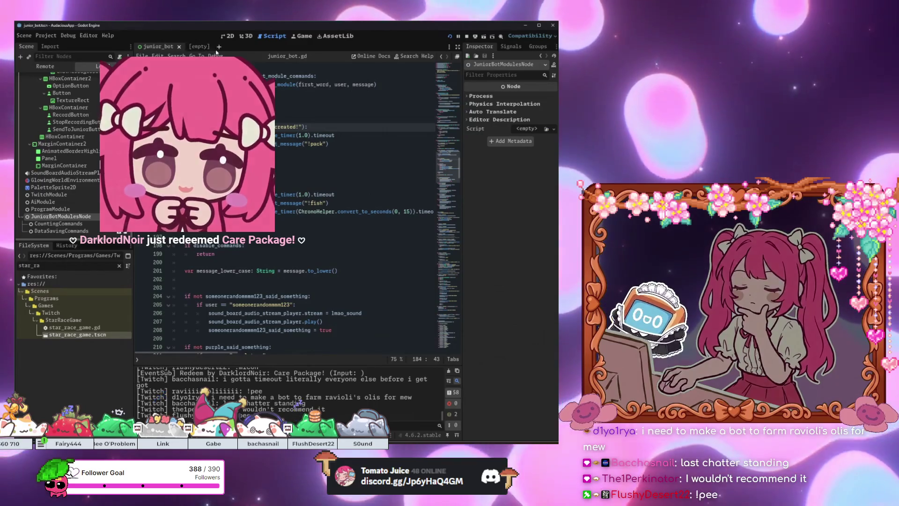
pyautogui.click(198, 47)
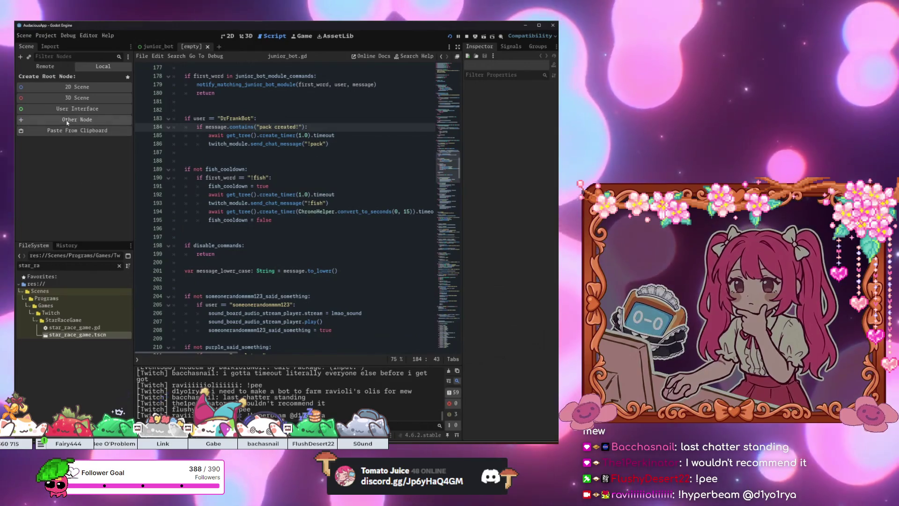
# Create a plain Node as the new scene's root by searching 'node'
pyautogui.click(68, 121)
pyautogui.write('node')
pyautogui.press('Return')
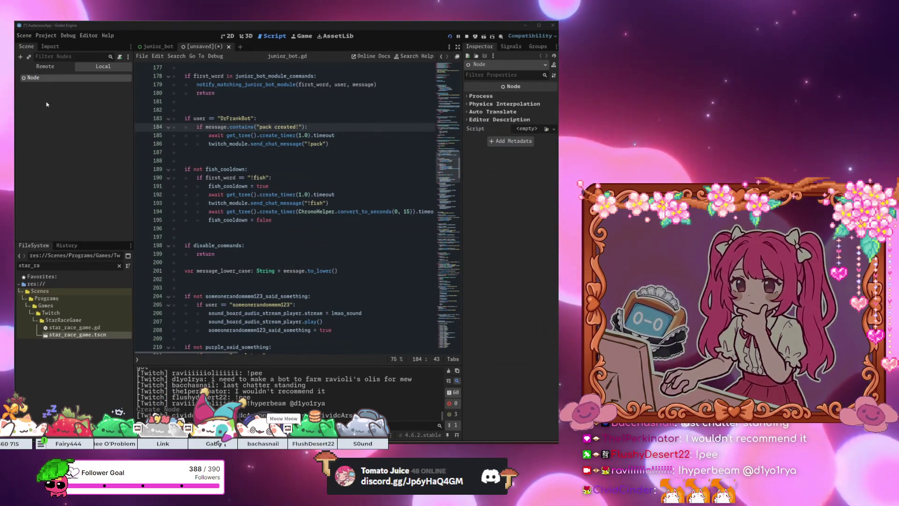
pyautogui.doubleClick(45, 78)
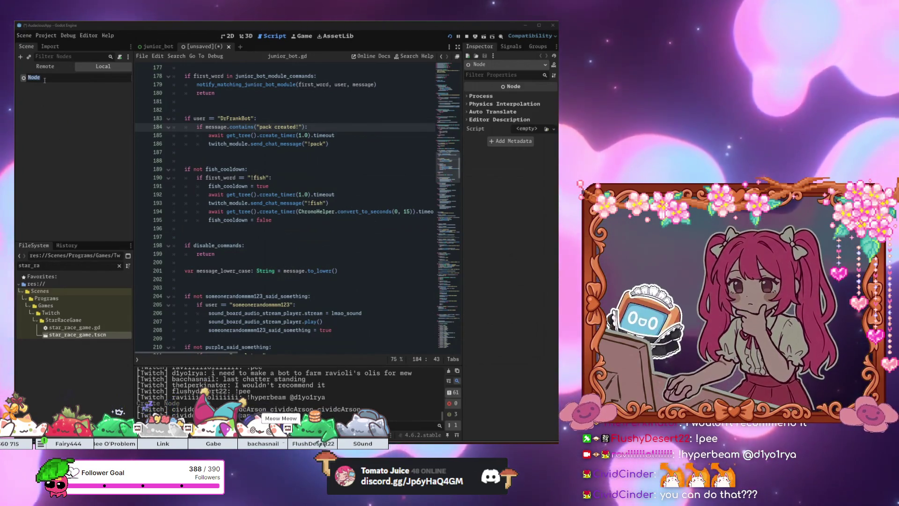
pyautogui.hotkey('alt', 'Tab')
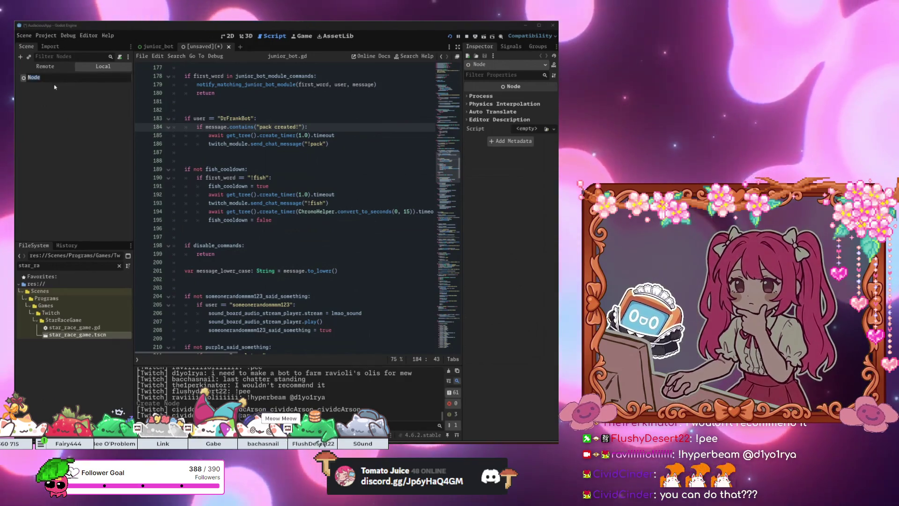
# Swap the root Node for a Control root named DeleteRedeemTester, then open Instantiate Child Scene
pyautogui.press('Delete')
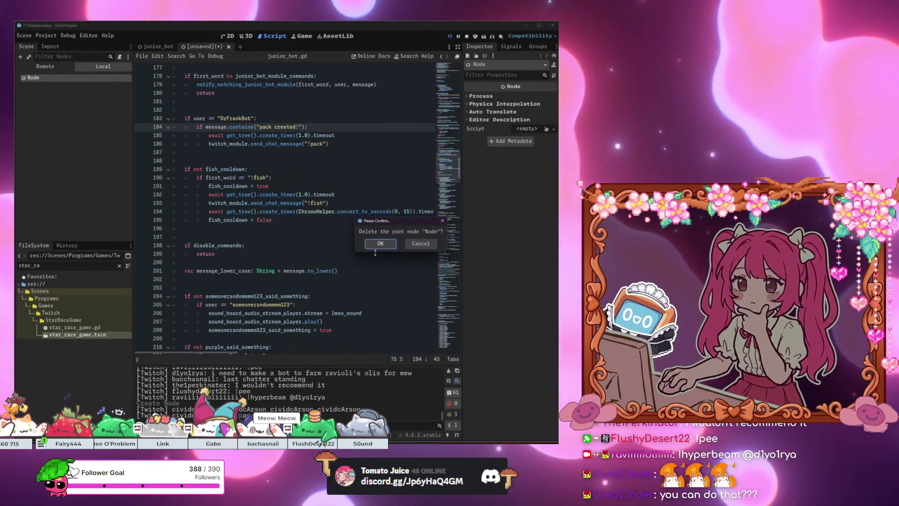
pyautogui.press('Return')
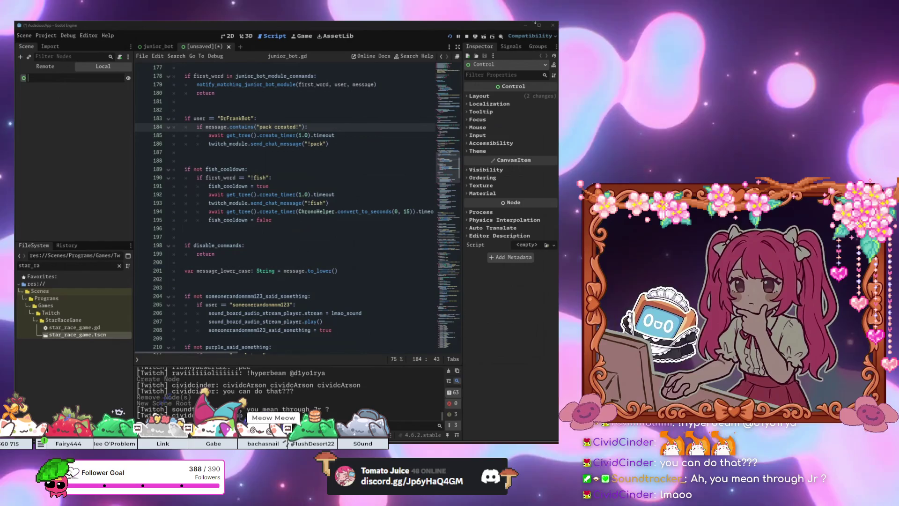
pyautogui.press('Escape')
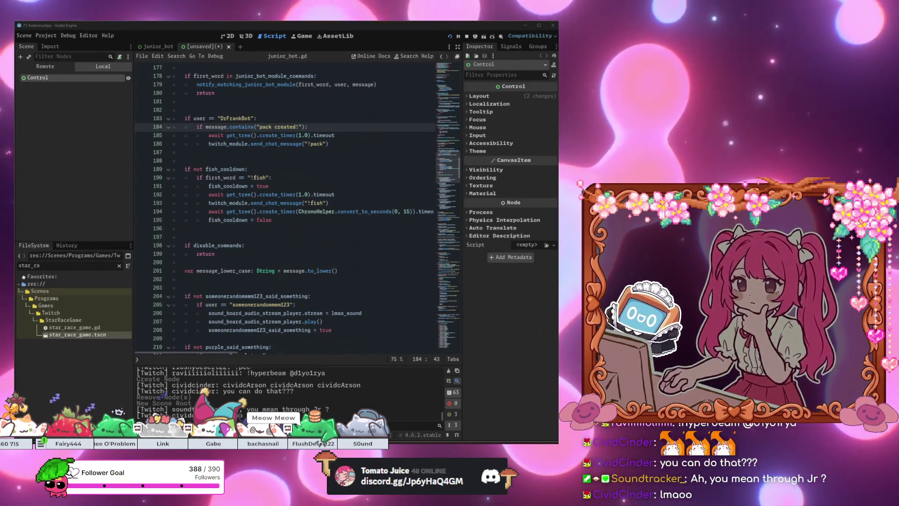
pyautogui.click(47, 85)
pyautogui.click(37, 77)
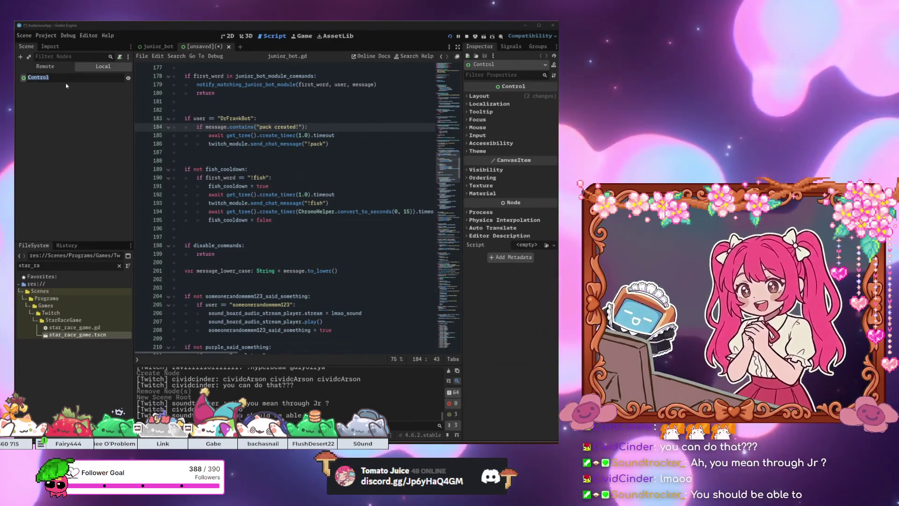
pyautogui.write('teRedee')
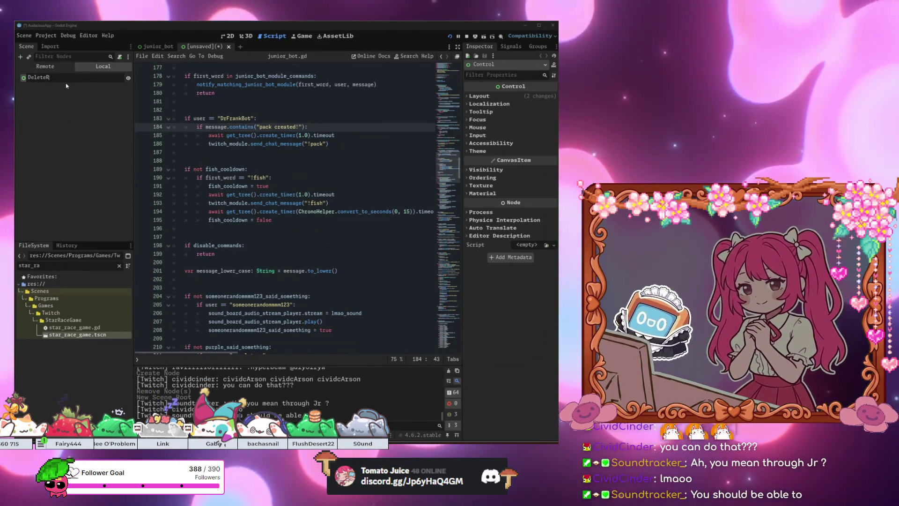
pyautogui.write('mTester')
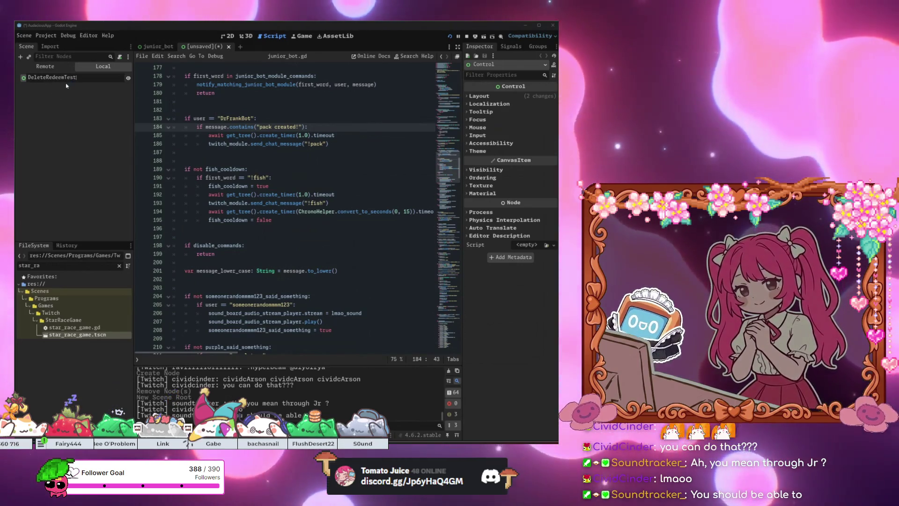
pyautogui.press('Return')
pyautogui.click(30, 56)
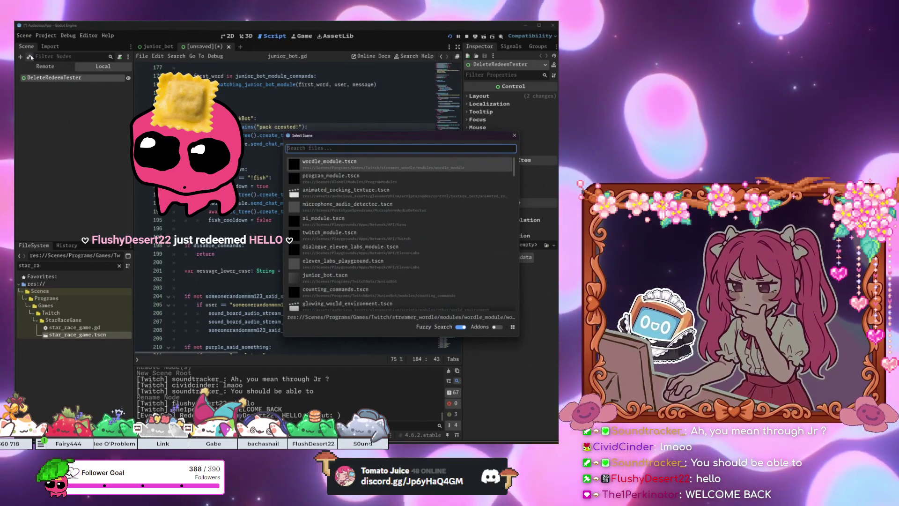
# Instance the TwitchModule scene as a child of DeleteRedeemTester
pyautogui.write('twitch')
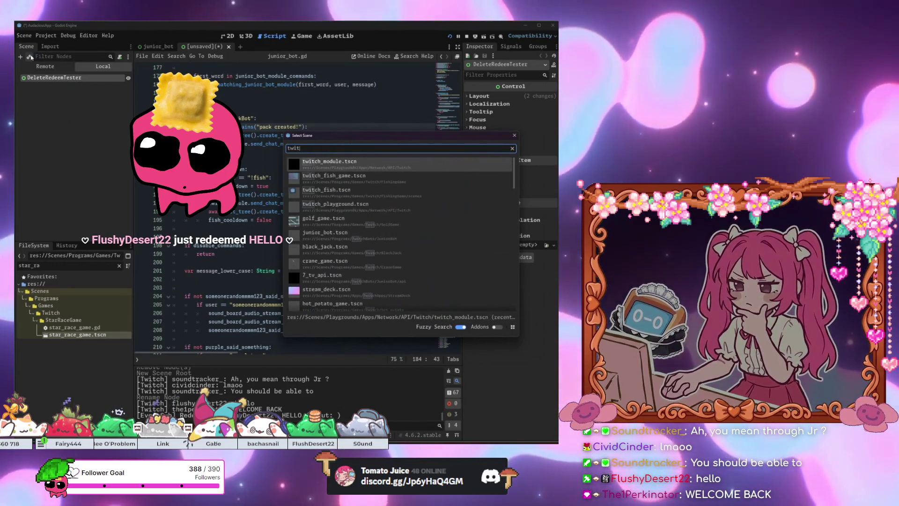
pyautogui.press('Return')
pyautogui.click(54, 78)
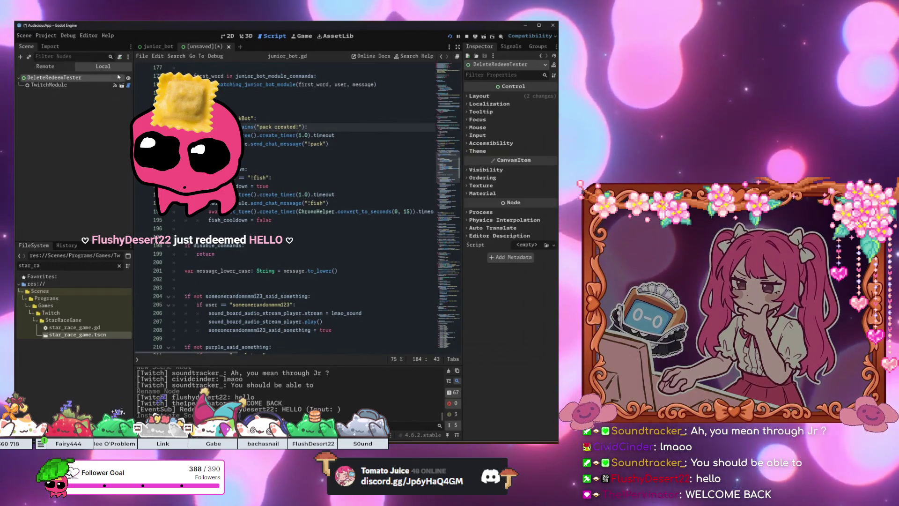
# Start saving the scene and browse to the Prototypes/Apps folder
pyautogui.hotkey('ctrl', 's')
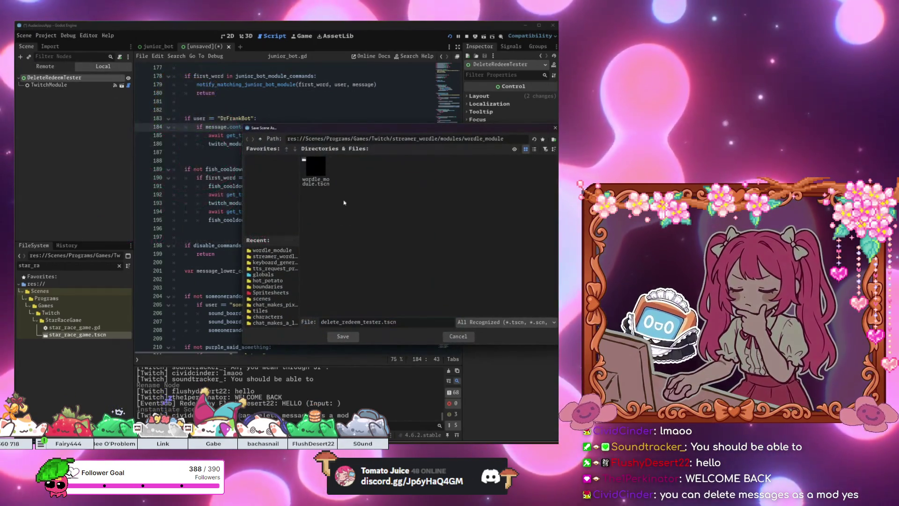
pyautogui.click(260, 139)
pyautogui.click(261, 139)
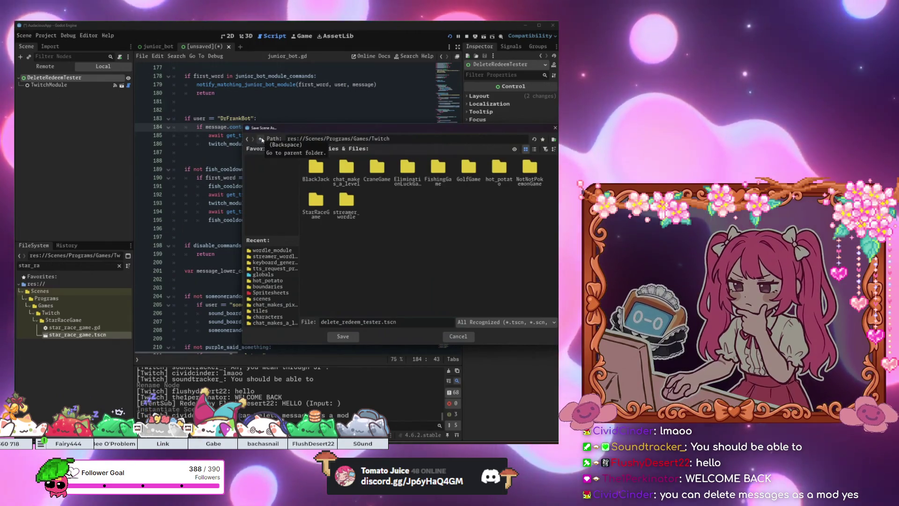
pyautogui.click(261, 139)
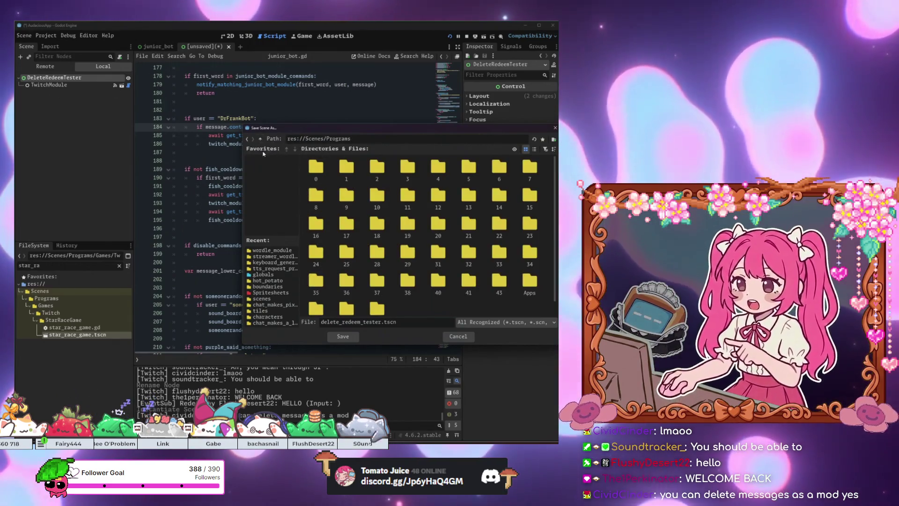
pyautogui.click(261, 139)
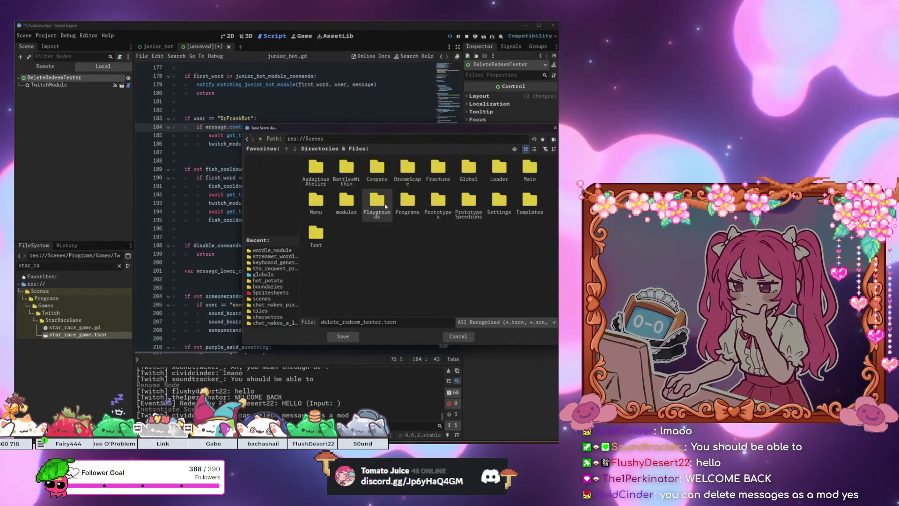
pyautogui.doubleClick(435, 205)
pyautogui.rightClick(401, 224)
pyautogui.click(315, 167)
pyautogui.doubleClick(315, 168)
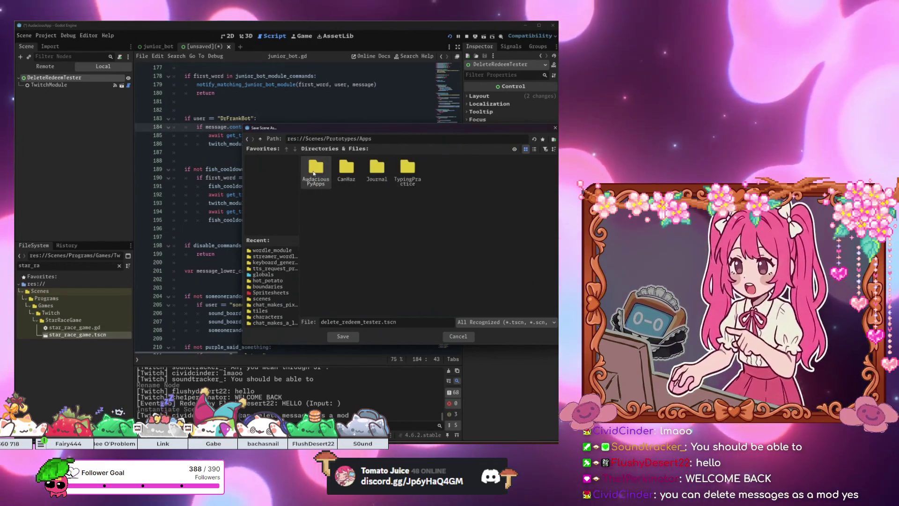
# Create folder delete_twitch_message_redeem_tester and save the scene there as delete_redeem_tester.tscn
pyautogui.rightClick(350, 216)
pyautogui.click(361, 218)
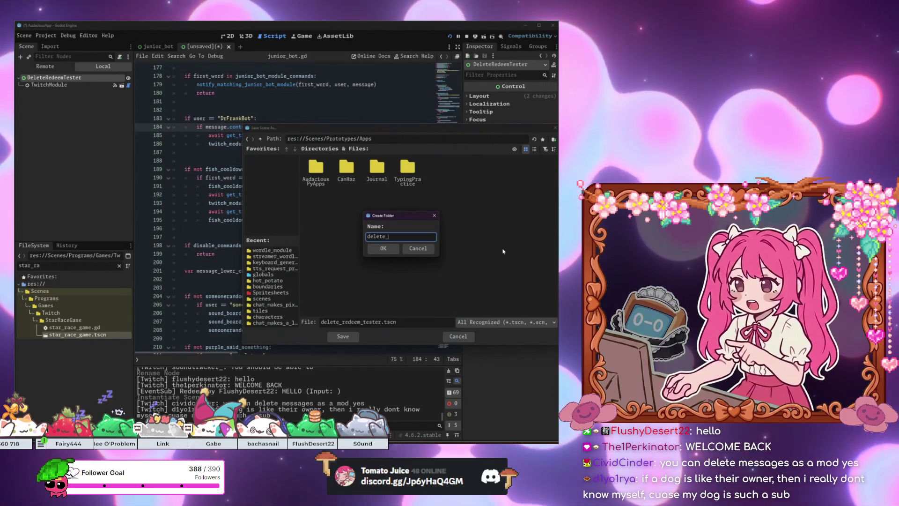
pyautogui.write('ede')
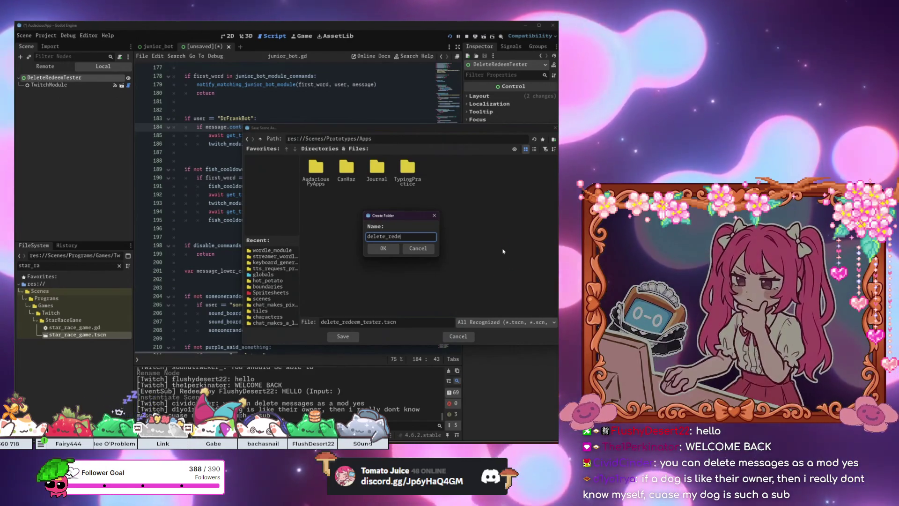
pyautogui.write('twe')
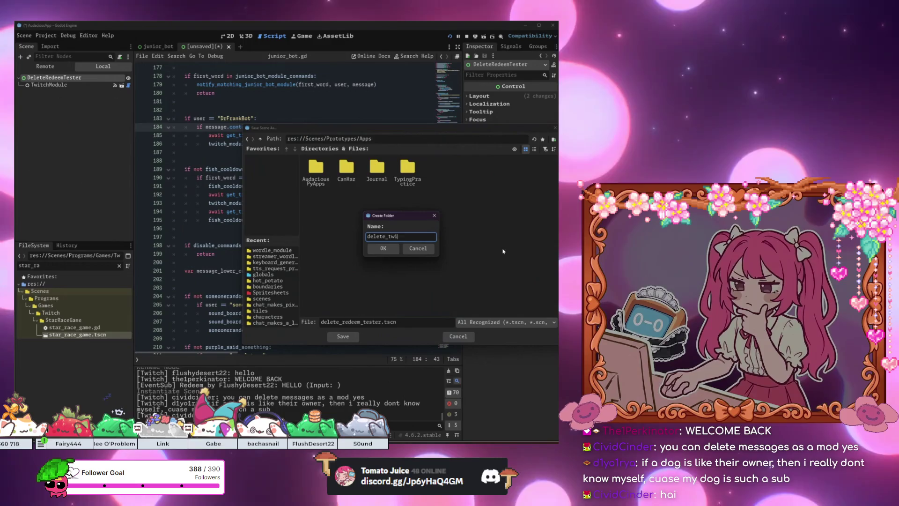
pyautogui.write('tch_message_t')
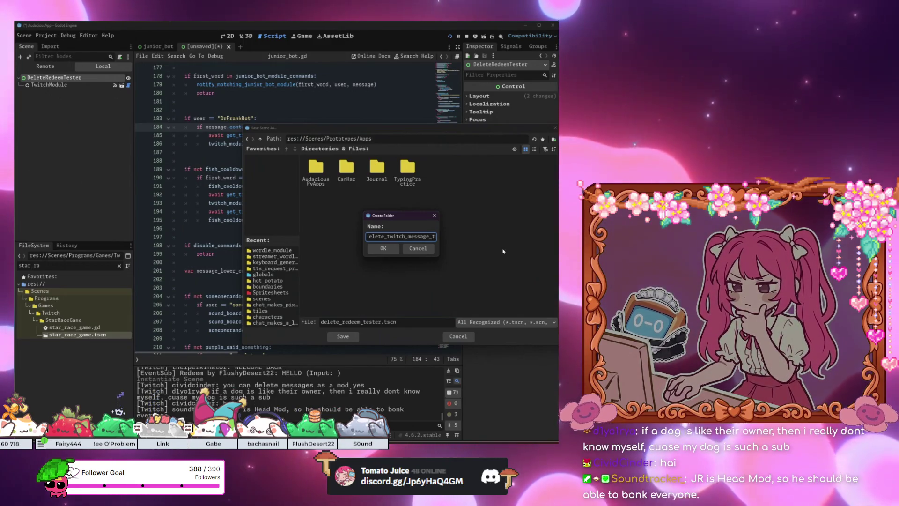
pyautogui.write('deem_tester')
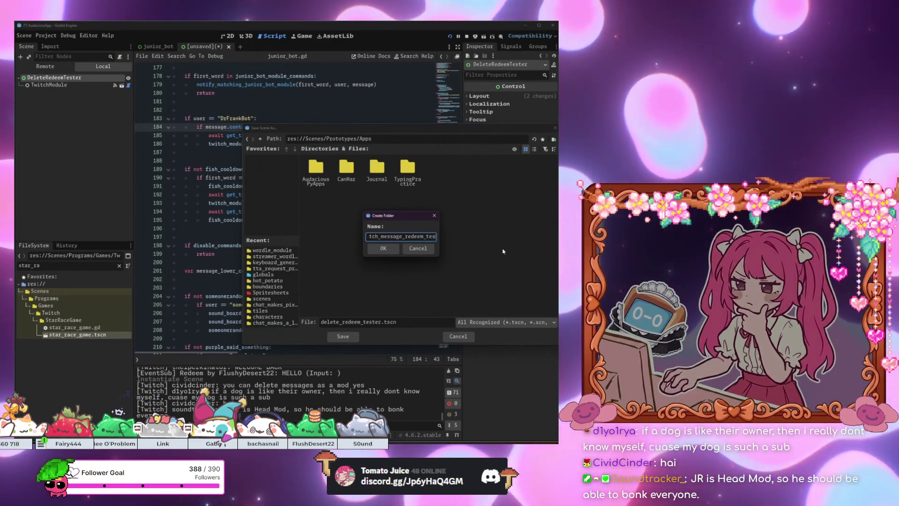
pyautogui.press('Return')
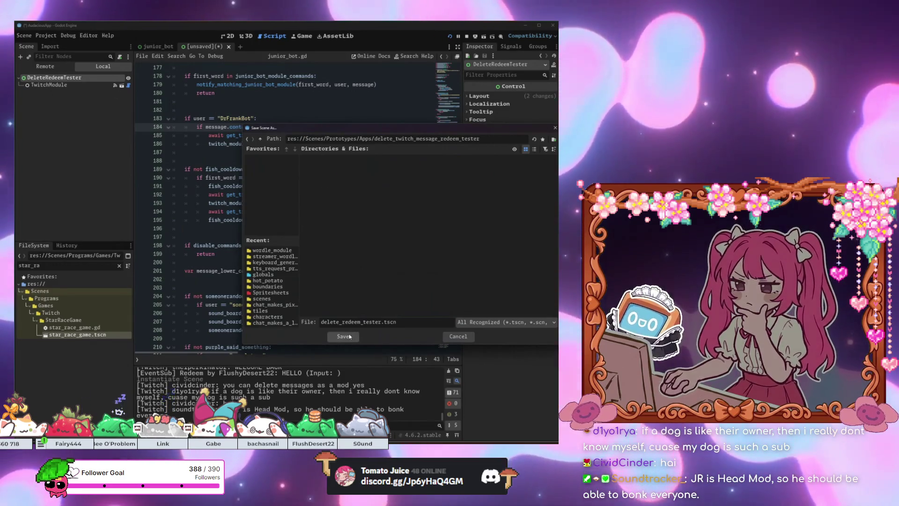
pyautogui.click(344, 335)
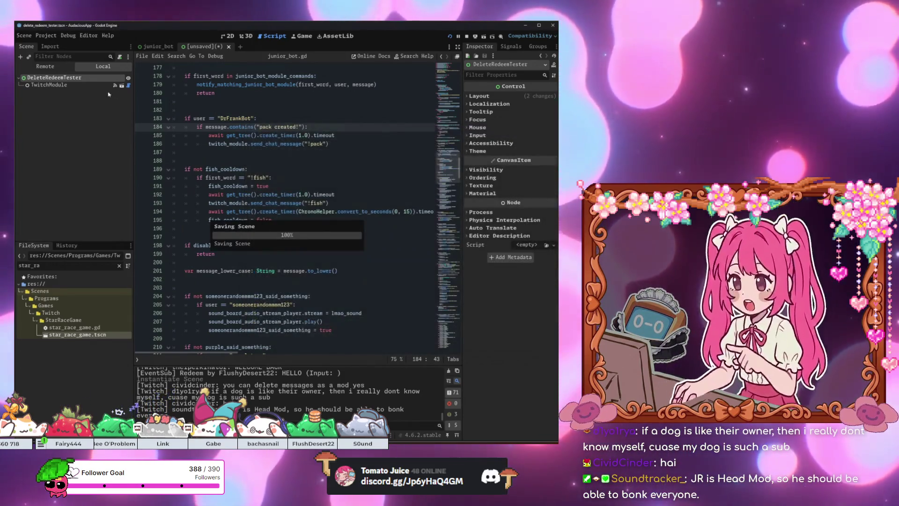
pyautogui.click(62, 84)
pyautogui.click(54, 77)
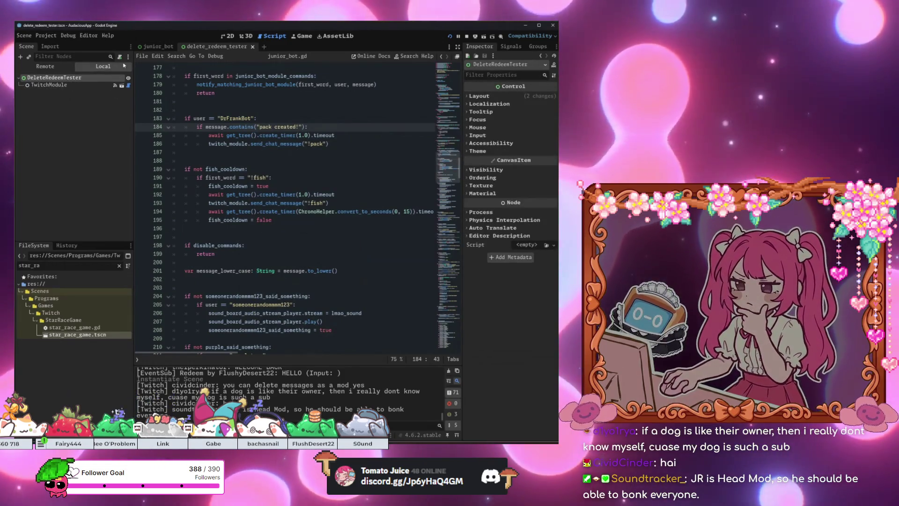
# Attach a new delete_redeem_tester.gd script to DeleteRedeemTester
pyautogui.click(120, 56)
pyautogui.click(376, 311)
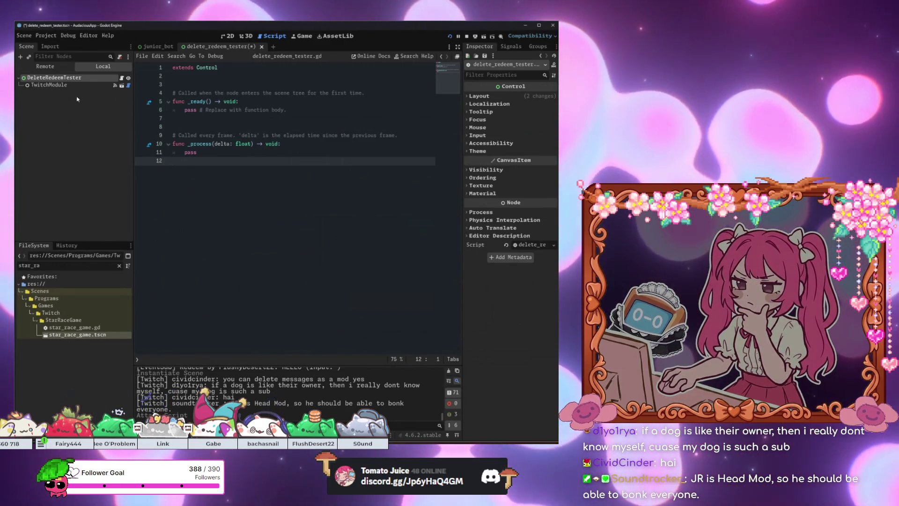
pyautogui.click(80, 78)
# Replace the _ready/_process template with an exported twitch_module: TwitchModule variable, then view TwitchModule's signals
pyautogui.moveTo(237, 170)
pyautogui.mouseDown()
pyautogui.moveTo(159, 96)
pyautogui.moveTo(151, 100)
pyautogui.mouseUp()
pyautogui.press('BackSpace')
pyautogui.moveTo(71, 86); pyautogui.dragTo(241, 95)
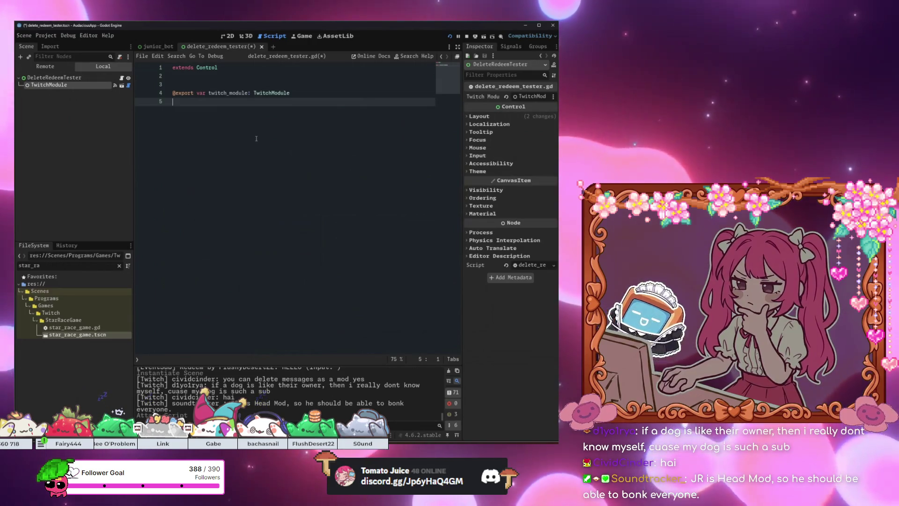
pyautogui.press('Return')
pyautogui.press('Return')
pyautogui.press('Return')
pyautogui.write('if')
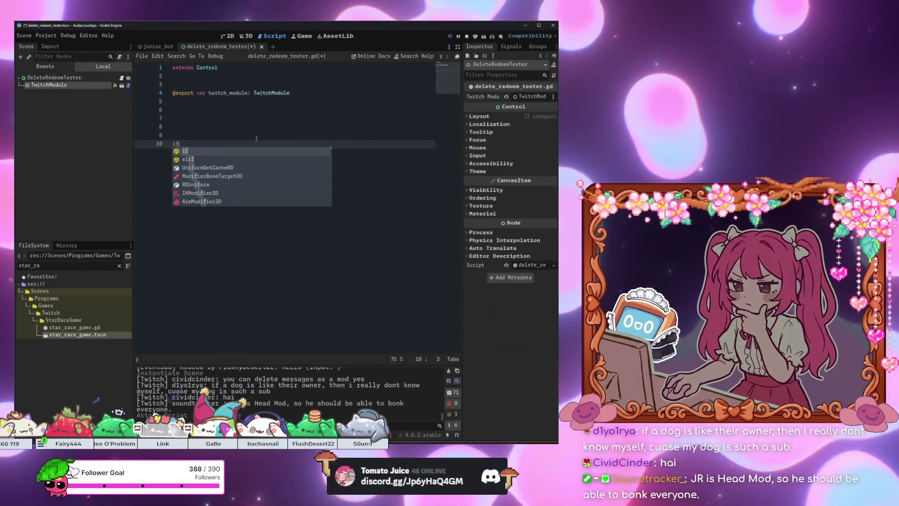
pyautogui.press('BackSpace')
pyautogui.press('BackSpace')
pyautogui.click(532, 96)
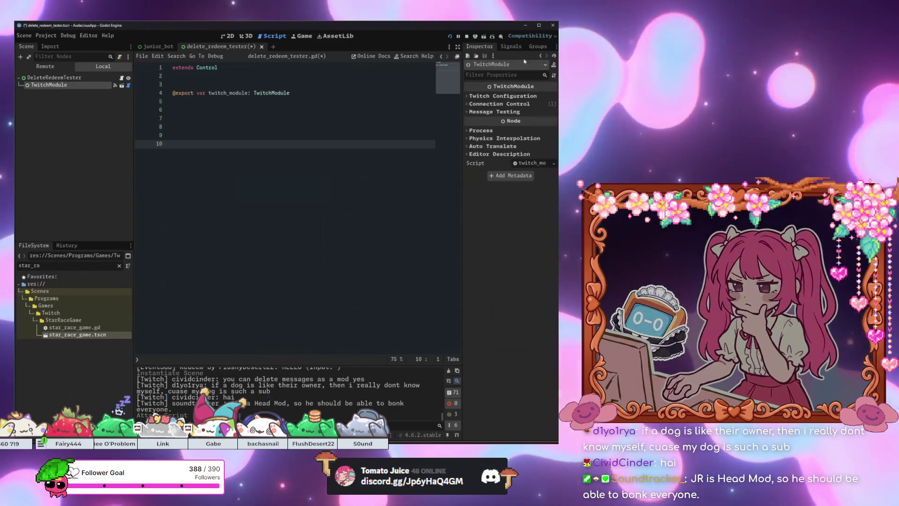
pyautogui.click(510, 46)
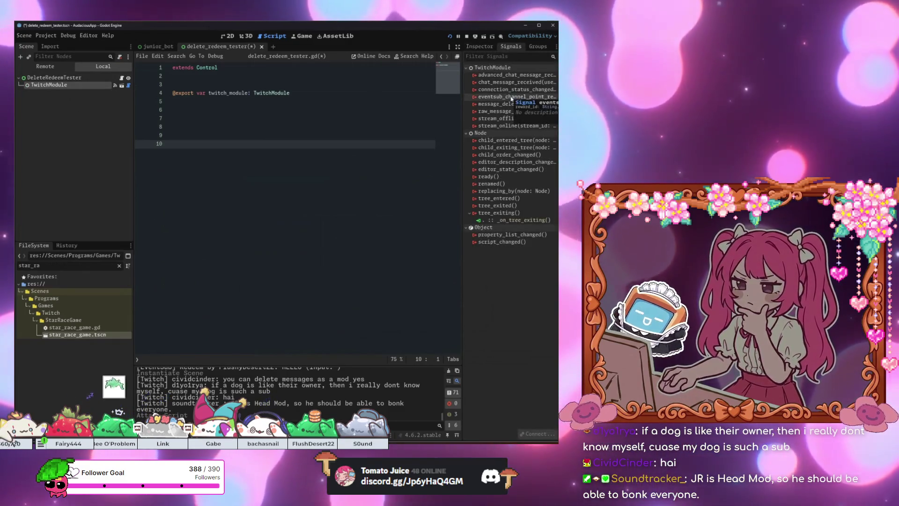
# Connect TwitchModule's channel point redeemed signal to the script and select the handler's pass line
pyautogui.doubleClick(511, 97)
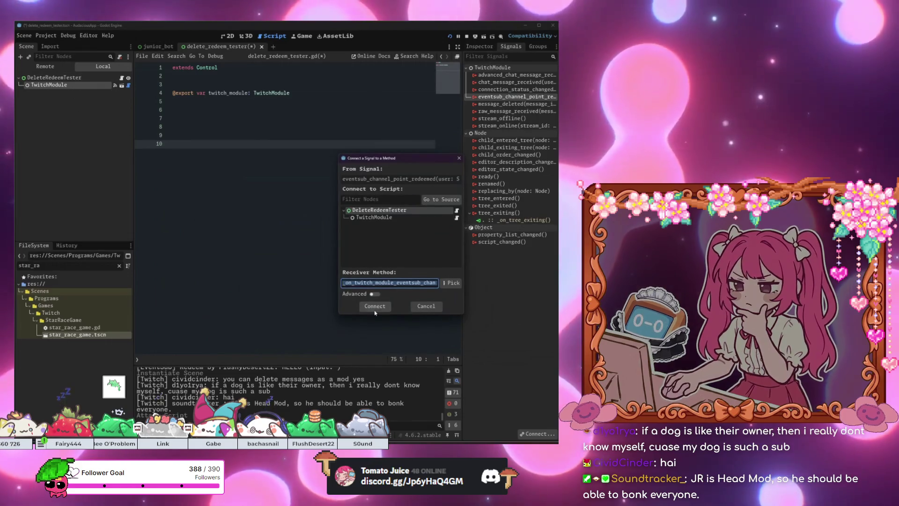
pyautogui.press('Escape')
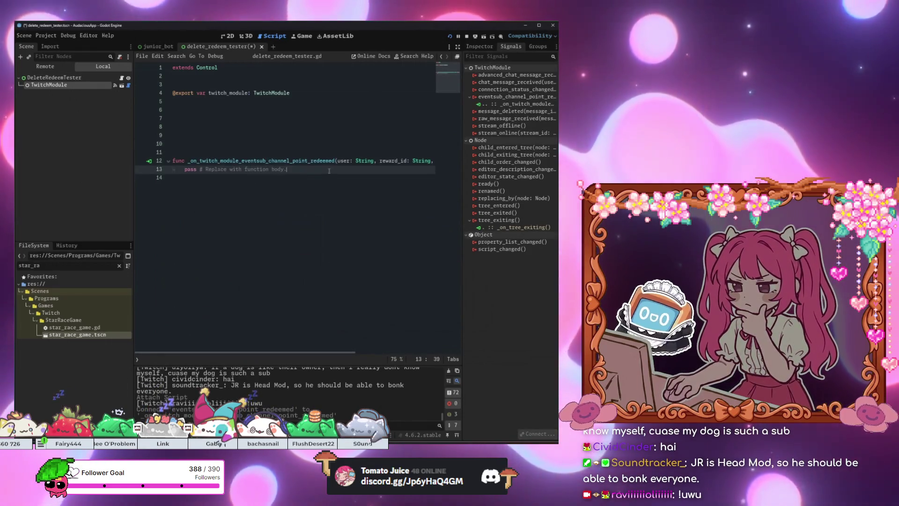
pyautogui.click(276, 175)
pyautogui.moveTo(286, 169); pyautogui.dragTo(189, 169)
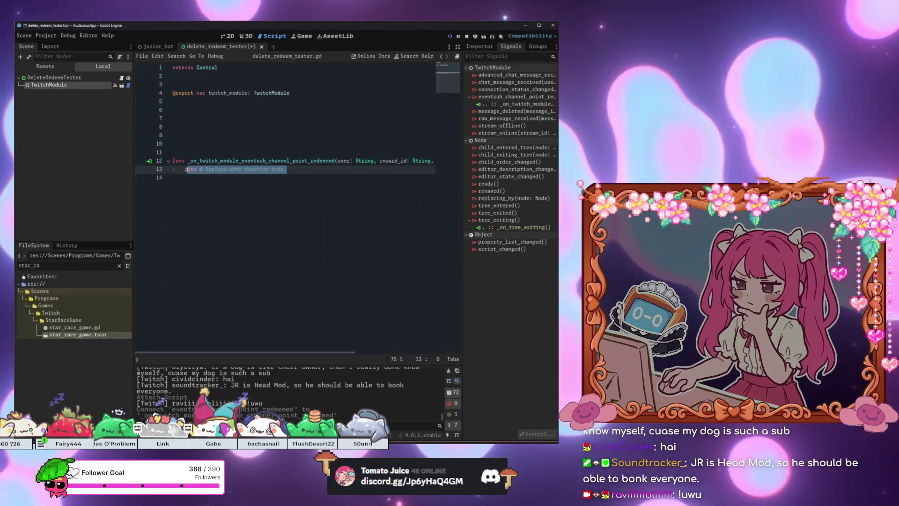
# Return early unless reward_title equals "Delete Users Messages"
pyautogui.write('if')
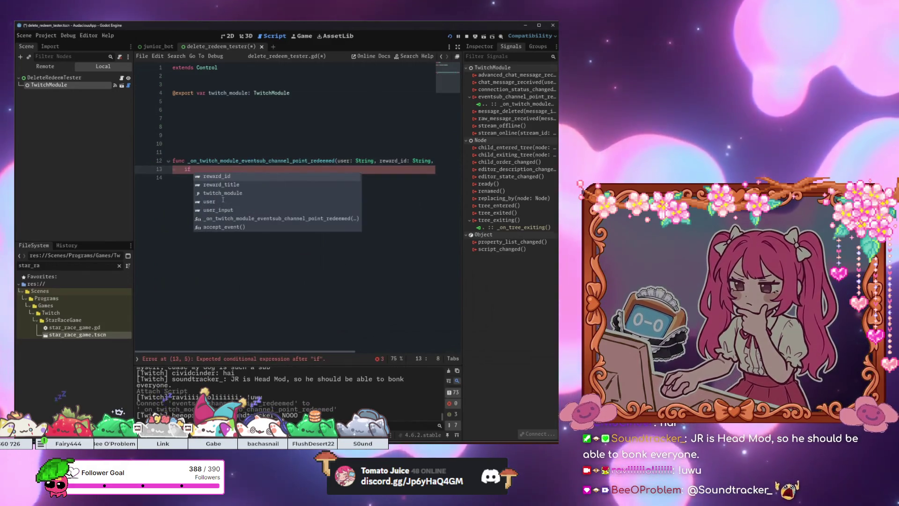
pyautogui.moveTo(392, 161); pyautogui.dragTo(439, 164)
pyautogui.click(220, 171)
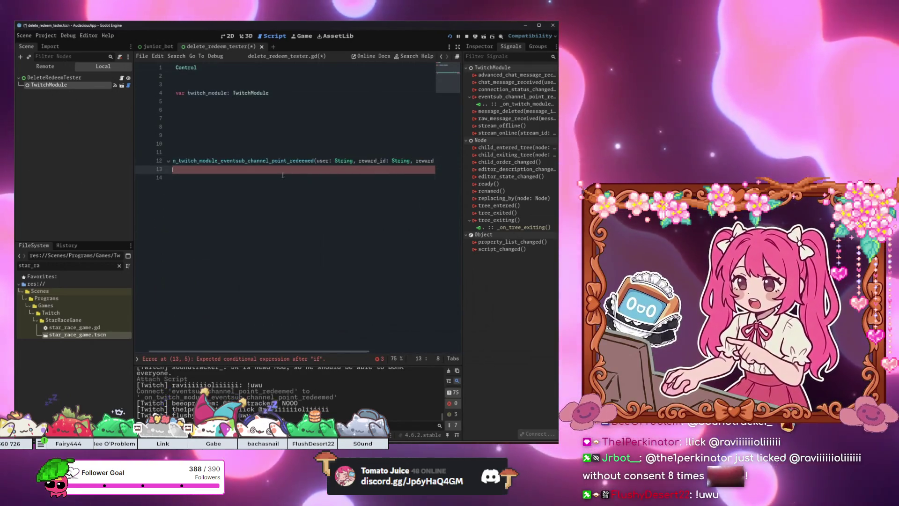
pyautogui.write('reward_')
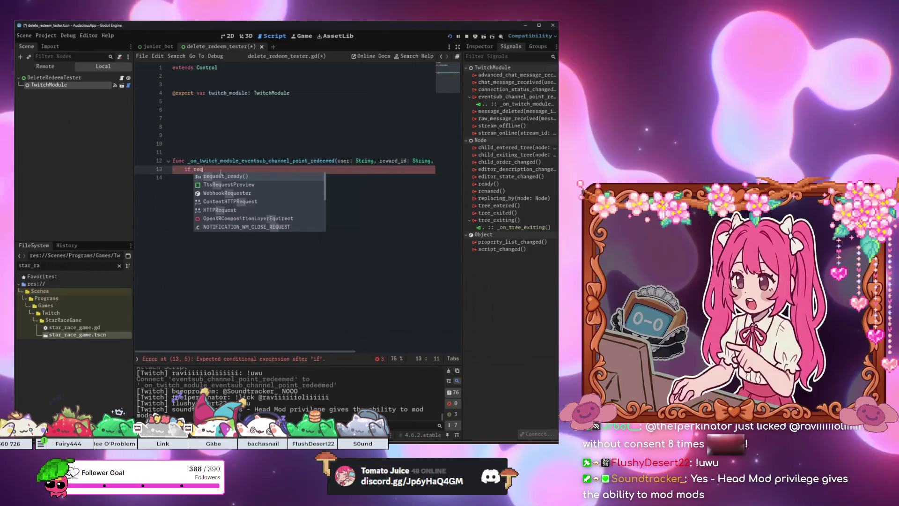
pyautogui.write('title == "Delete U')
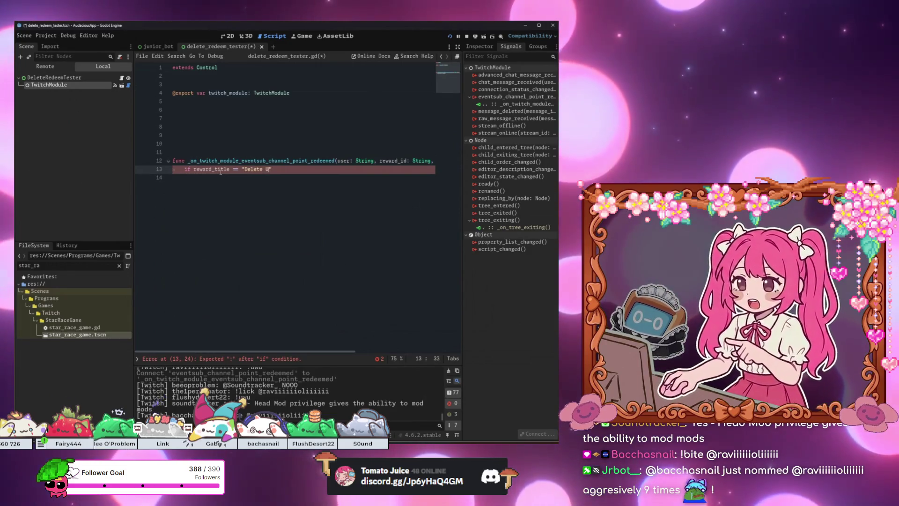
pyautogui.write('sers Messa')
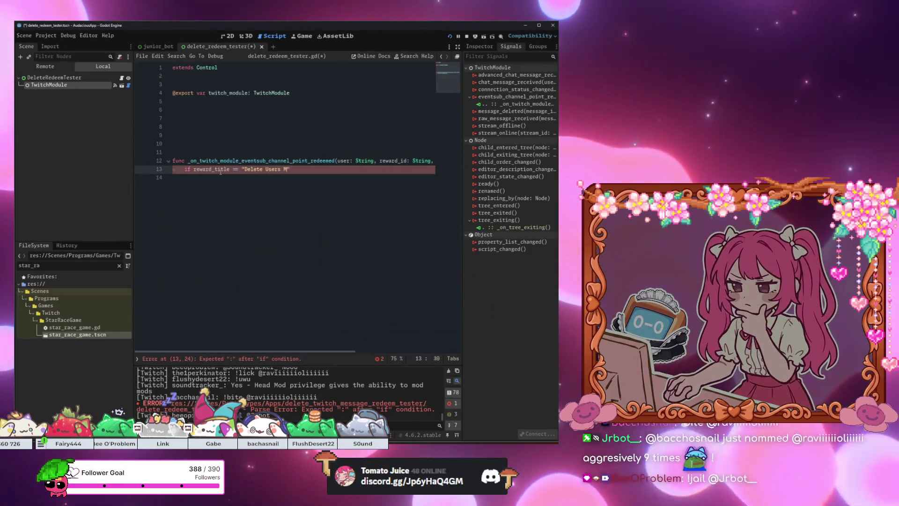
pyautogui.write('ges":')
pyautogui.press('Return')
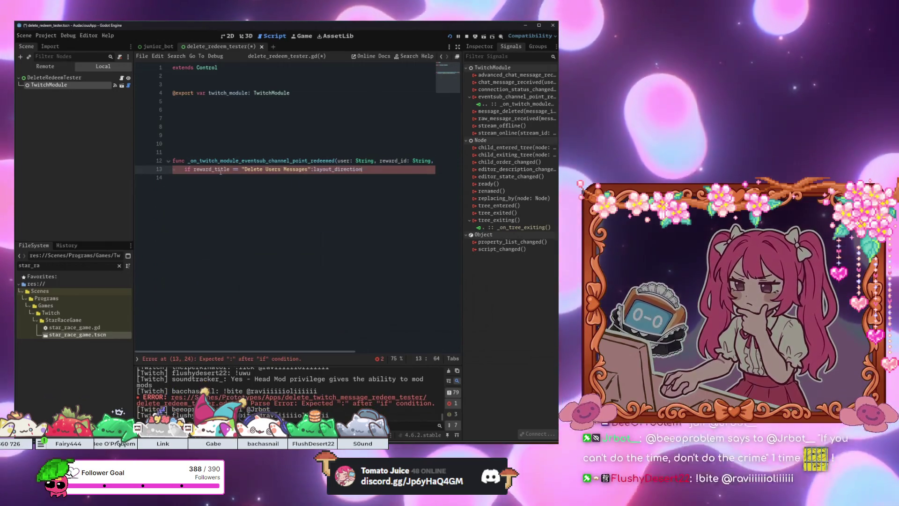
pyautogui.press('BackSpace')
pyautogui.press('BackSpace')
pyautogui.press('BackSpace')
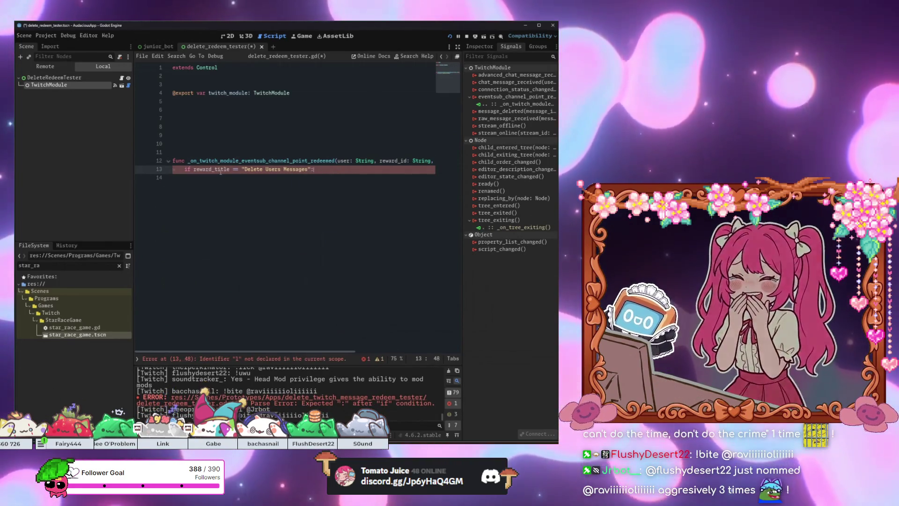
pyautogui.press('Return')
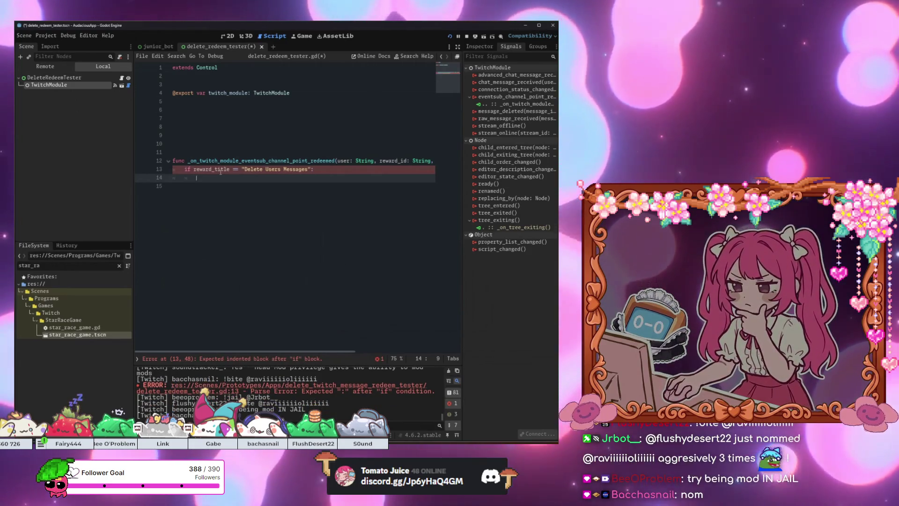
pyautogui.click(194, 170)
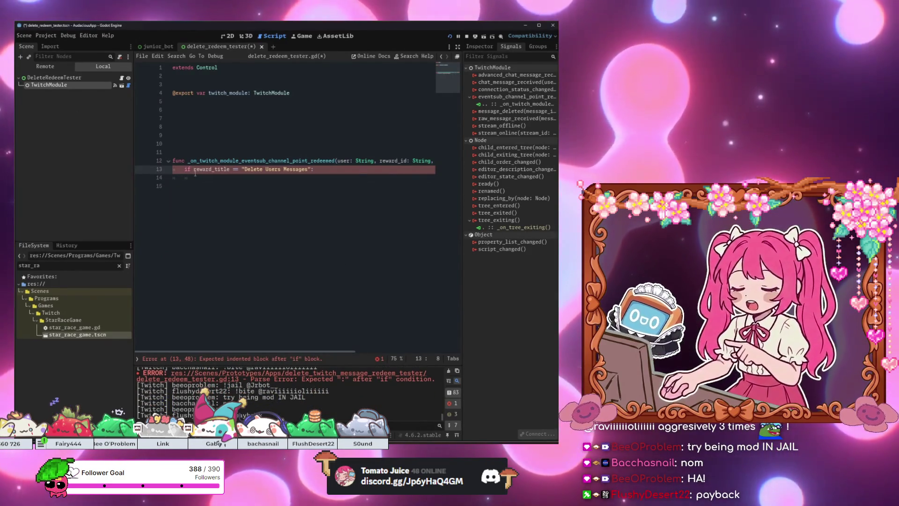
pyautogui.write('not')
pyautogui.click(196, 177)
pyautogui.write('retu')
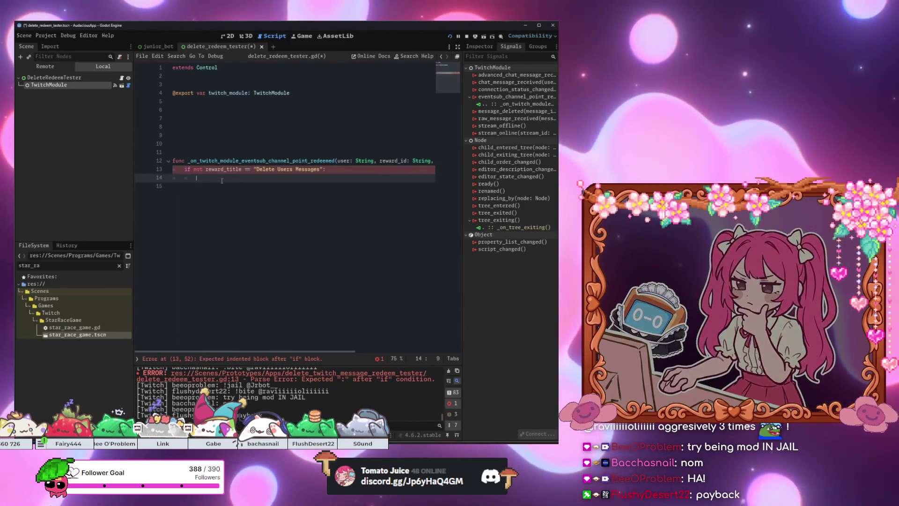
pyautogui.press('Return')
pyautogui.press('Return')
pyautogui.press('Return')
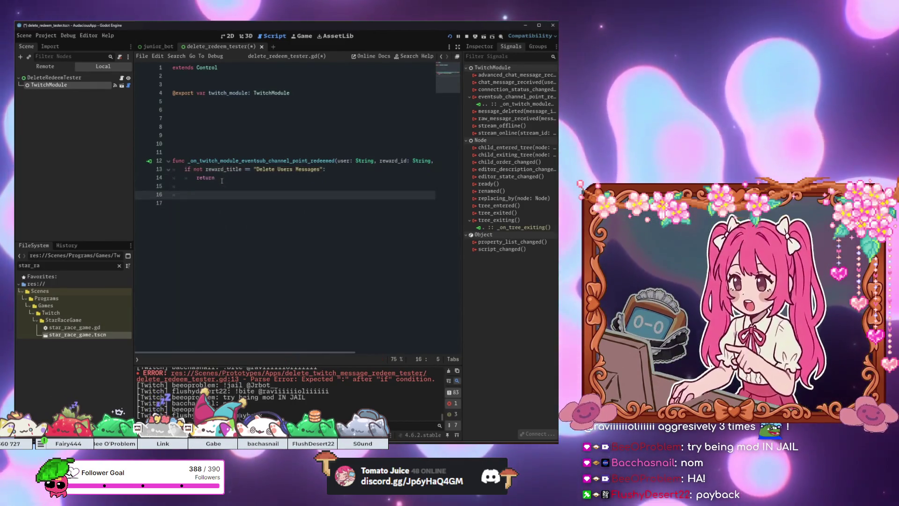
# Add an if not user_input.begins_with("@"): condition below the return
pyautogui.moveTo(380, 160); pyautogui.dragTo(173, 152)
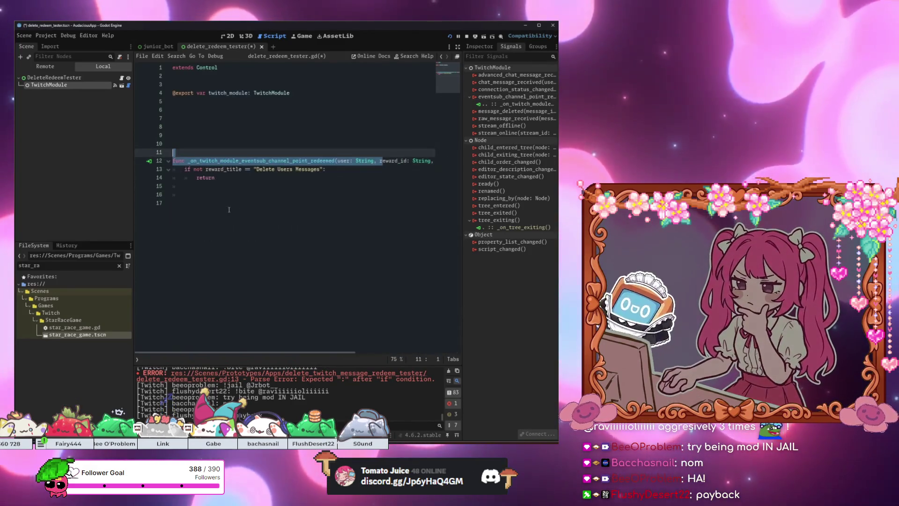
pyautogui.click(237, 195)
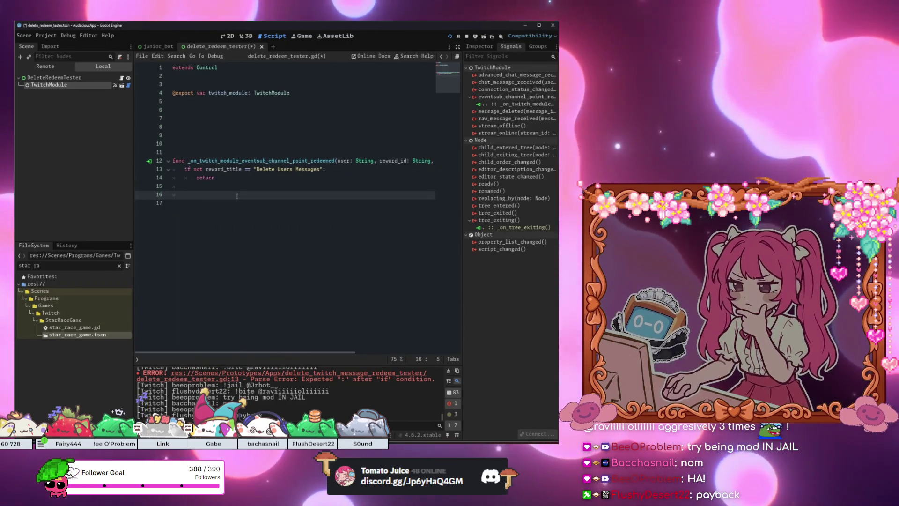
pyautogui.write('if user_input.b')
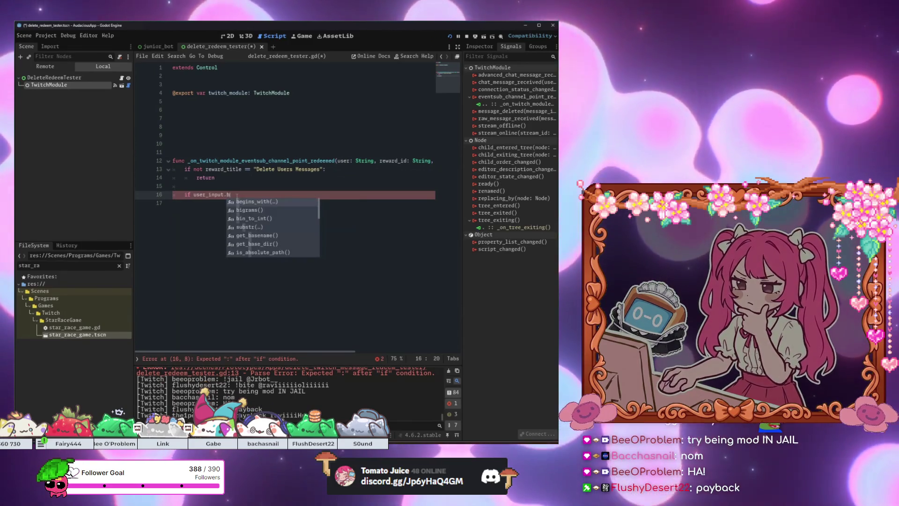
pyautogui.press('Return')
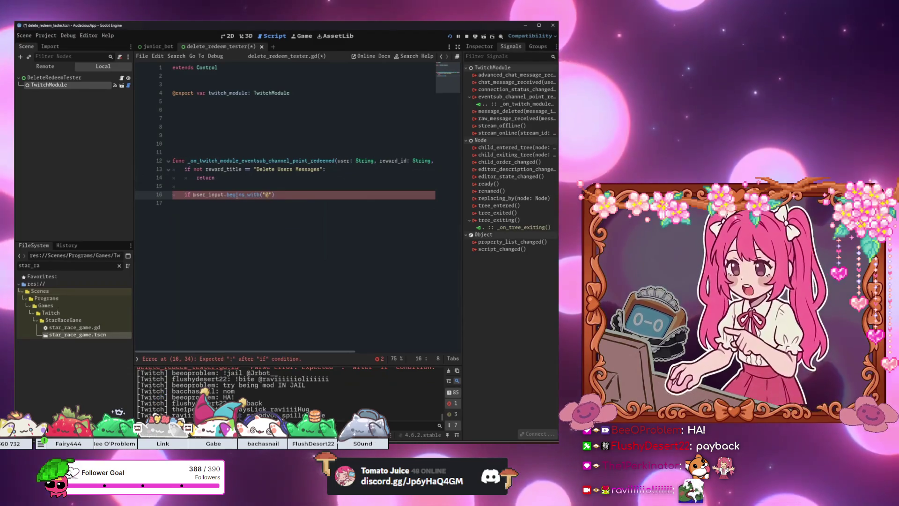
pyautogui.write('not')
pyautogui.press('Right')
pyautogui.press('Right')
pyautogui.press('Right')
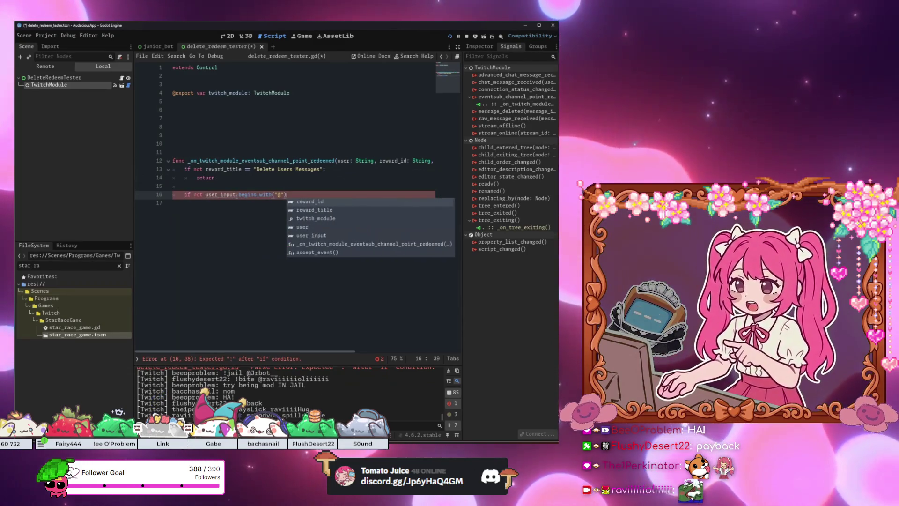
pyautogui.write(':')
pyautogui.press('Return')
# Inside that condition, call twitch_module.send_chat_message followed by a return
pyautogui.write('twitch_module')
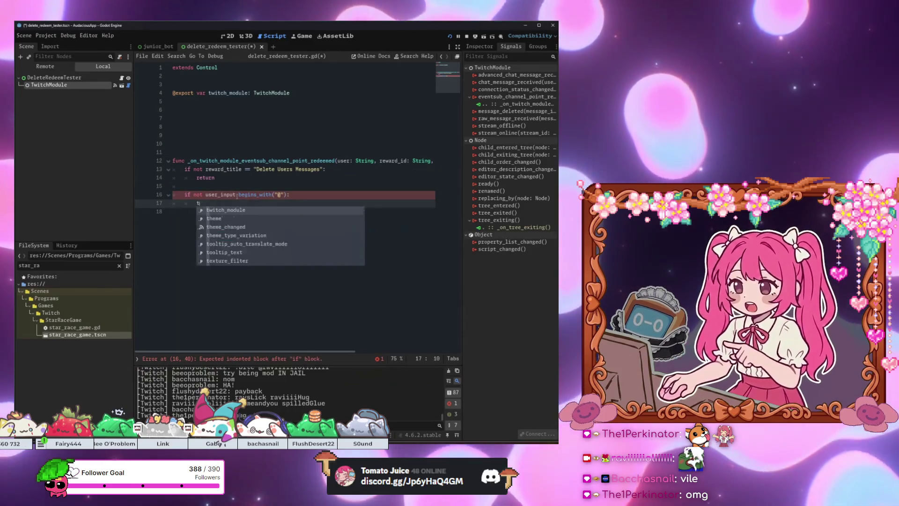
pyautogui.press('Return')
pyautogui.write('return')
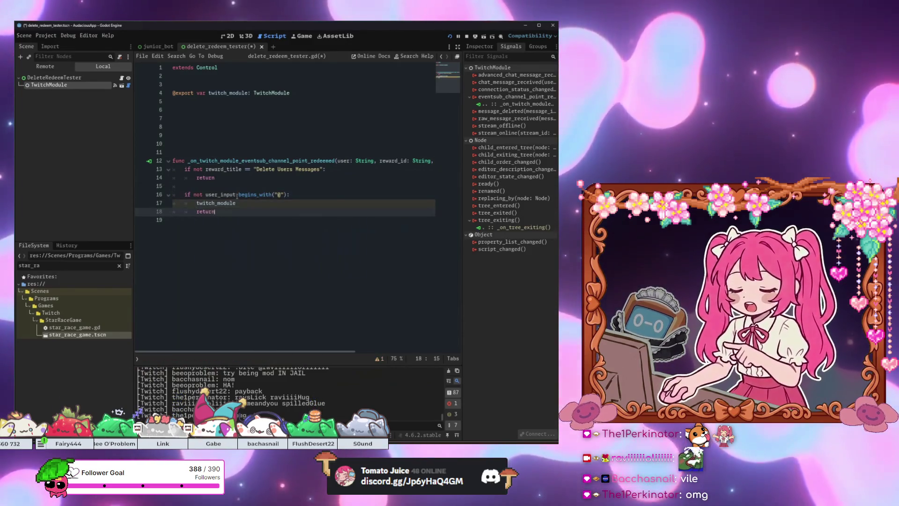
pyautogui.press('Up')
pyautogui.press('End')
pyautogui.write('.send')
pyautogui.press('Return')
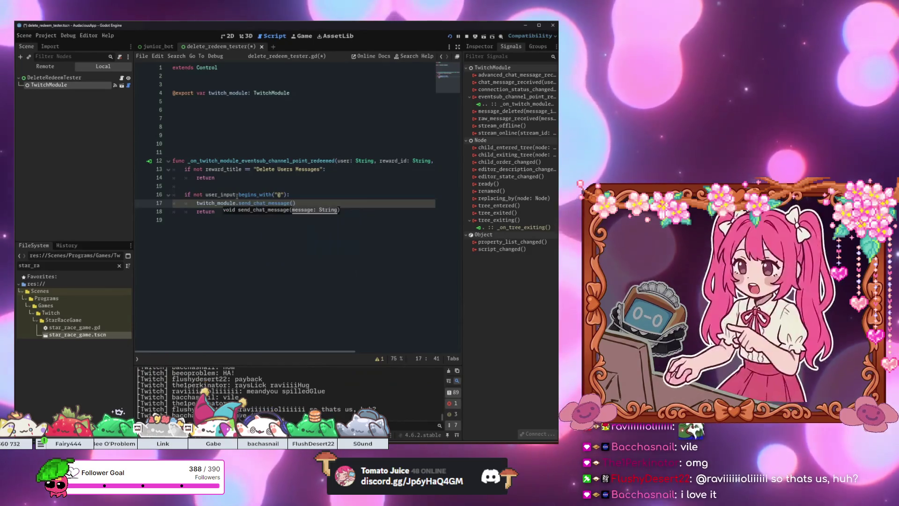
# Begin composing the chat message text with the user name, and save the script
pyautogui.write('"')
pyautogui.press('Right')
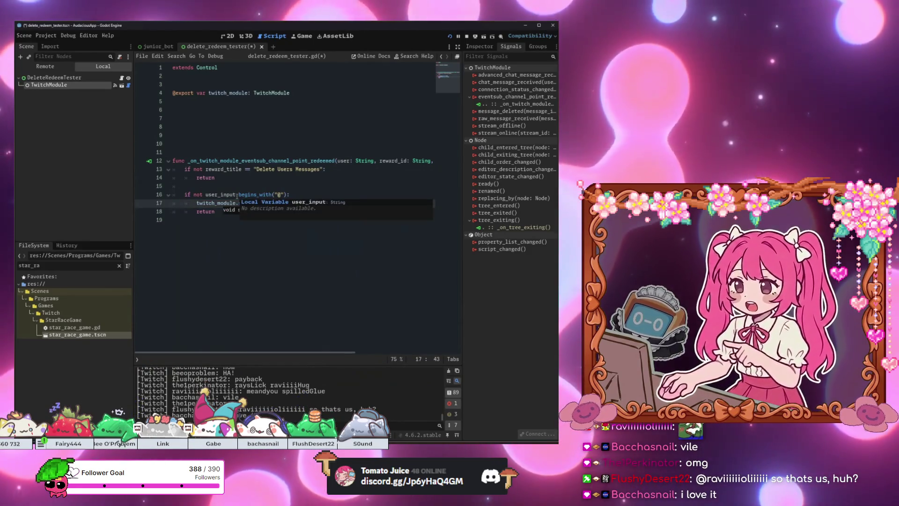
pyautogui.write('+')
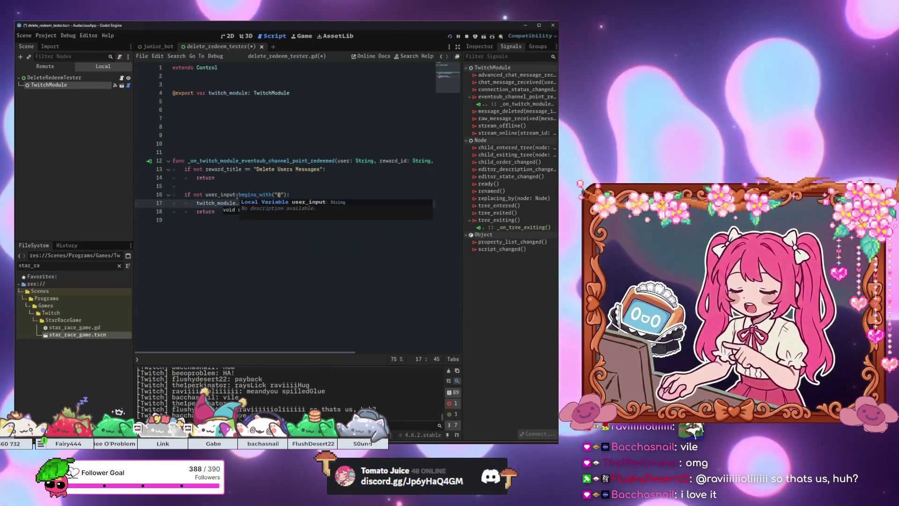
pyautogui.click(236, 196)
pyautogui.click(304, 204)
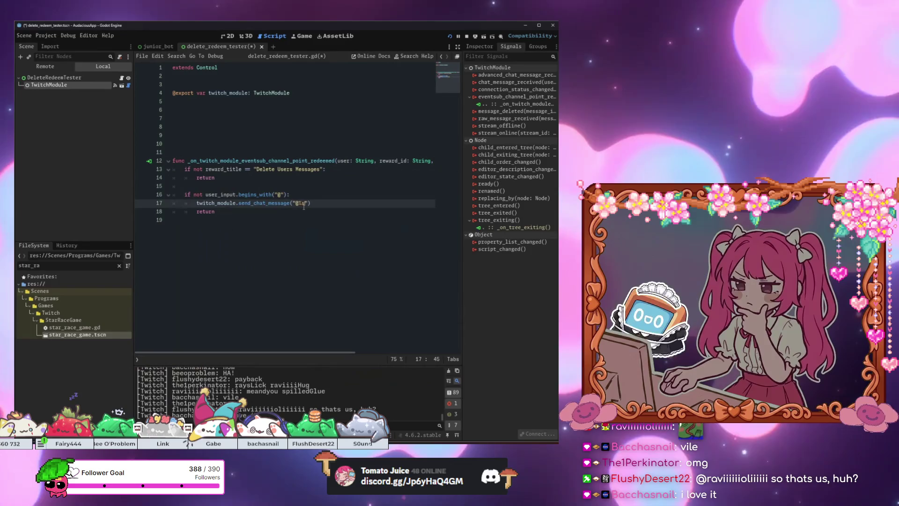
pyautogui.write('->')
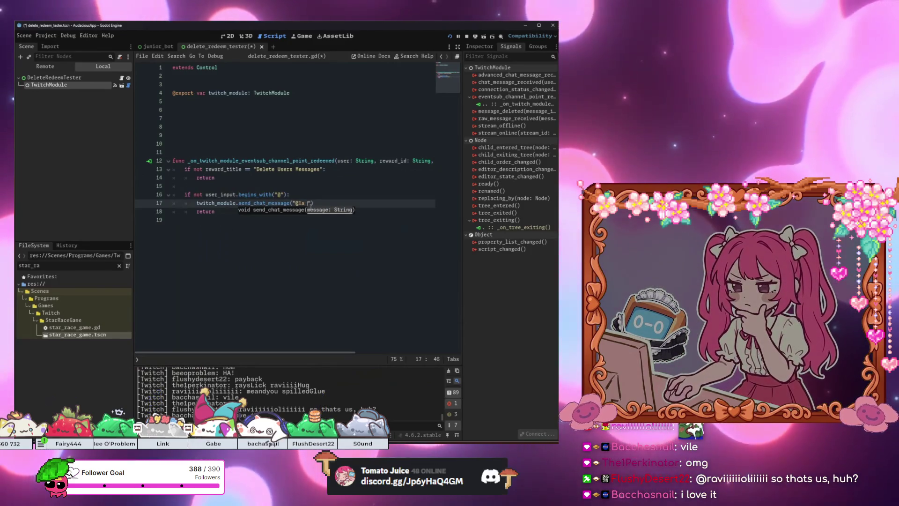
pyautogui.press('Right')
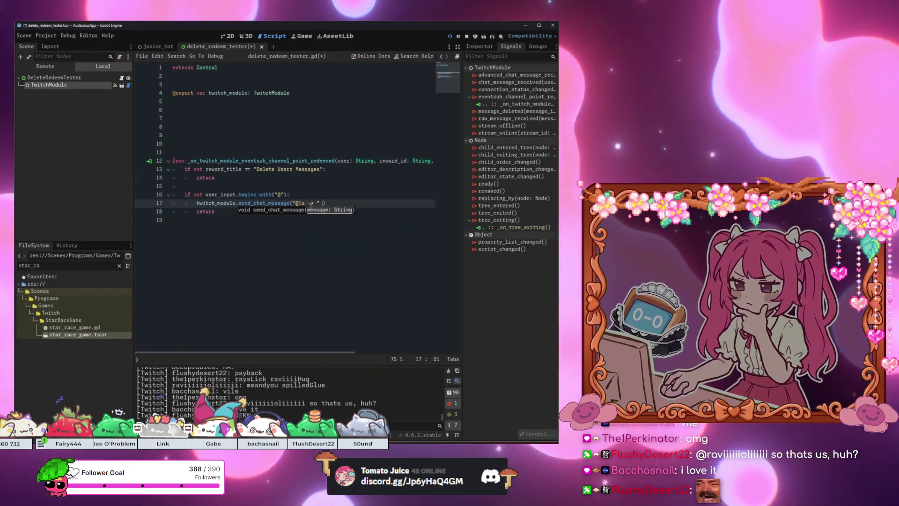
pyautogui.write('user')
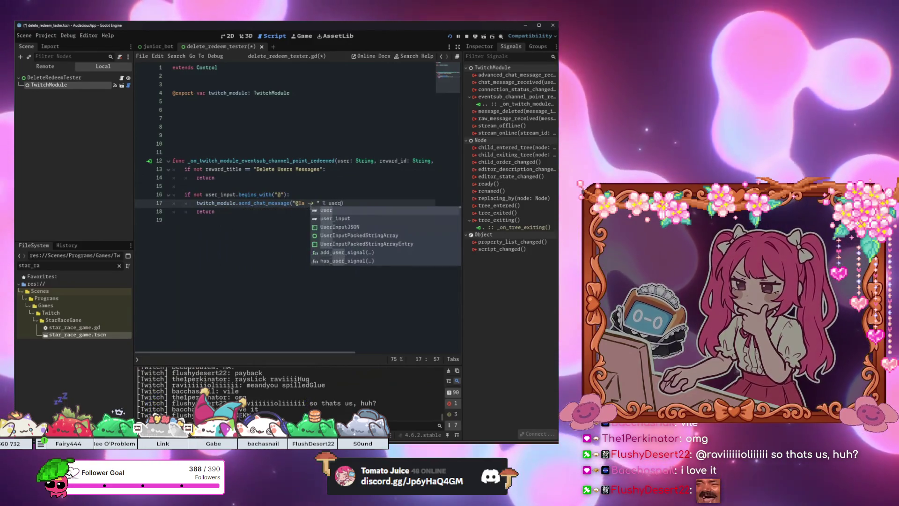
pyautogui.press('Left')
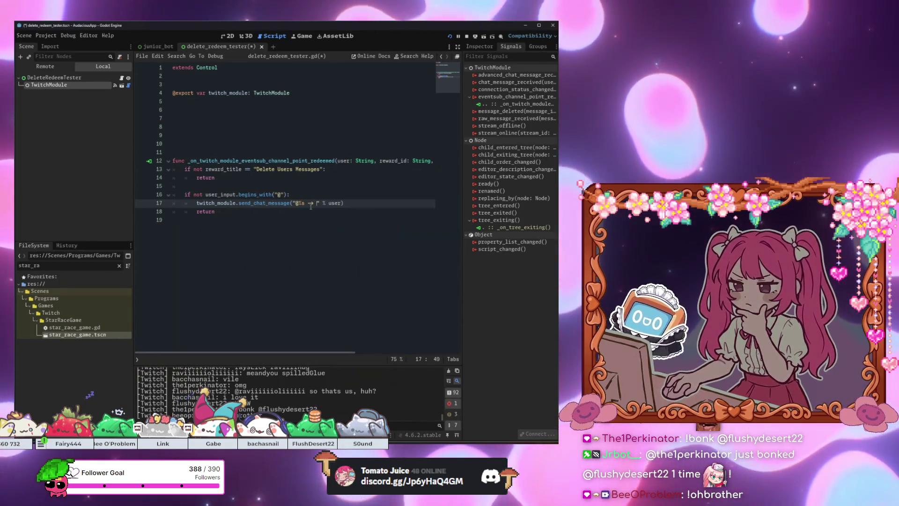
pyautogui.hotkey('ctrl', 's')
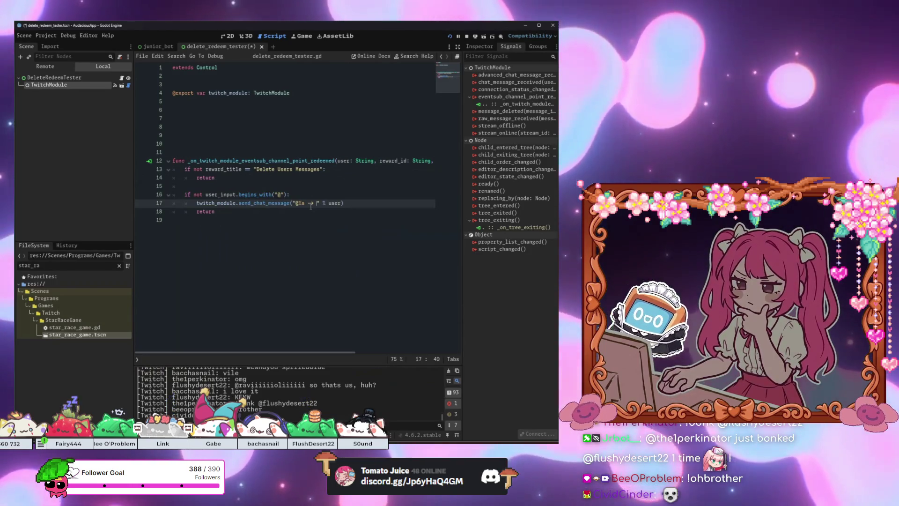
# Draft a 'make sure you have @' message, then erase it and select the @ check block
pyautogui.write('sure you ')
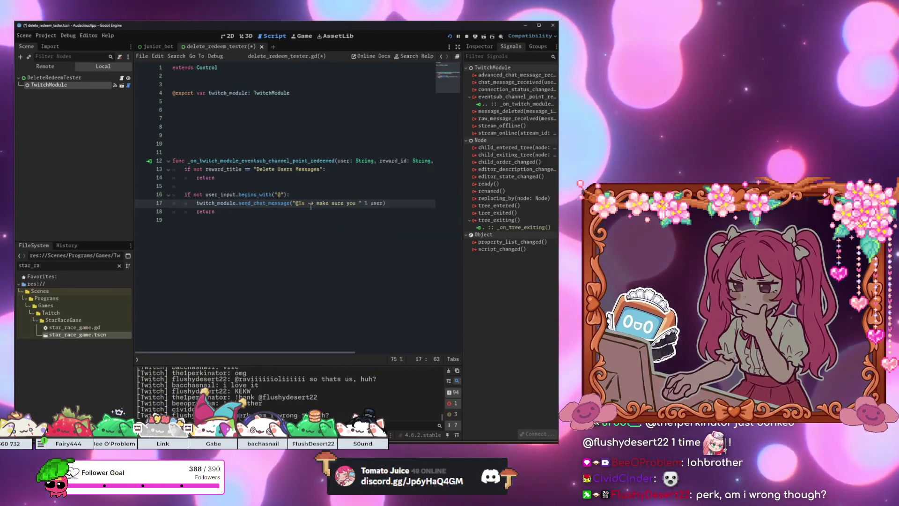
pyautogui.write('@th')
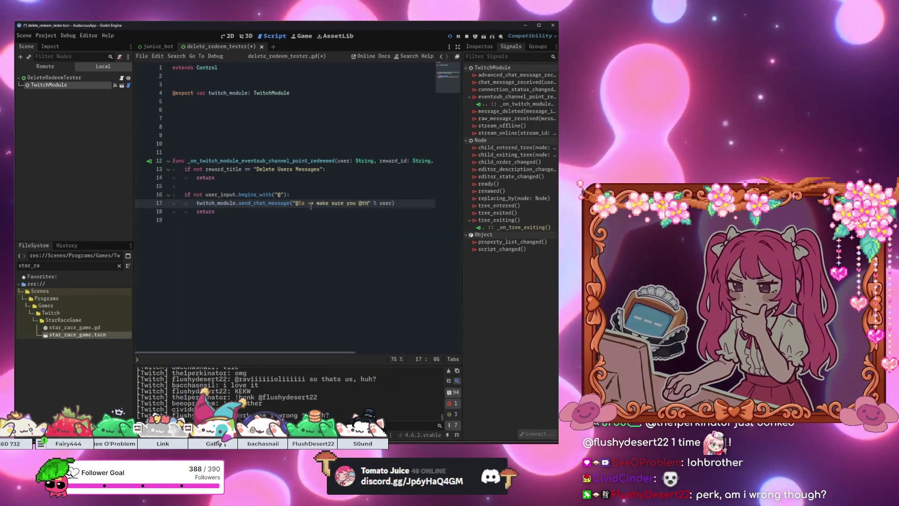
pyautogui.press('BackSpace')
pyautogui.press('BackSpace')
pyautogui.write('have @ at the')
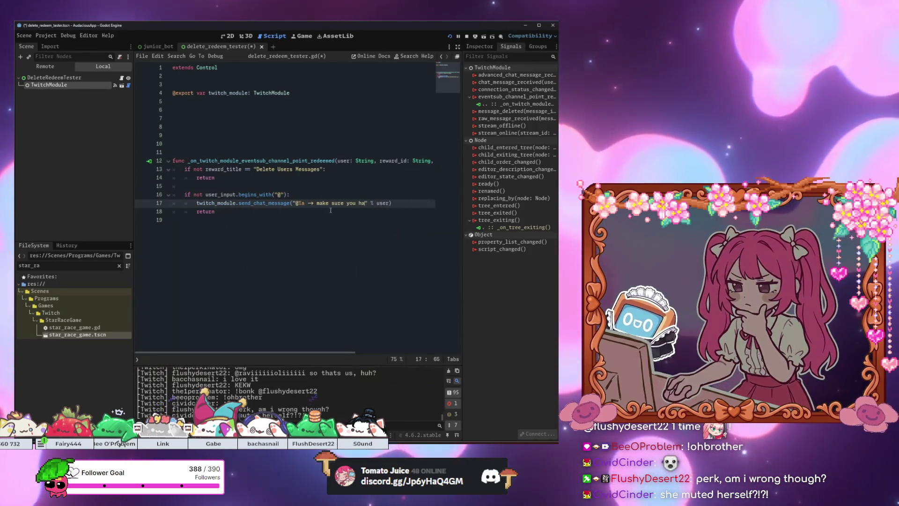
pyautogui.press('BackSpace')
pyautogui.press('BackSpace')
pyautogui.press('BackSpace')
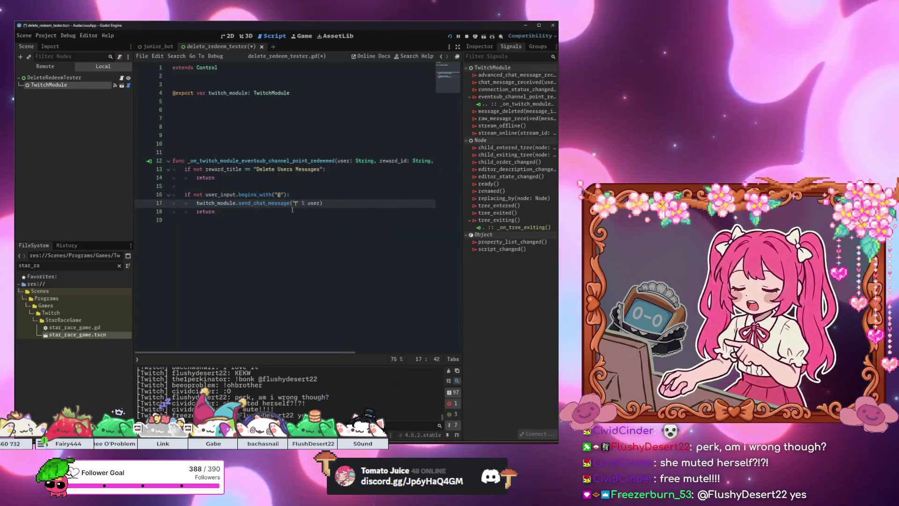
pyautogui.press('BackSpace')
pyautogui.press('BackSpace')
pyautogui.press('BackSpace')
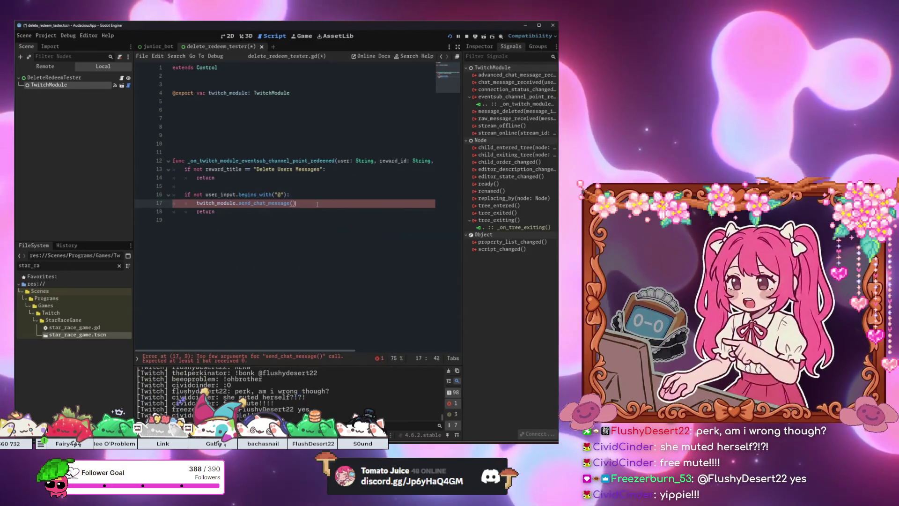
pyautogui.write(':')
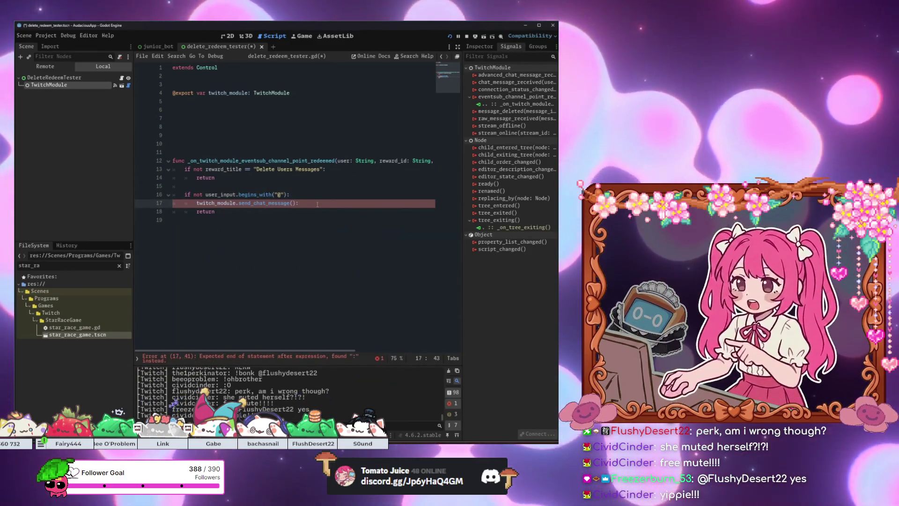
pyautogui.press('BackSpace')
pyautogui.moveTo(243, 208); pyautogui.dragTo(195, 195)
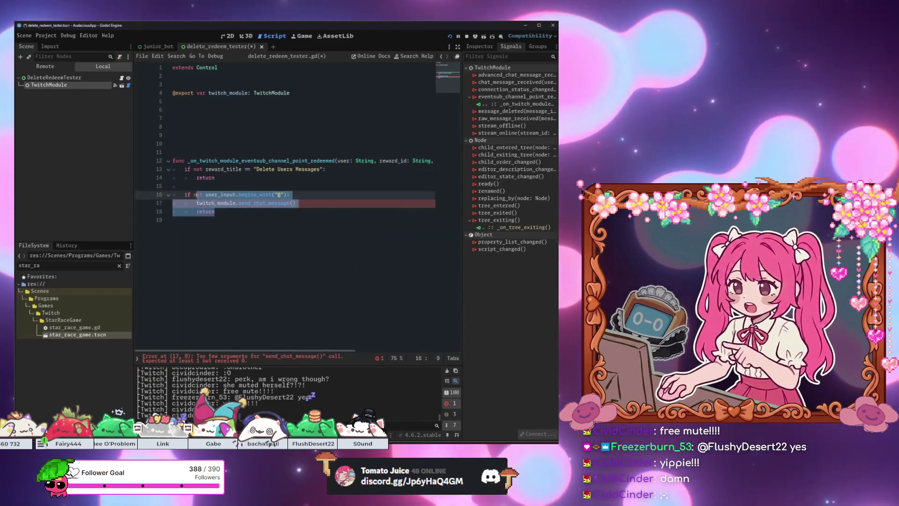
# Delete the @ check and declare var banished_users: PackedStringArray = [] on line 8
pyautogui.press('BackSpace')
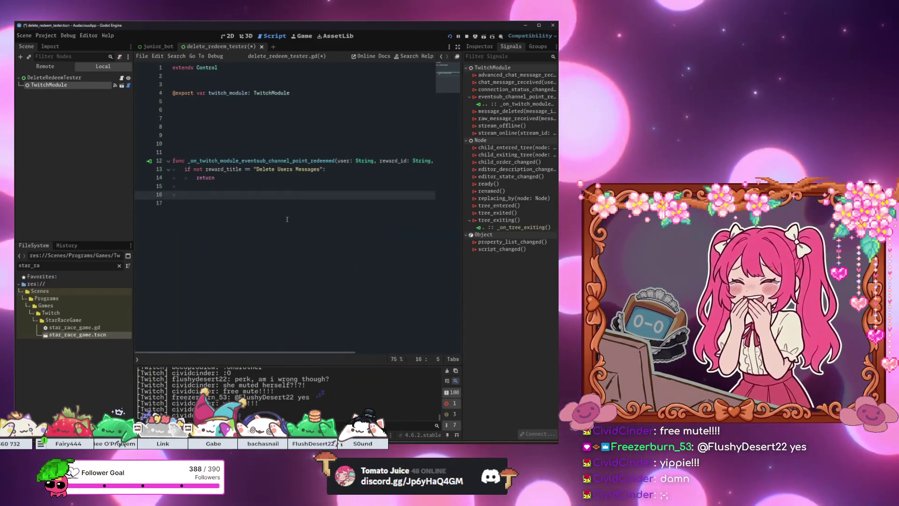
pyautogui.click(234, 127)
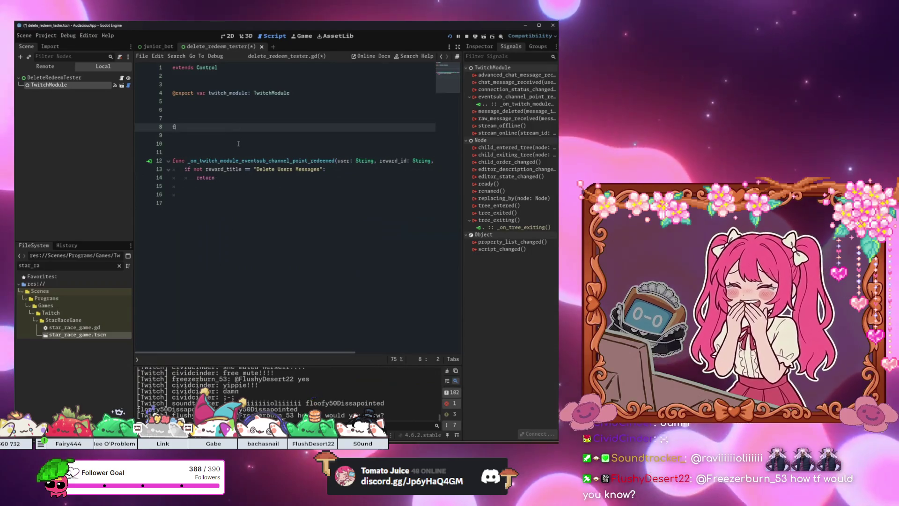
pyautogui.write('var banished_user')
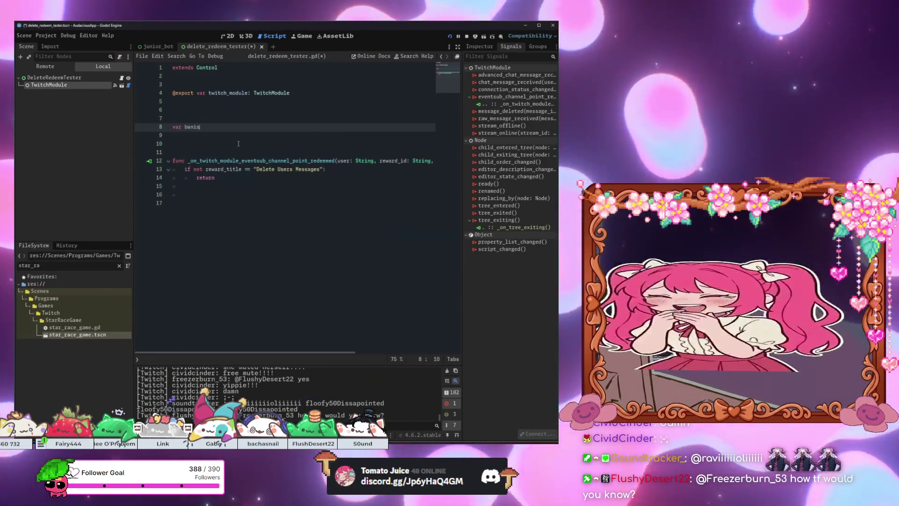
pyautogui.write('s: PackedStri')
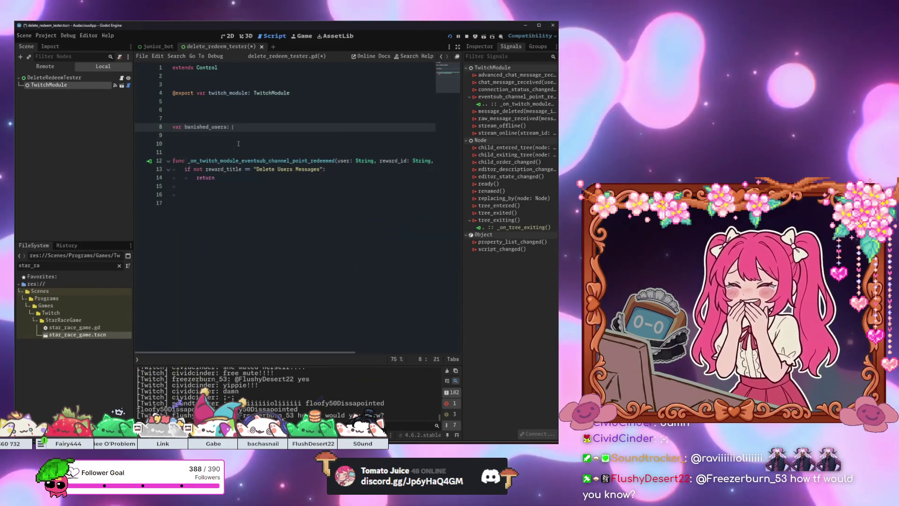
pyautogui.press('Return')
pyautogui.write('= [')
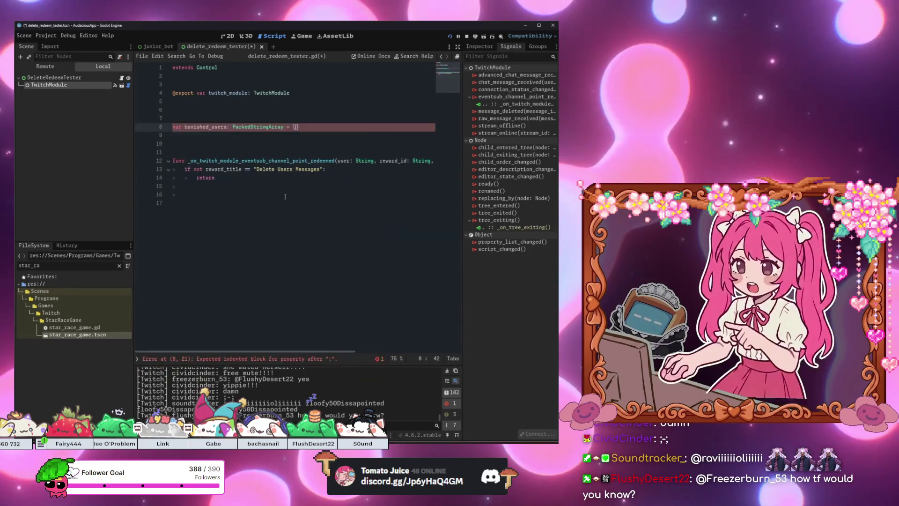
pyautogui.click(297, 192)
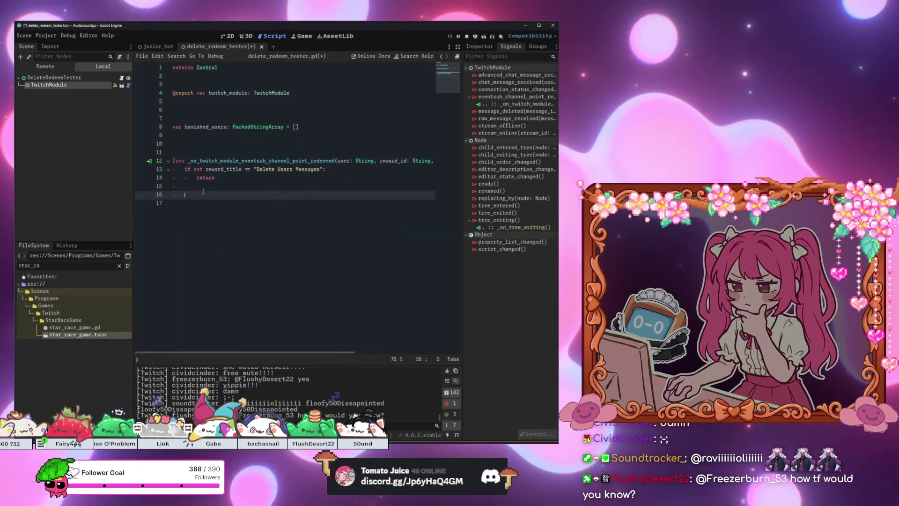
# Add func _handle_banished_users(user) -> void: with an unfinished if in its body
pyautogui.click(207, 204)
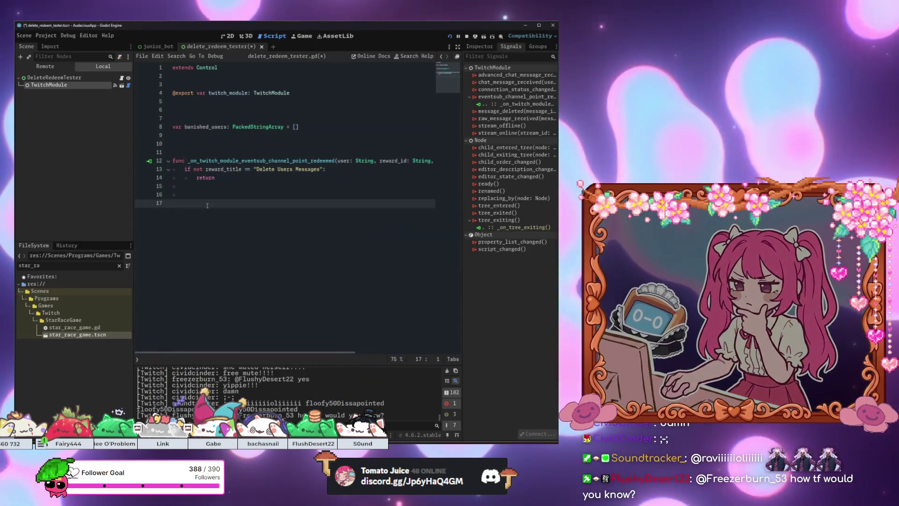
pyautogui.press('Return')
pyautogui.write('func _handle_banished_users(')
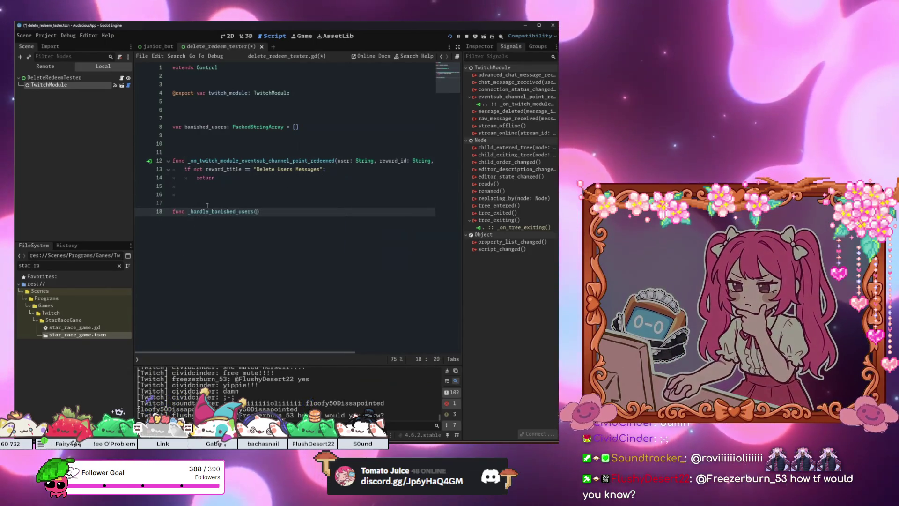
pyautogui.write(') -> void:')
pyautogui.press('Return')
pyautogui.write('if')
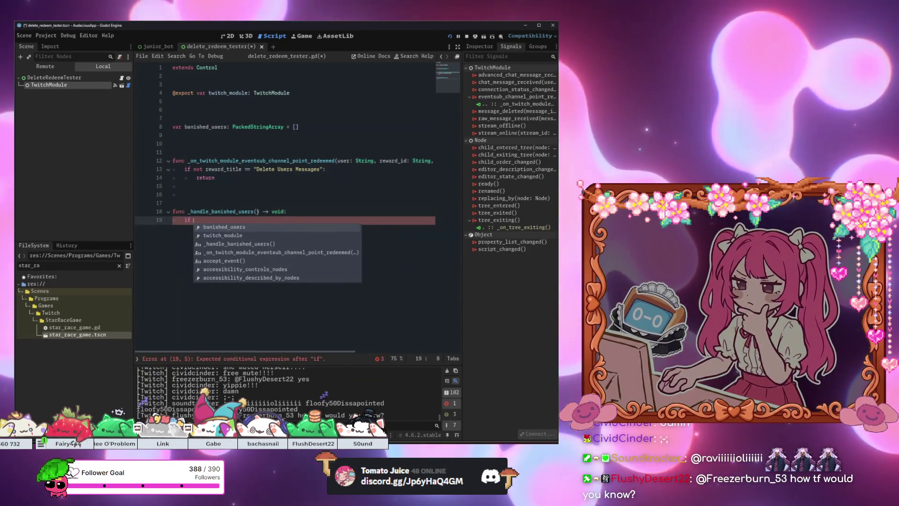
pyautogui.click(257, 212)
pyautogui.write('er')
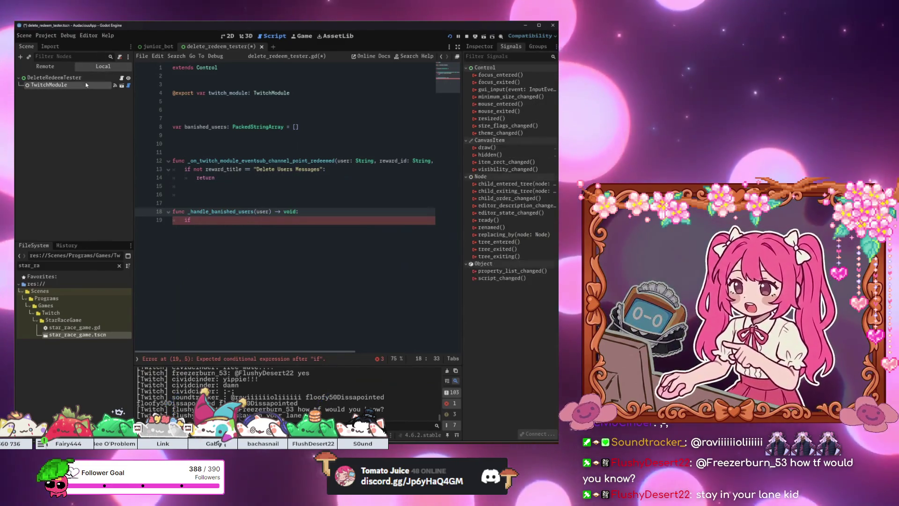
pyautogui.doubleClick(510, 75)
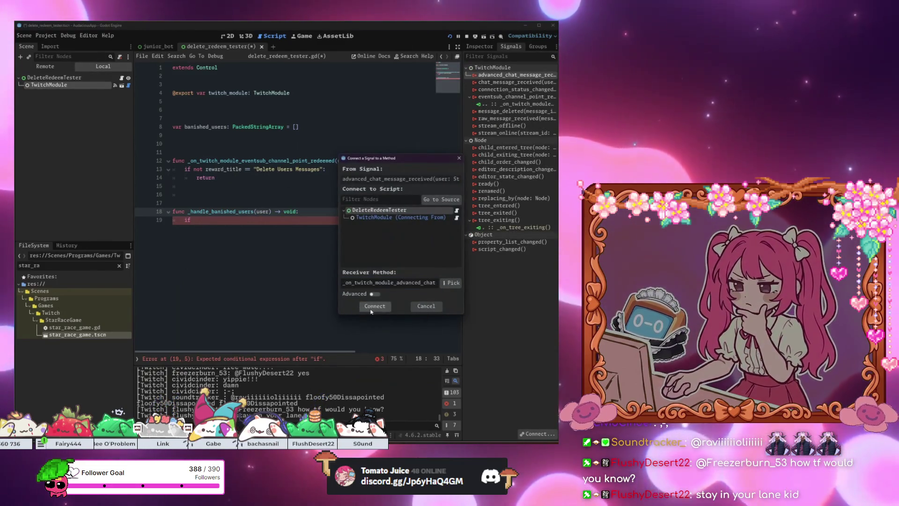
# Connect advanced_chat_message_received to a new method, move _handle_banished_users above, and remove extra blank lines
pyautogui.click(425, 304)
pyautogui.moveTo(193, 220); pyautogui.dragTo(170, 213)
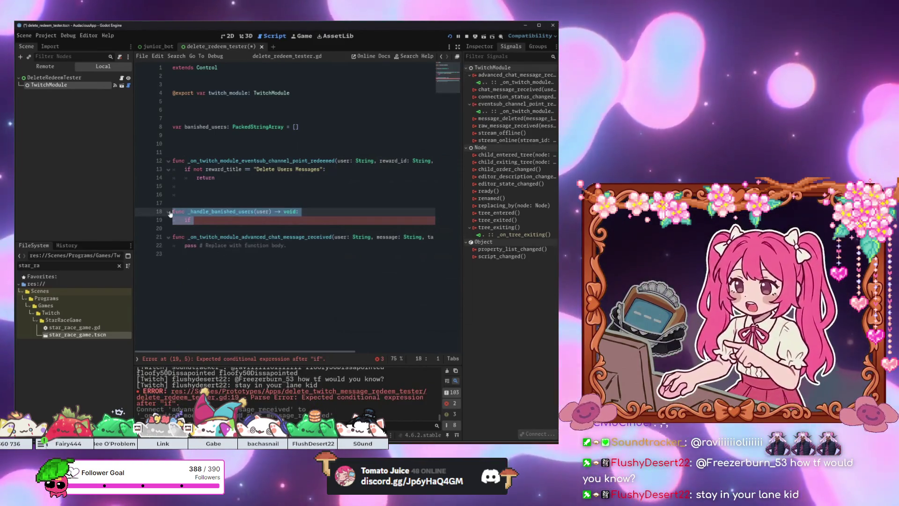
pyautogui.hotkey('alt', 'Up')
pyautogui.hotkey('alt', 'Up')
pyautogui.hotkey('alt', 'Up')
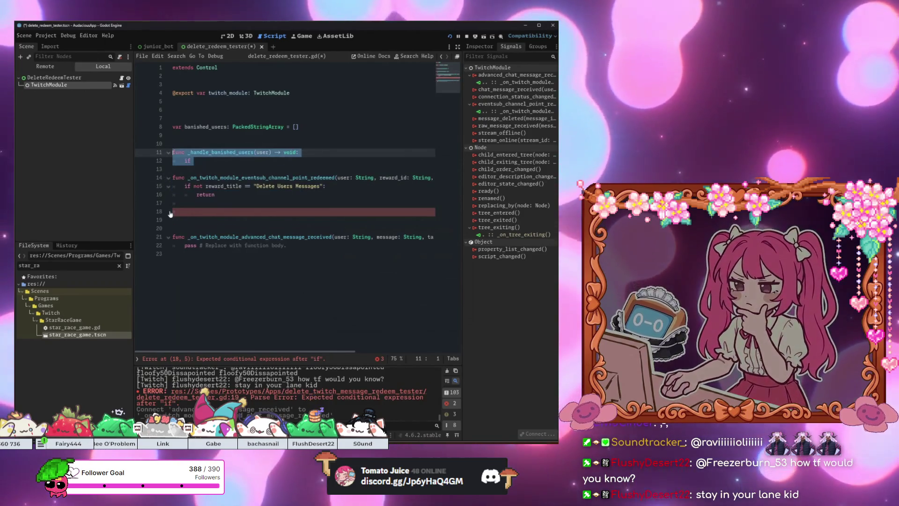
pyautogui.hotkey('ctrl', 'End')
pyautogui.click(182, 219)
pyautogui.hotkey('alt', 'Up')
pyautogui.hotkey('alt', 'Up')
pyautogui.hotkey('alt', 'Up')
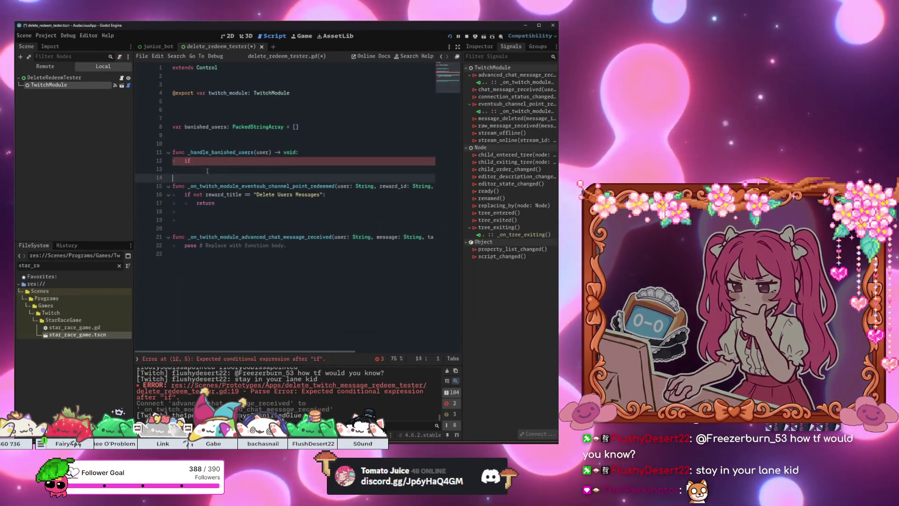
pyautogui.hotkey('ctrl', 'End')
pyautogui.click(222, 229)
pyautogui.press('BackSpace')
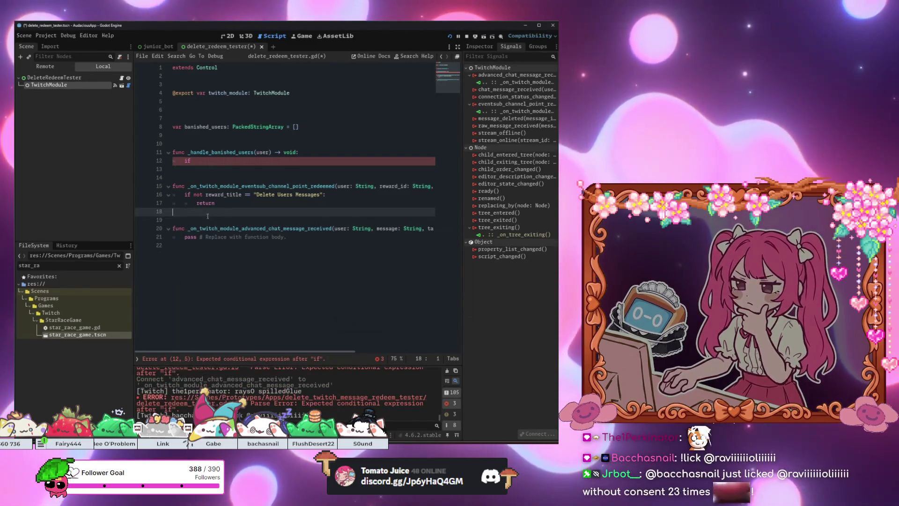
pyautogui.hotkey('ctrl', 'End')
# Replace the chat handler's pass with _handle_banished_users(user, tags)
pyautogui.moveTo(289, 239); pyautogui.dragTo(183, 239)
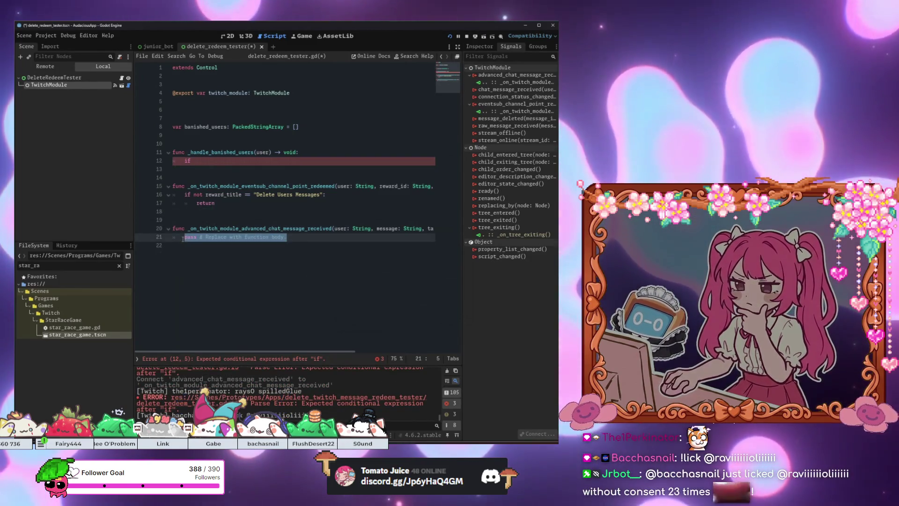
pyautogui.write('_ha')
pyautogui.press('Return')
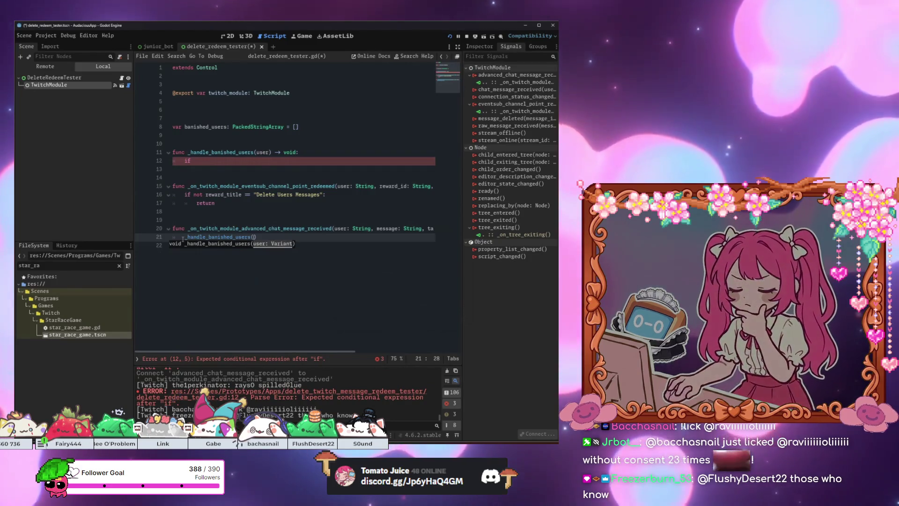
pyautogui.write('user')
pyautogui.click(220, 160)
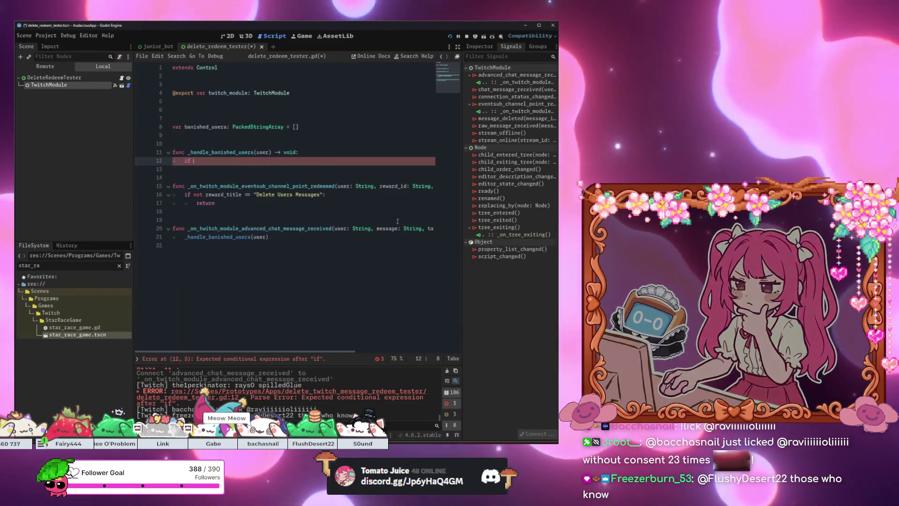
pyautogui.click(270, 245)
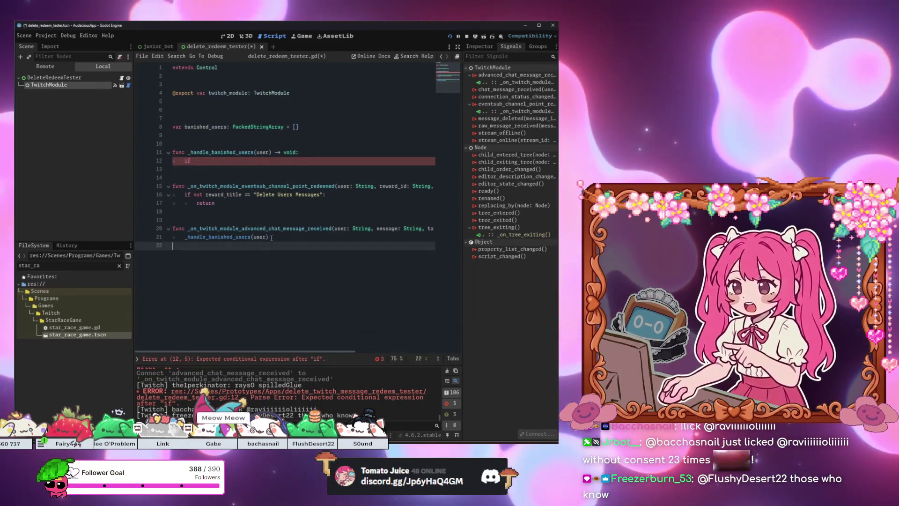
pyautogui.click(268, 237)
pyautogui.write(', ta')
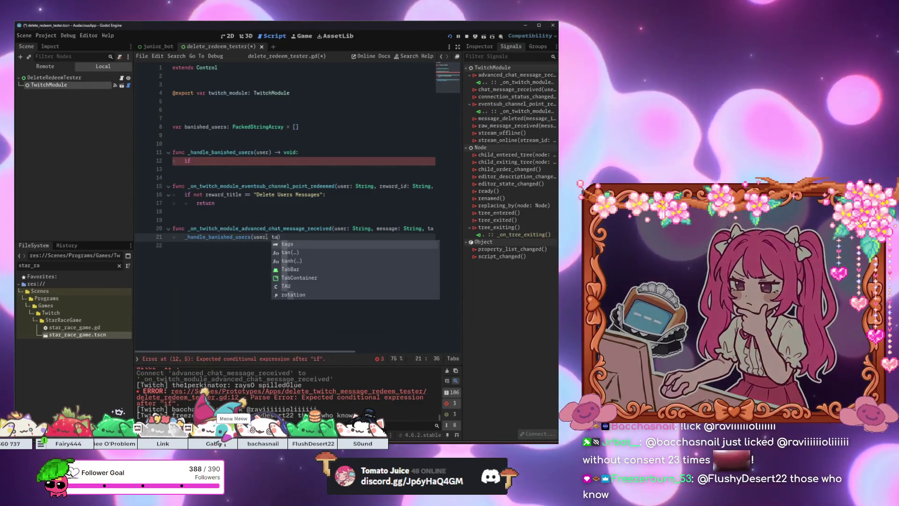
pyautogui.click(286, 261)
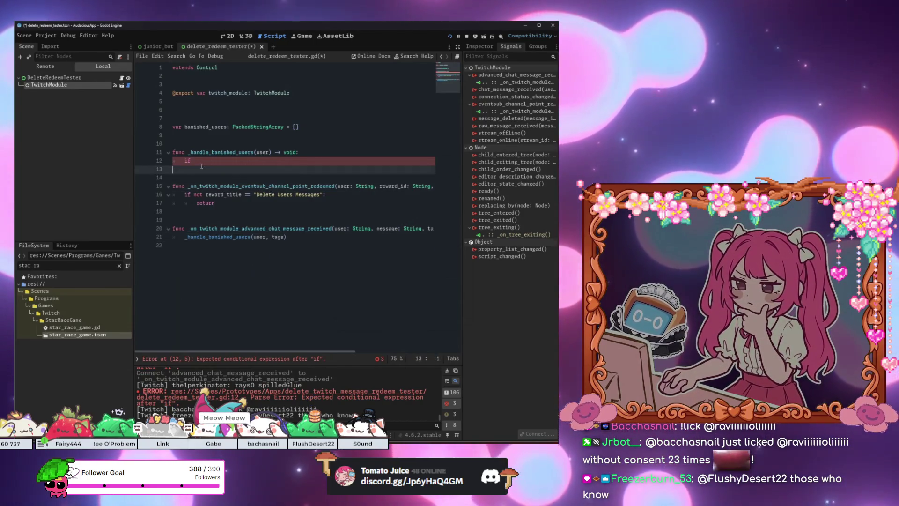
# Add 'if user in banished_users:' and fetch message_id via TwitchModule.get_tags_message_id(tags)
pyautogui.click(215, 160)
pyautogui.write('user in banished_users:')
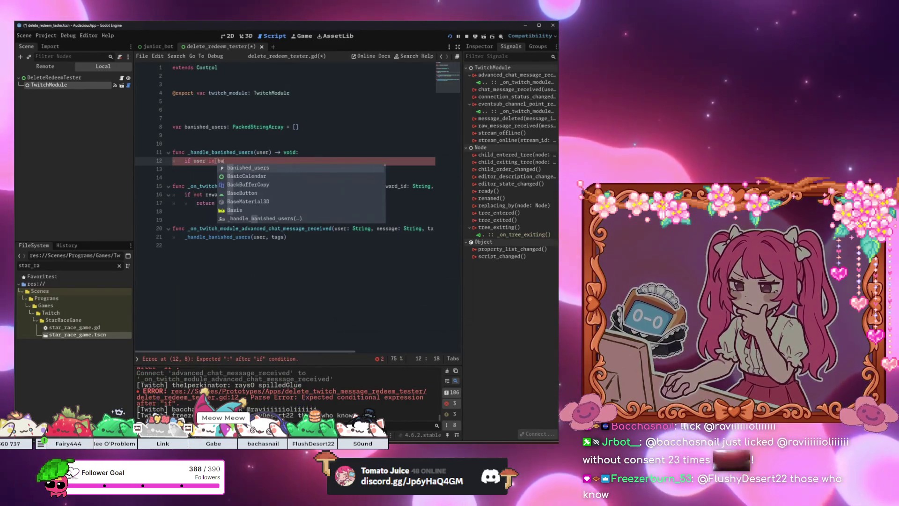
pyautogui.press('Return')
pyautogui.write(':')
pyautogui.press('Return')
pyautogui.write('tw')
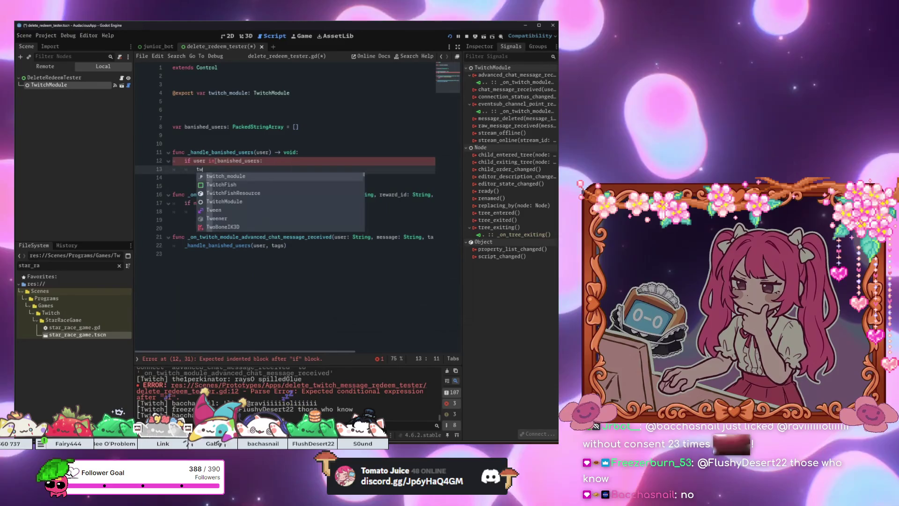
pyautogui.press('BackSpace')
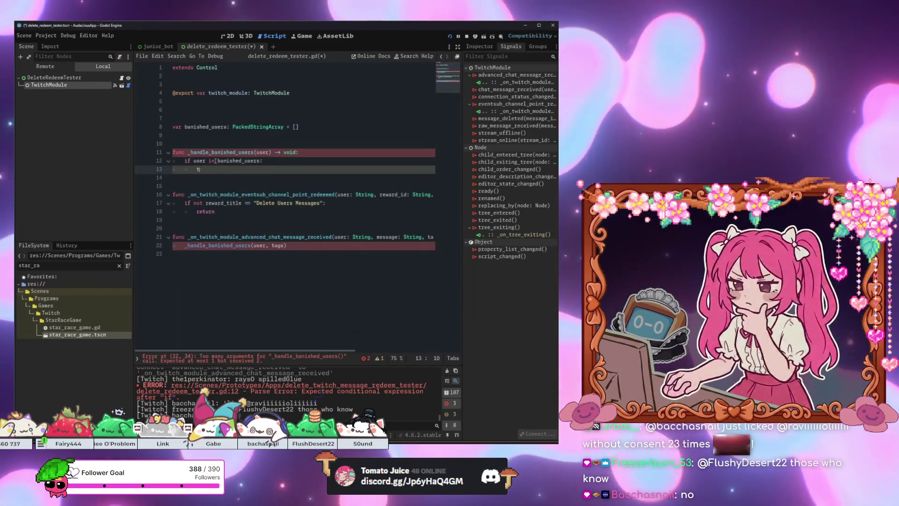
pyautogui.press('BackSpace')
pyautogui.write('var mes')
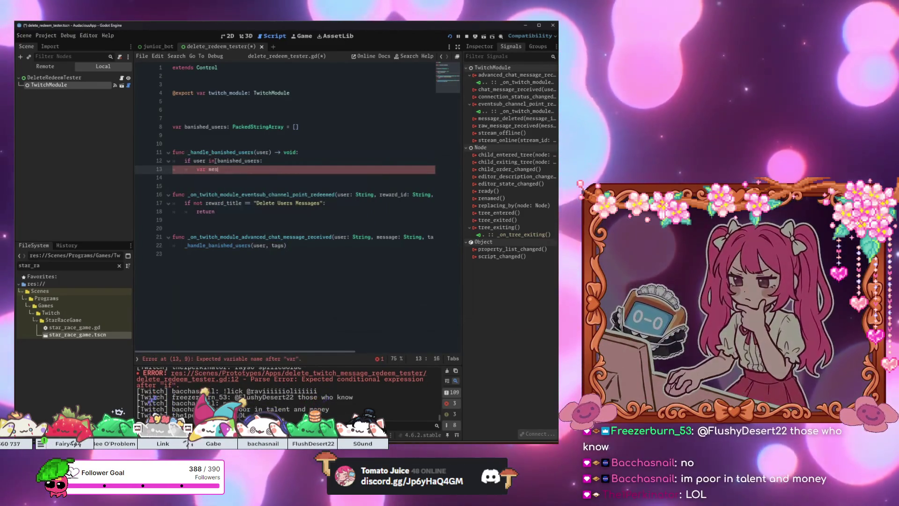
pyautogui.write('sage ')
pyautogui.write('id: String = ')
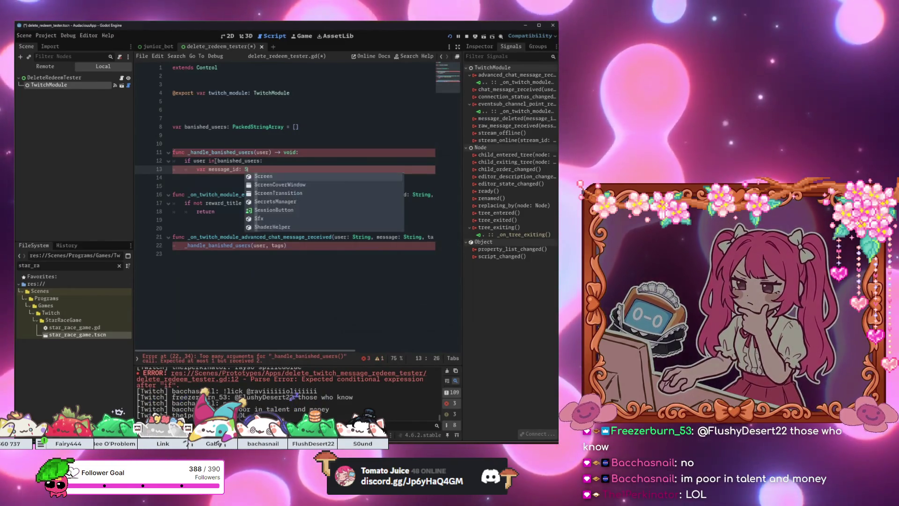
pyautogui.write('Twit')
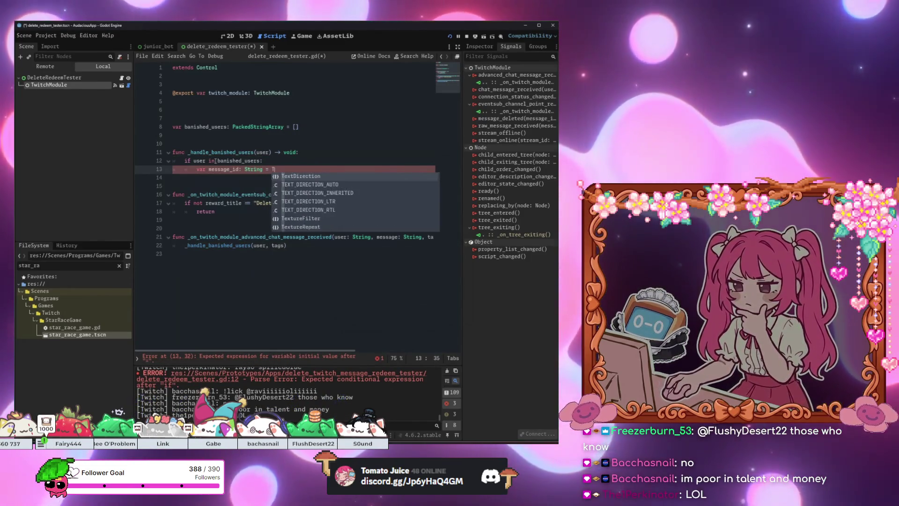
pyautogui.write('chModule.get_')
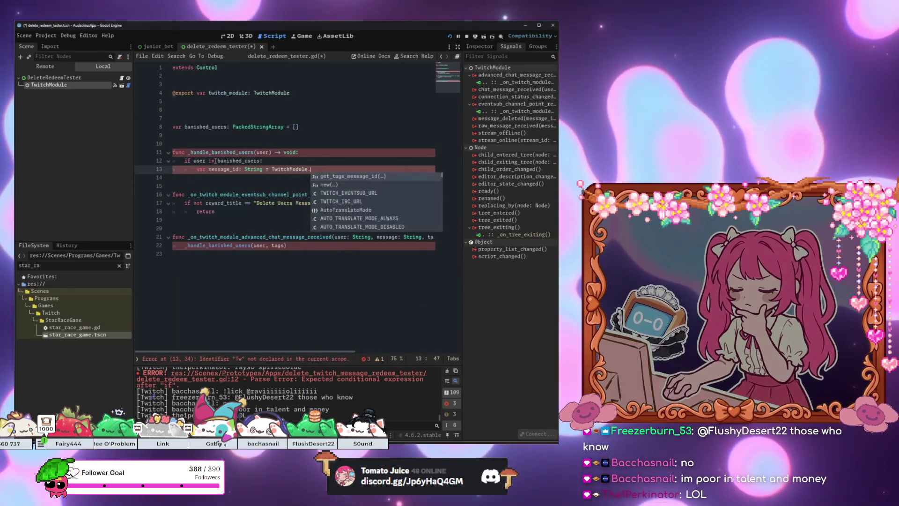
pyautogui.press('Return')
pyautogui.write('tags)')
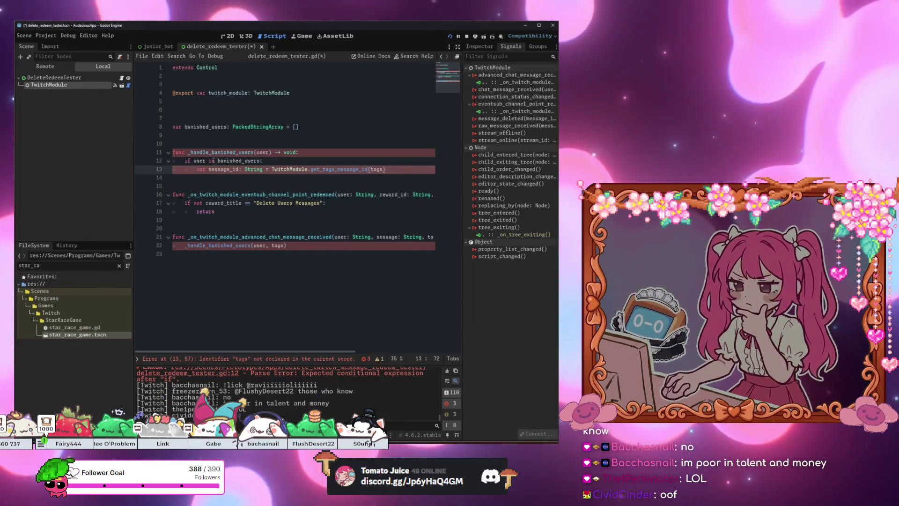
# Type the function parameters as user: String and tags: Dictionary
pyautogui.click(270, 152)
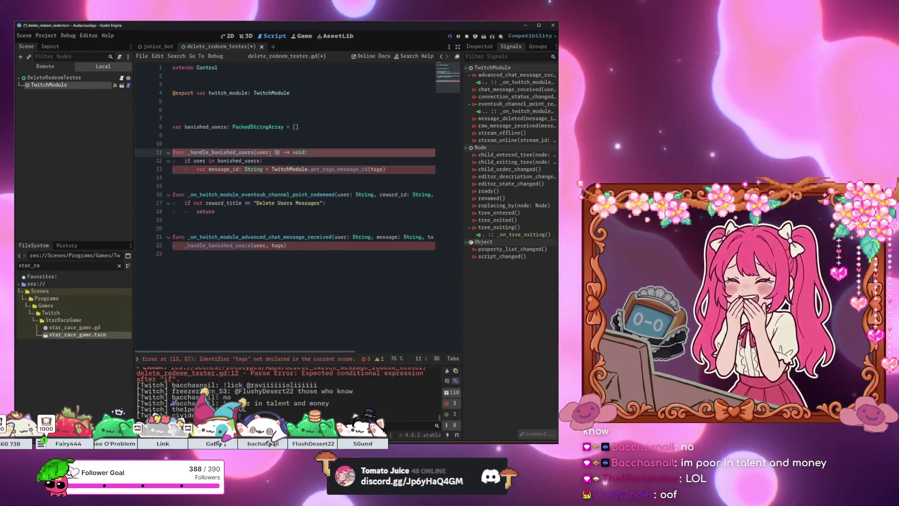
pyautogui.write('String, tags: ')
pyautogui.write('Dictionary')
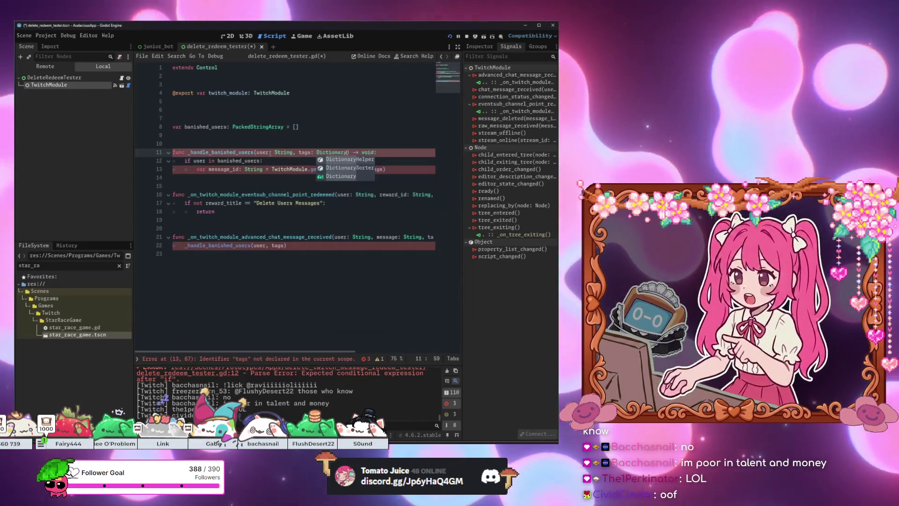
pyautogui.press('Return')
# Call twitch_module.delete_message(message_id) below the message_id line
pyautogui.press('Down')
pyautogui.press('Down')
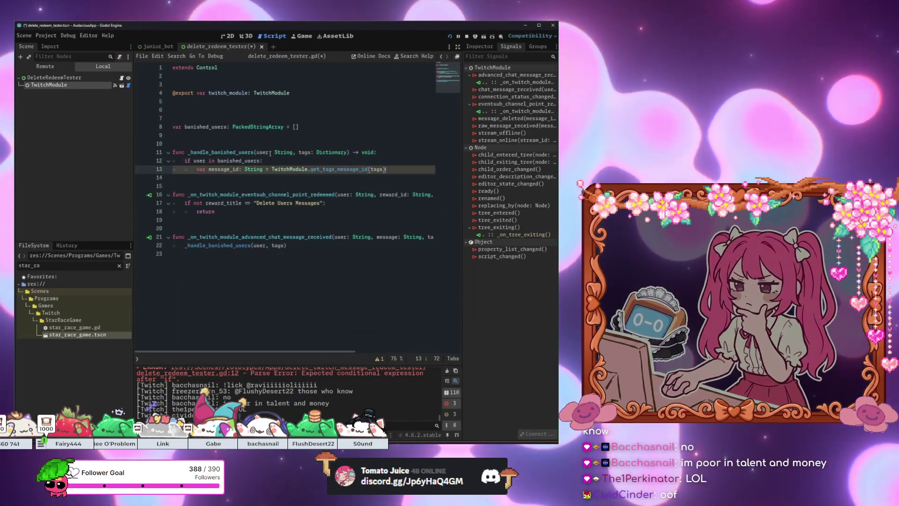
pyautogui.press('Return')
pyautogui.write('twitch_module.')
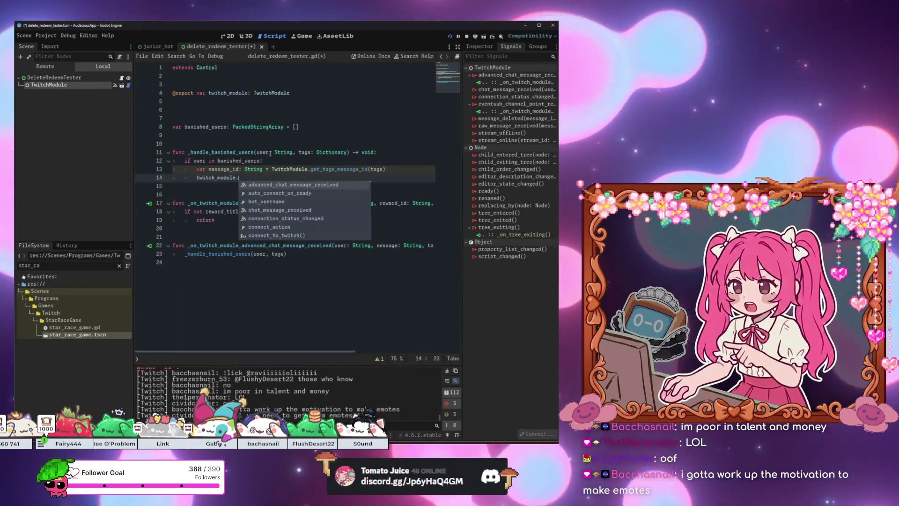
pyautogui.write('s')
pyautogui.press('Down')
pyautogui.press('Down')
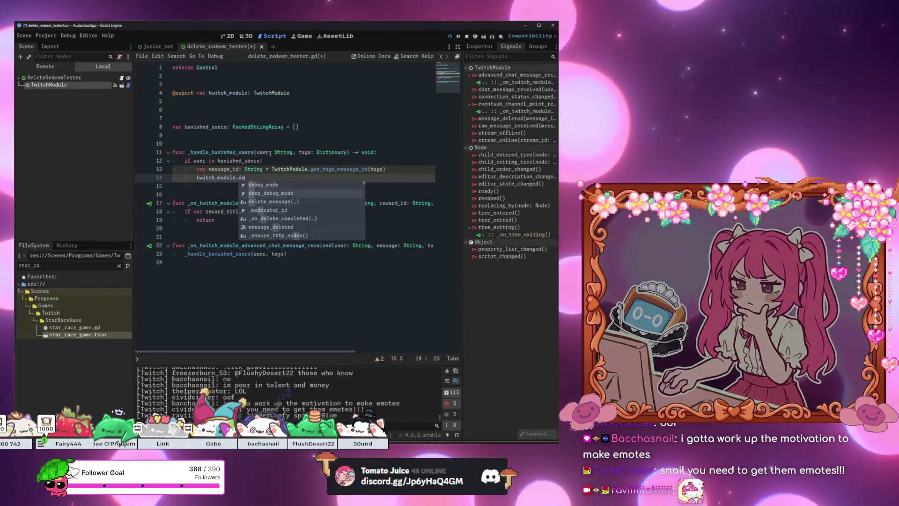
pyautogui.press('Return')
pyautogui.write('message_id')
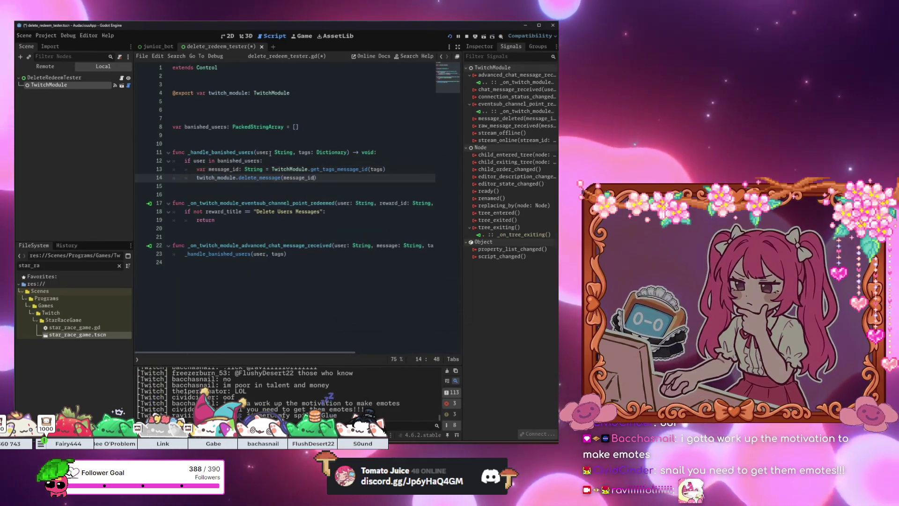
# Save the script with Ctrl+S
pyautogui.click(270, 185)
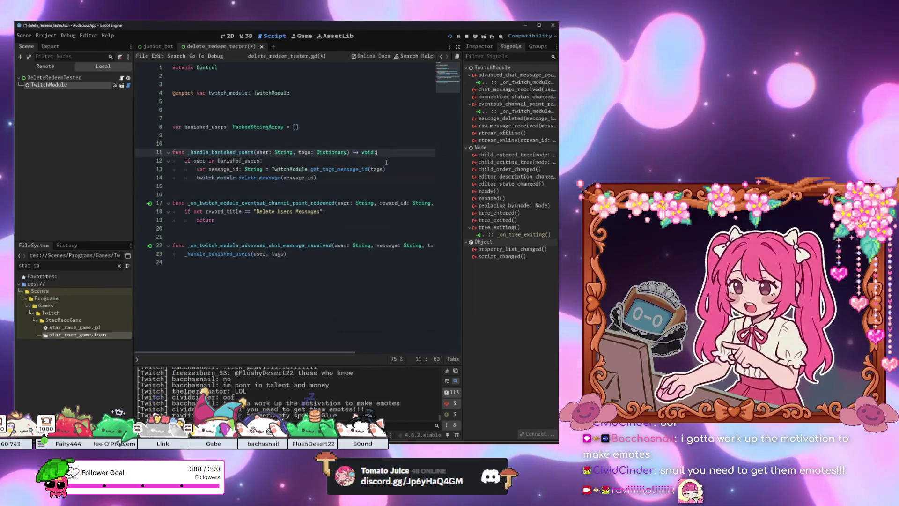
pyautogui.click(245, 234)
pyautogui.press('Up')
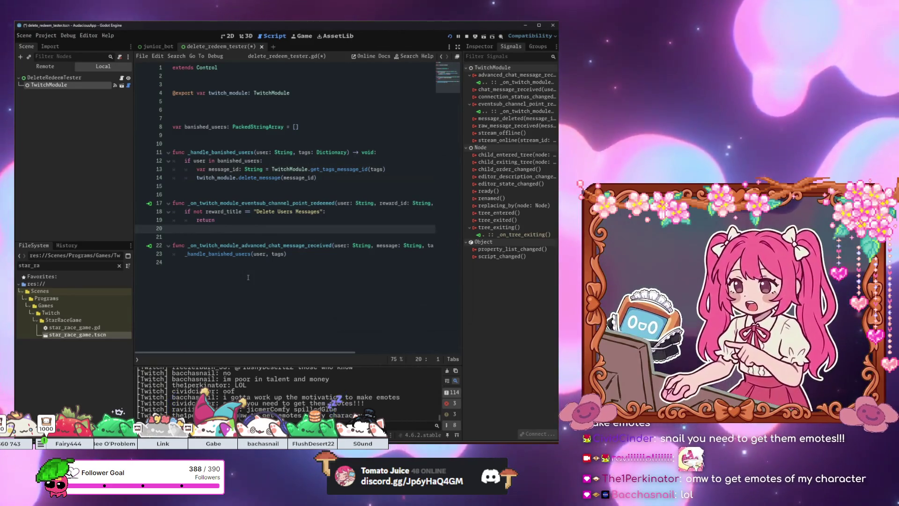
pyautogui.hotkey('ctrl', 's')
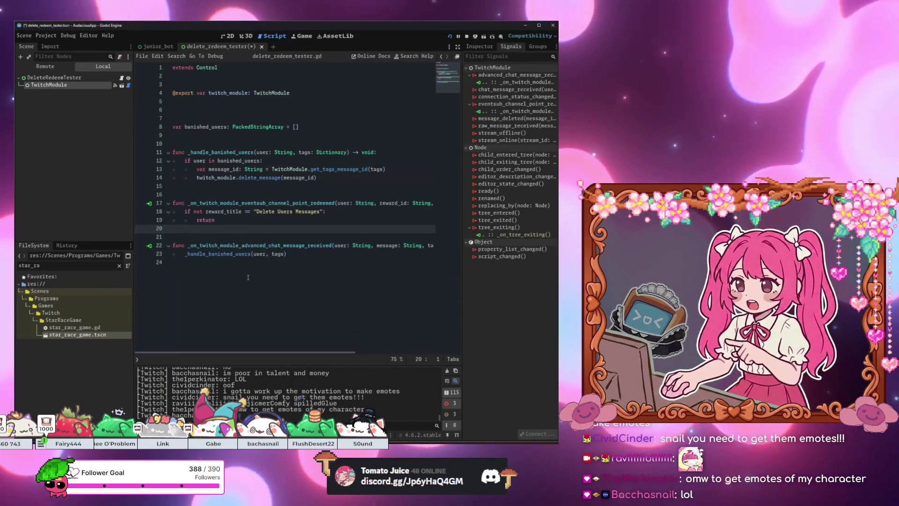
# Add an if user_input.begins_with("@"): check below the early return
pyautogui.click(249, 277)
pyautogui.click(347, 221)
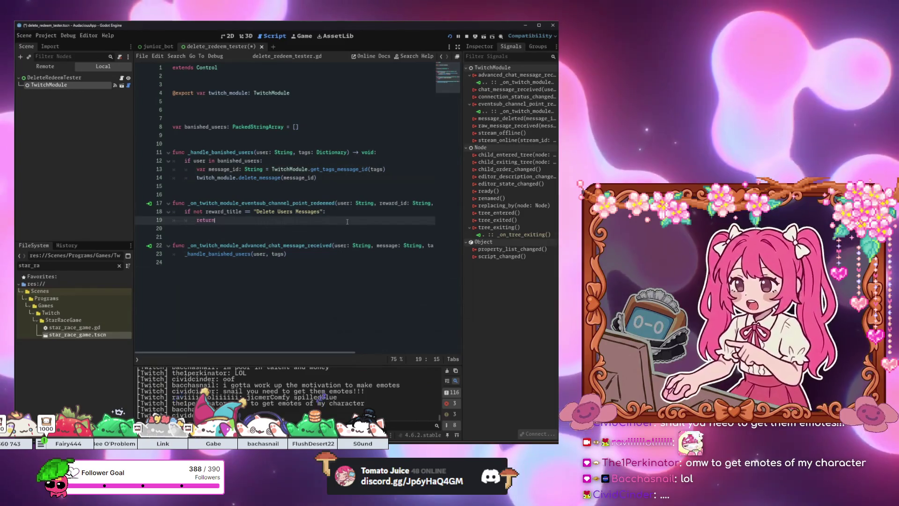
pyautogui.press('Return')
pyautogui.press('Return')
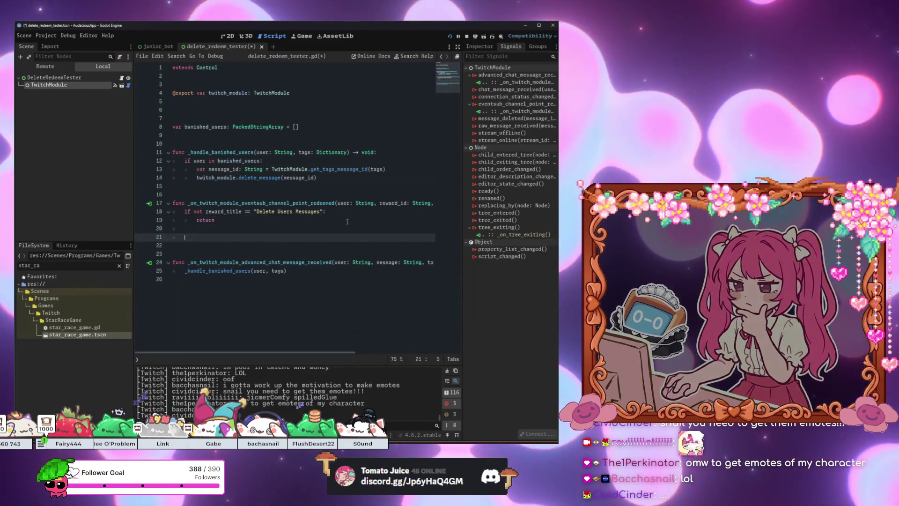
pyautogui.write('user')
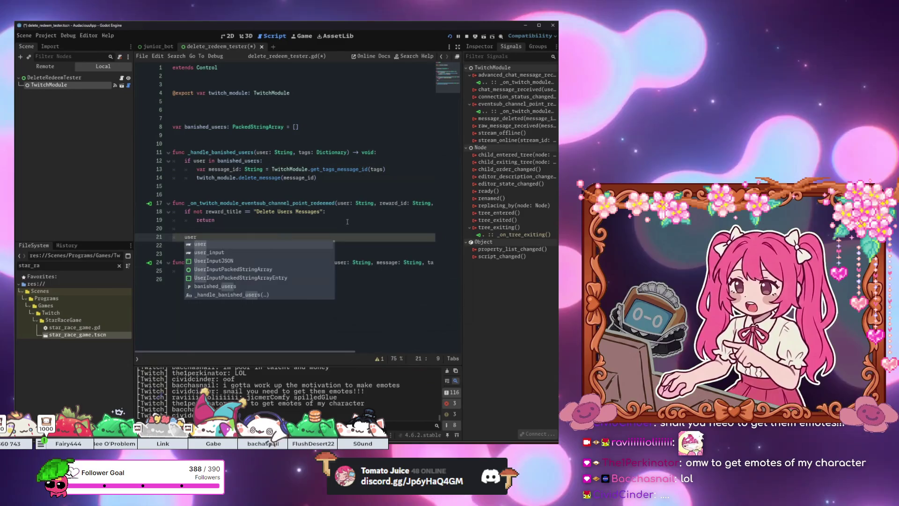
pyautogui.write('.b')
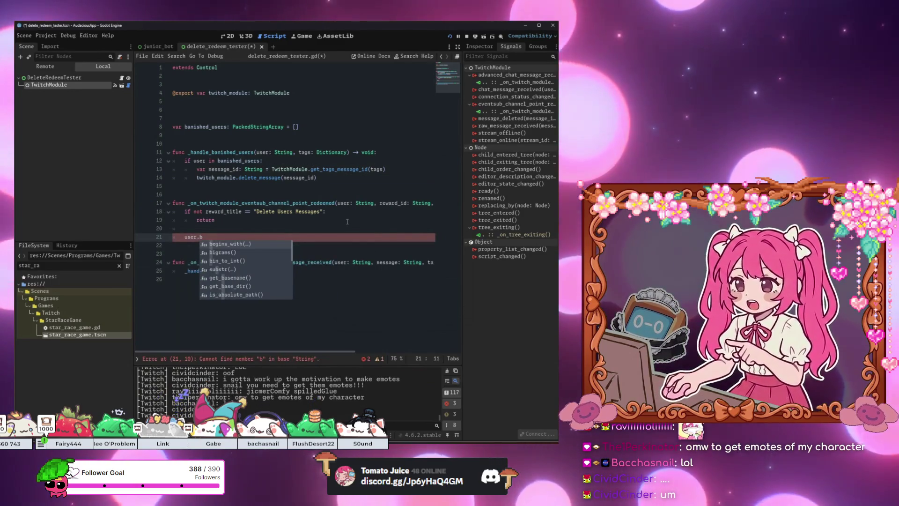
pyautogui.press('BackSpace')
pyautogui.press('BackSpace')
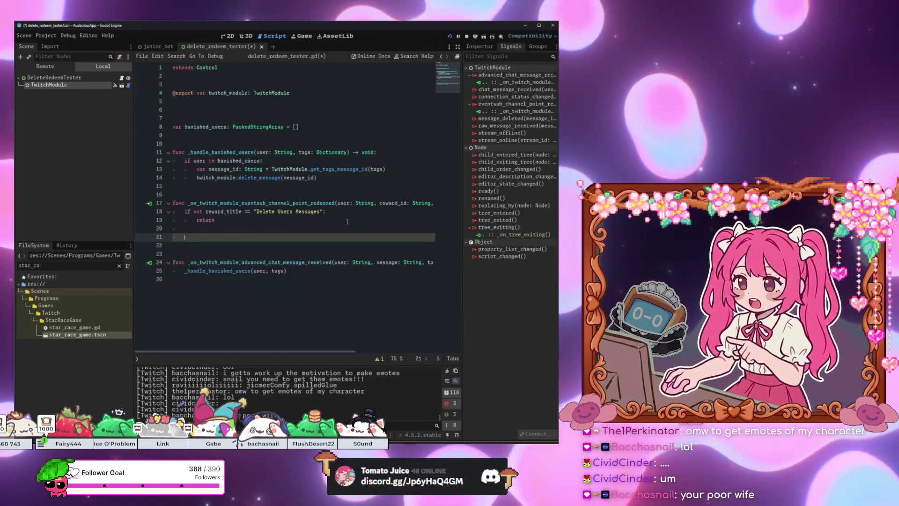
pyautogui.press('BackSpace')
pyautogui.press('BackSpace')
pyautogui.press('BackSpace')
pyautogui.write('if ')
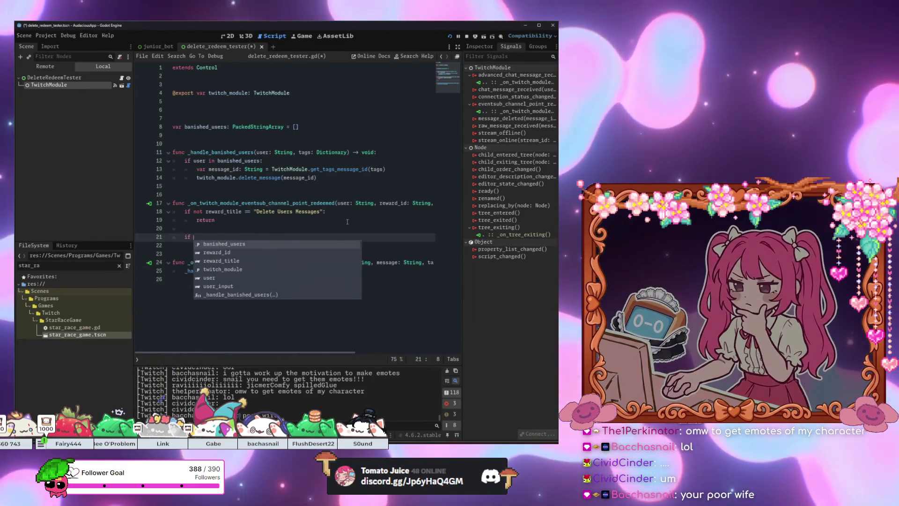
pyautogui.write('us')
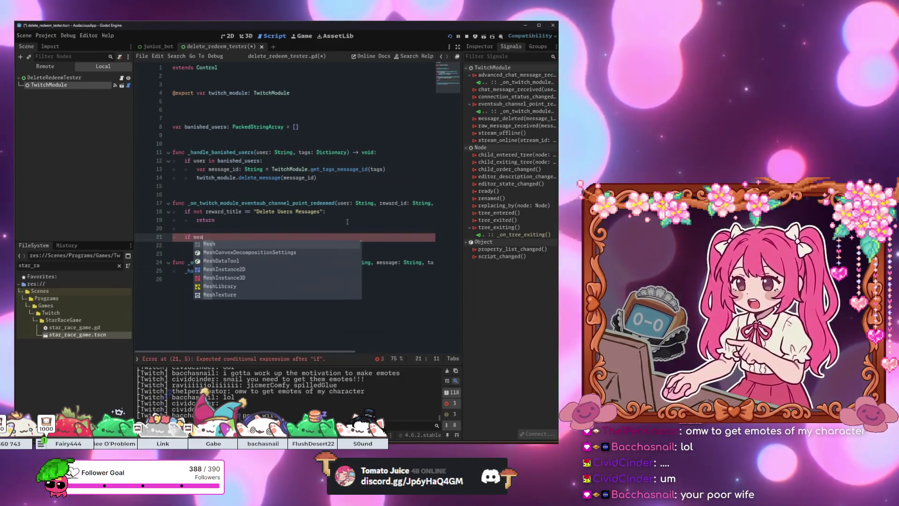
pyautogui.write('er_input.b')
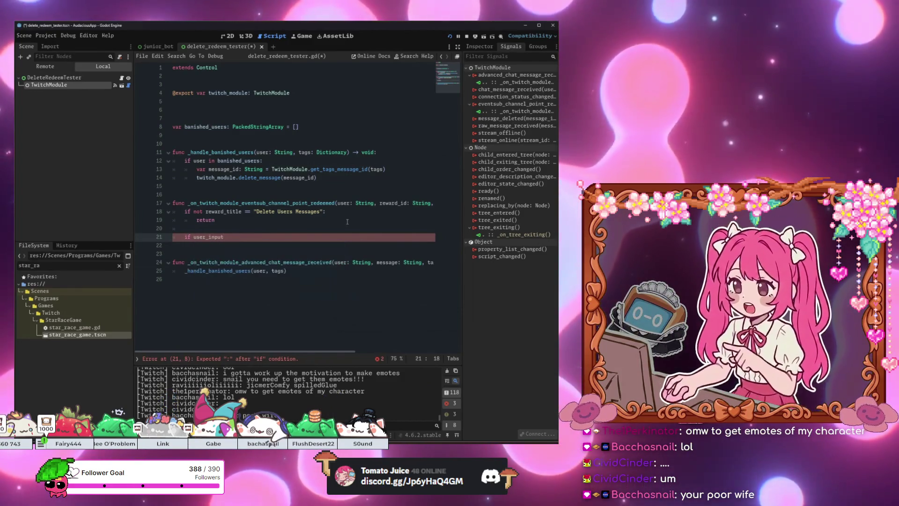
pyautogui.press('Return')
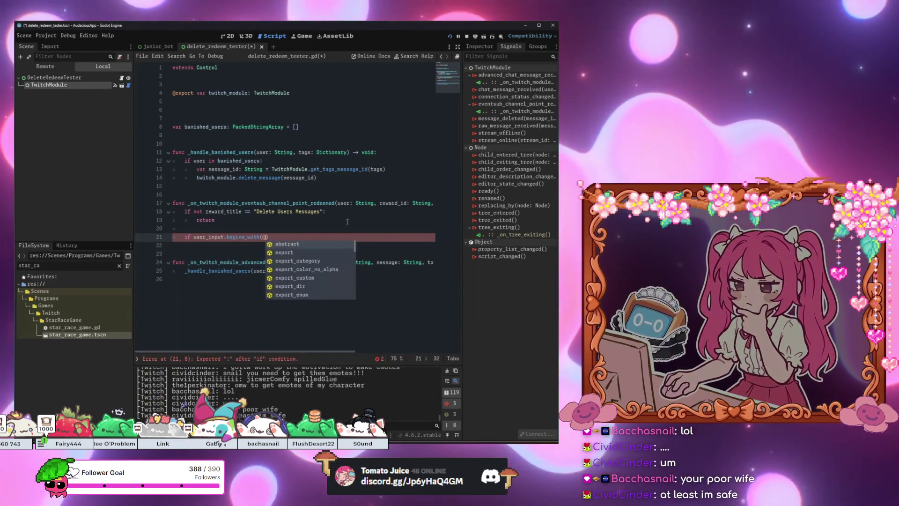
pyautogui.write('"')
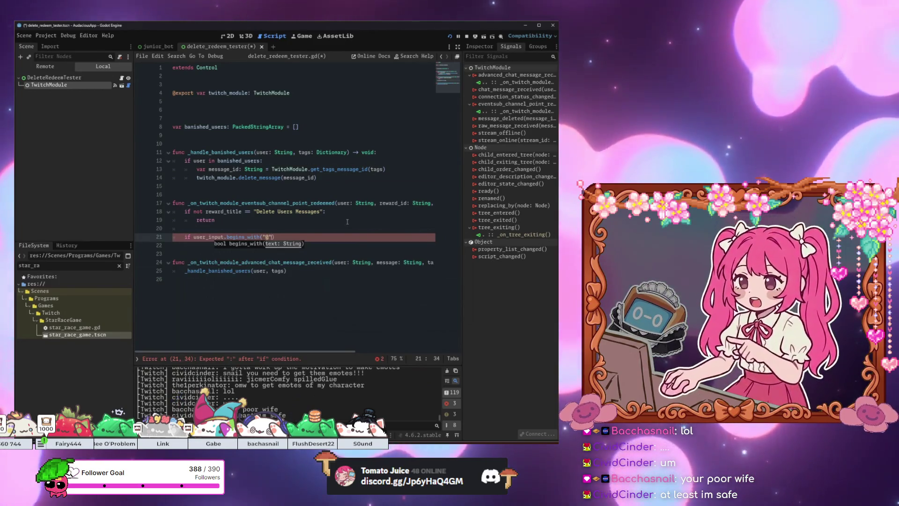
pyautogui.press('Return')
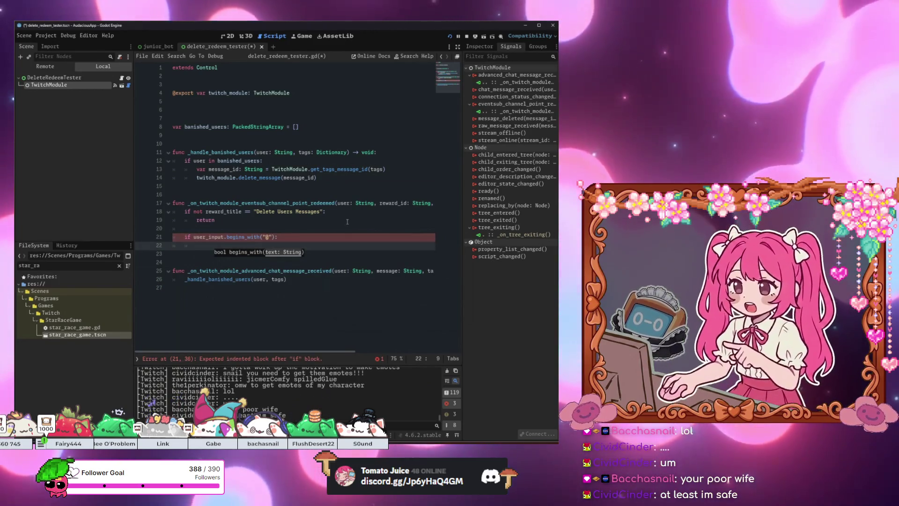
# Inside it, set user_input = user_input.trim_prefix("@") and leave blank lines after
pyautogui.write('user_input ')
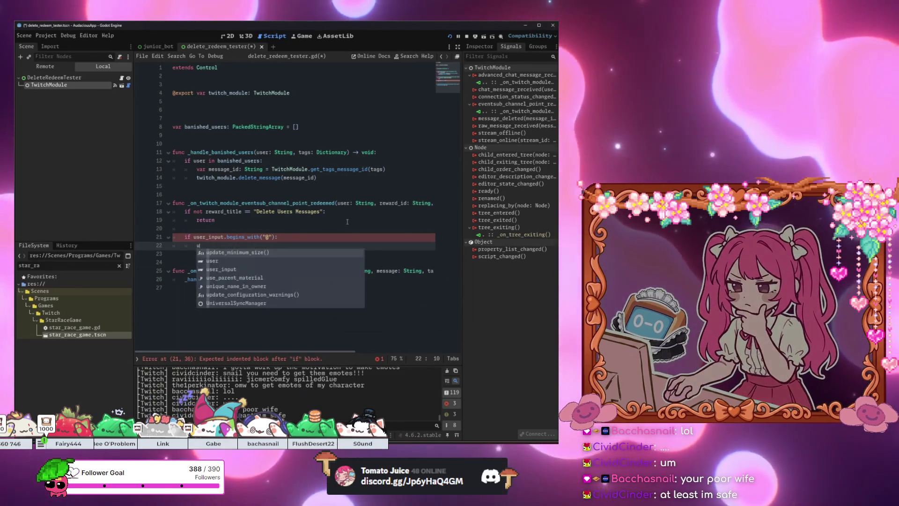
pyautogui.write('=')
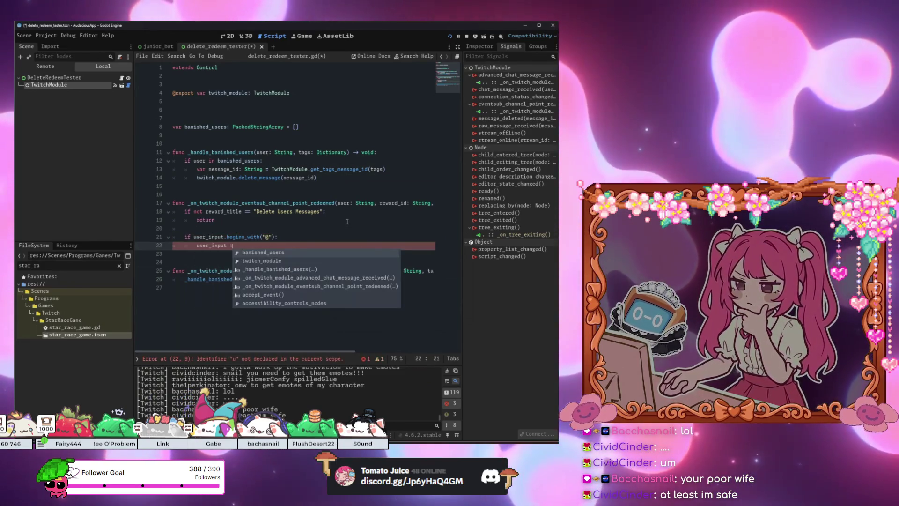
pyautogui.write(' user_')
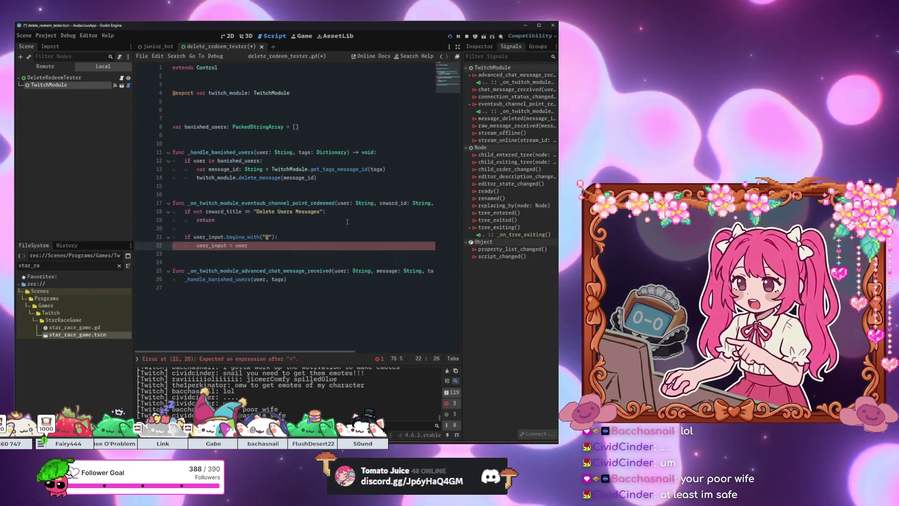
pyautogui.write('input.tr')
pyautogui.press('Return')
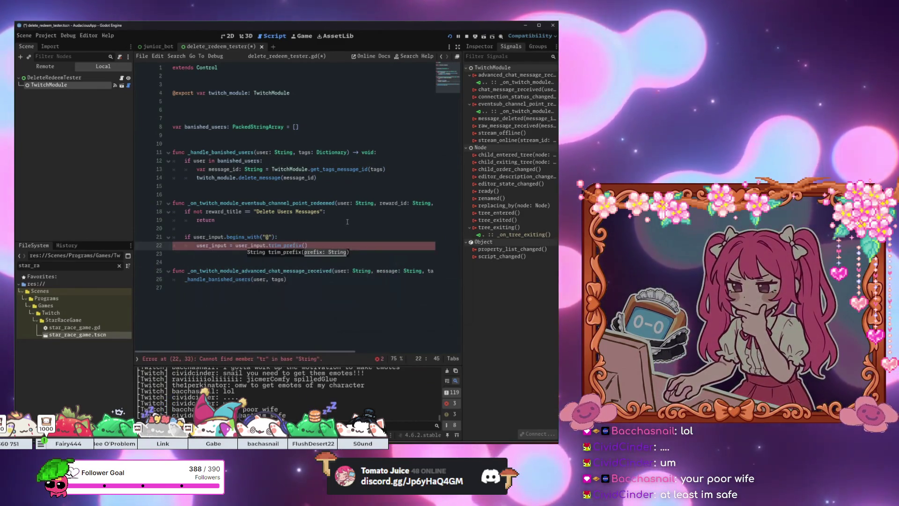
pyautogui.write('@')
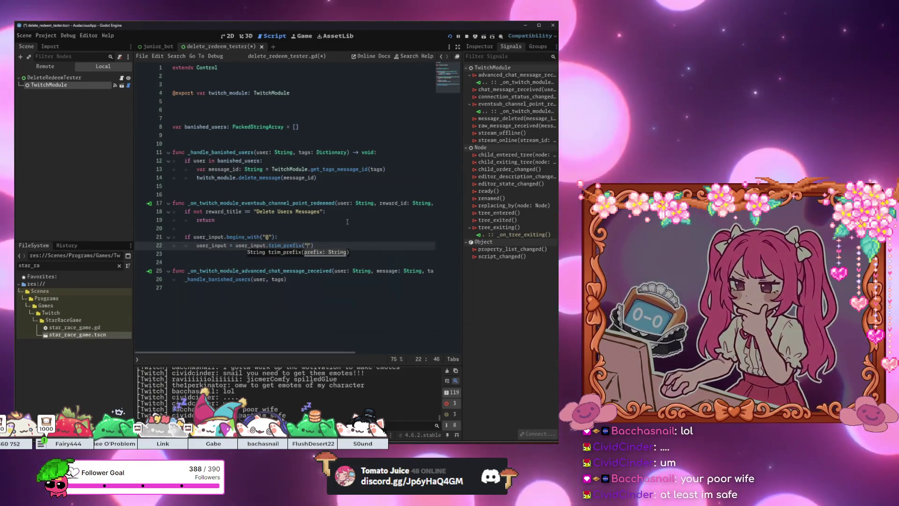
pyautogui.write('@')
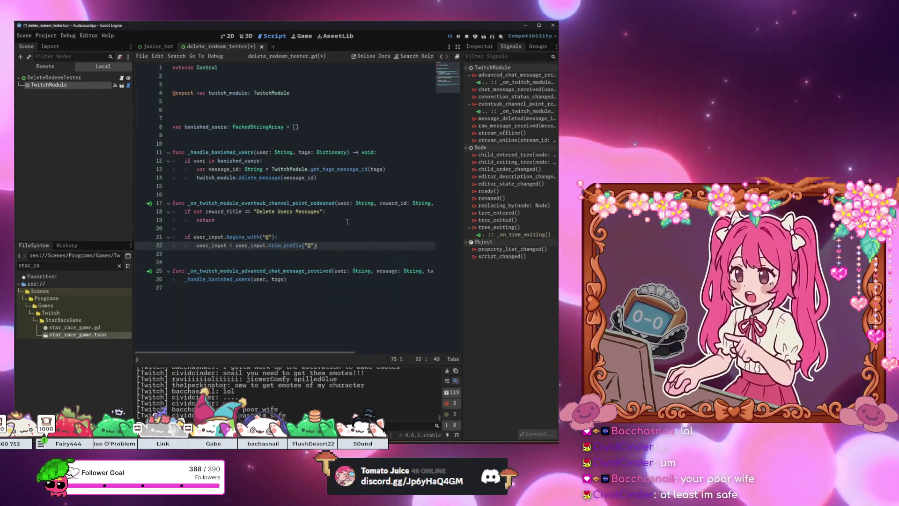
pyautogui.press('Return')
pyautogui.press('BackSpace')
pyautogui.press('Return')
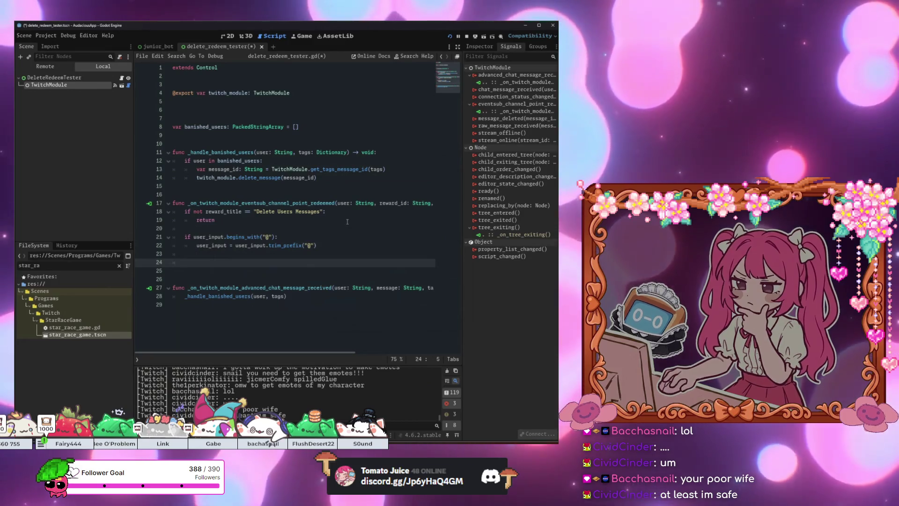
pyautogui.click(302, 130)
# Retype banished_users as Dictionary[String, Timer] and remove the = [] initializer
pyautogui.click(297, 126)
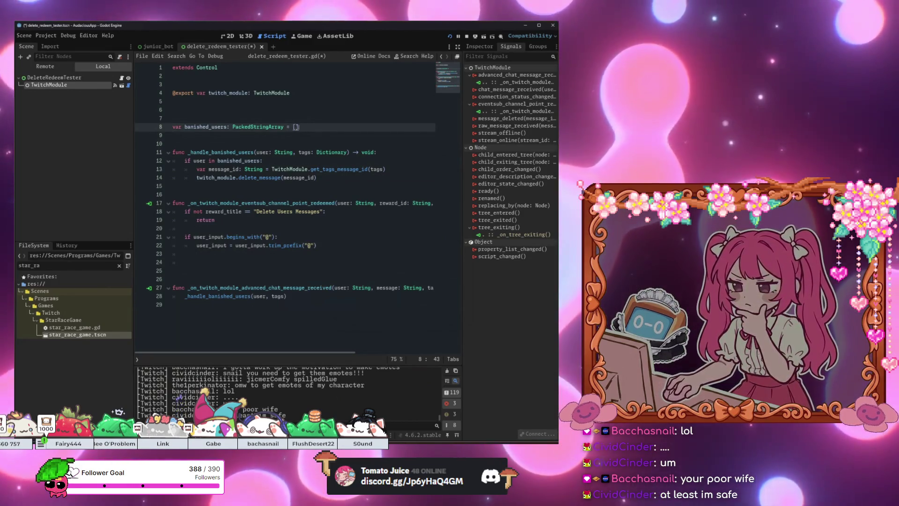
pyautogui.doubleClick(257, 127)
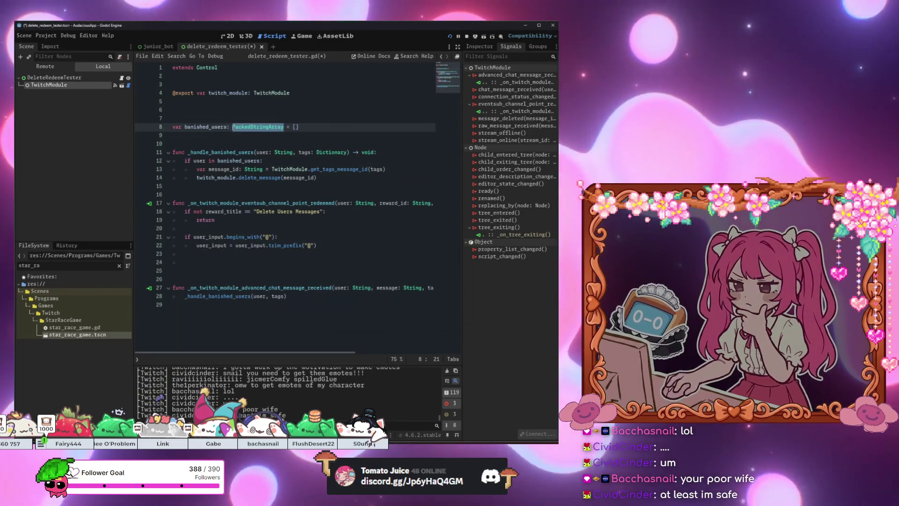
pyautogui.write('Dictionary')
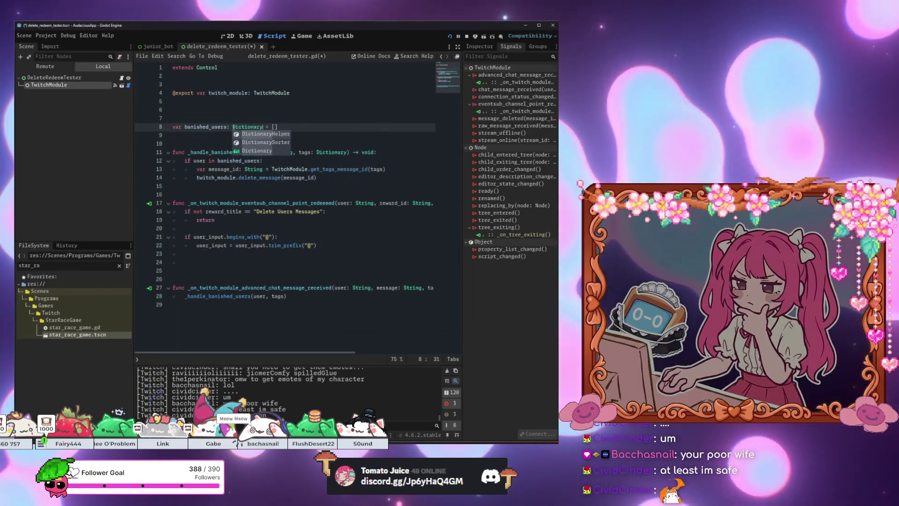
pyautogui.press('Right')
pyautogui.press('BackSpace')
pyautogui.write('[strin')
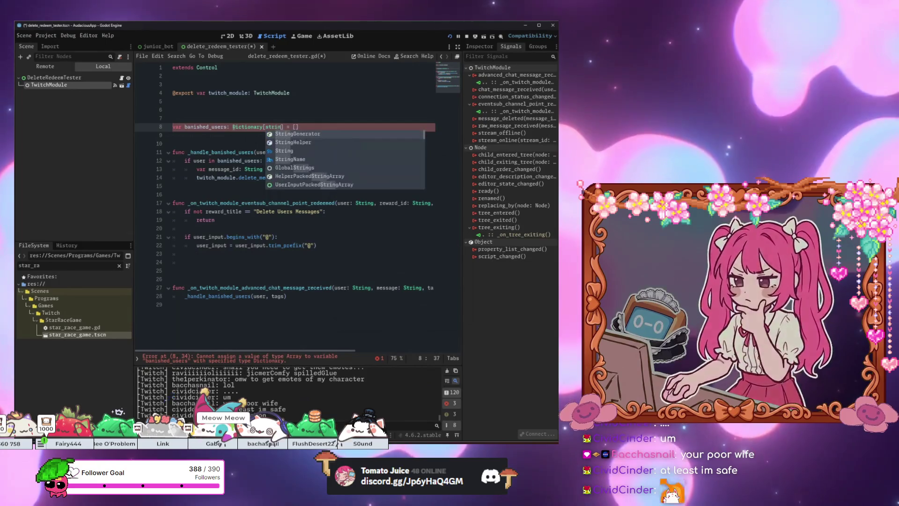
pyautogui.write('ring]')
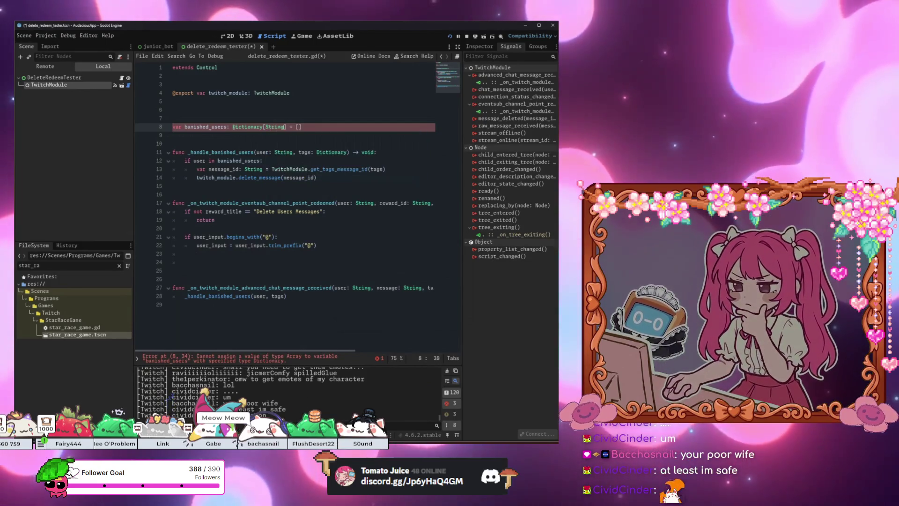
pyautogui.click(297, 126)
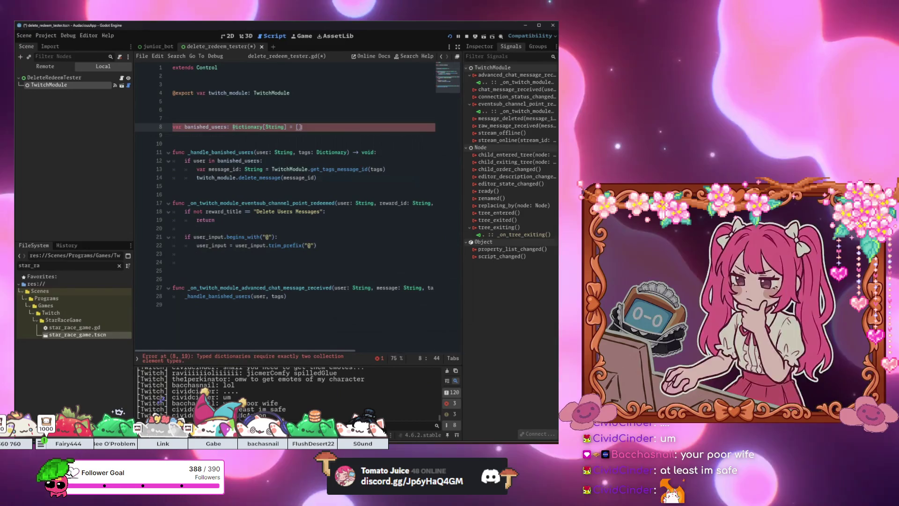
pyautogui.press('BackSpace')
pyautogui.press('BackSpace')
pyautogui.hotkey('ctrl', 's')
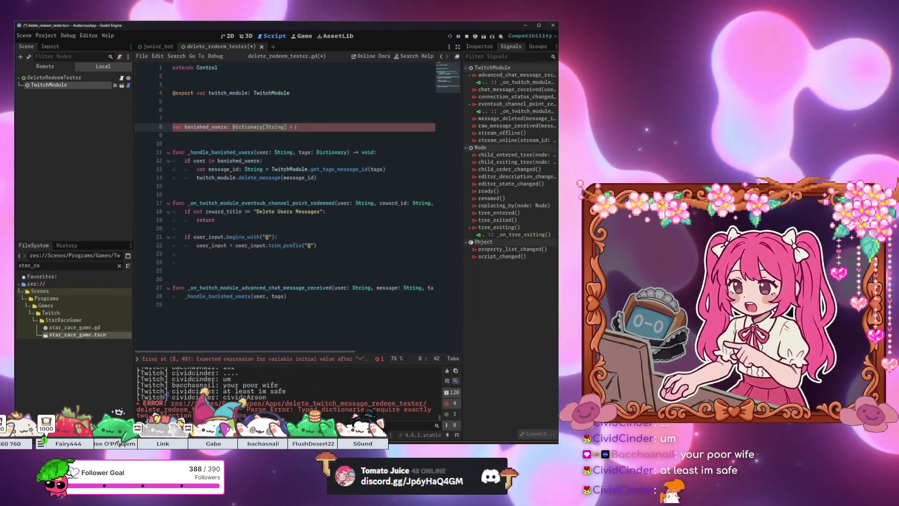
pyautogui.write(', Timer')
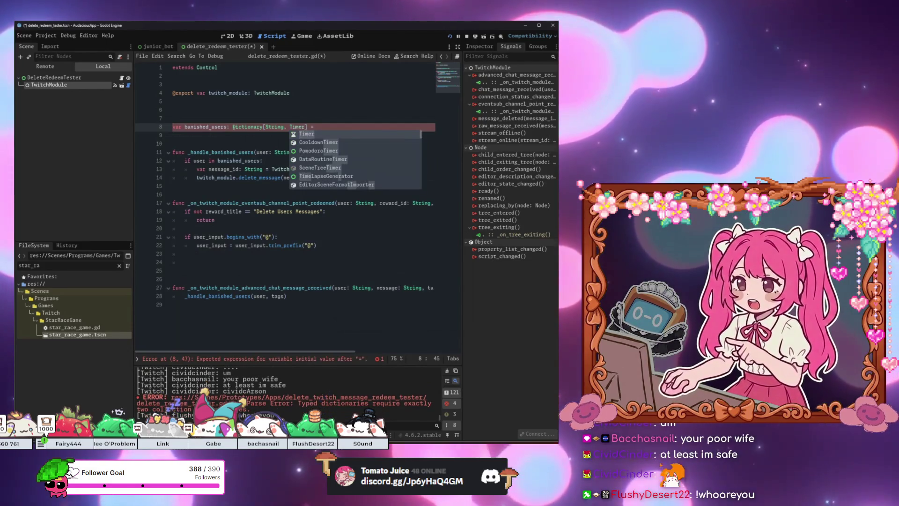
pyautogui.press('Right')
pyautogui.press('Right')
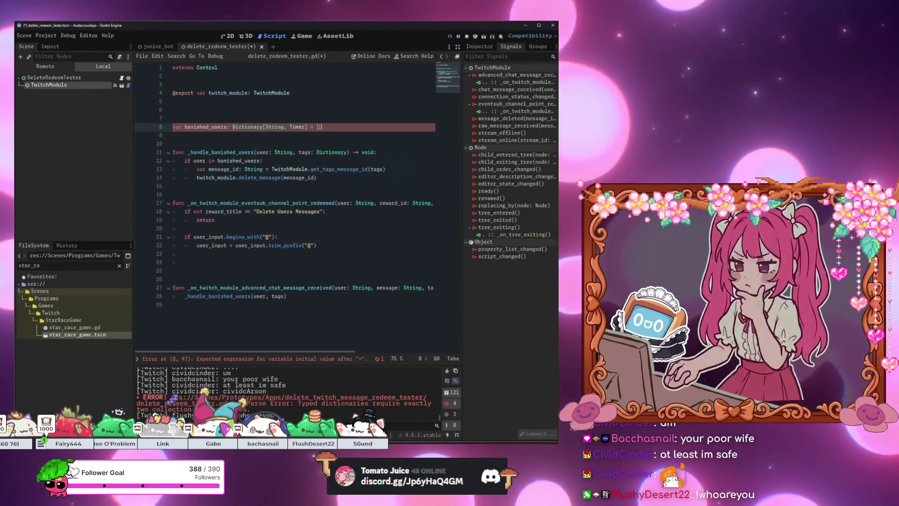
# Check the reported error on line 8, then return to the trim_prefix line
pyautogui.click(205, 135)
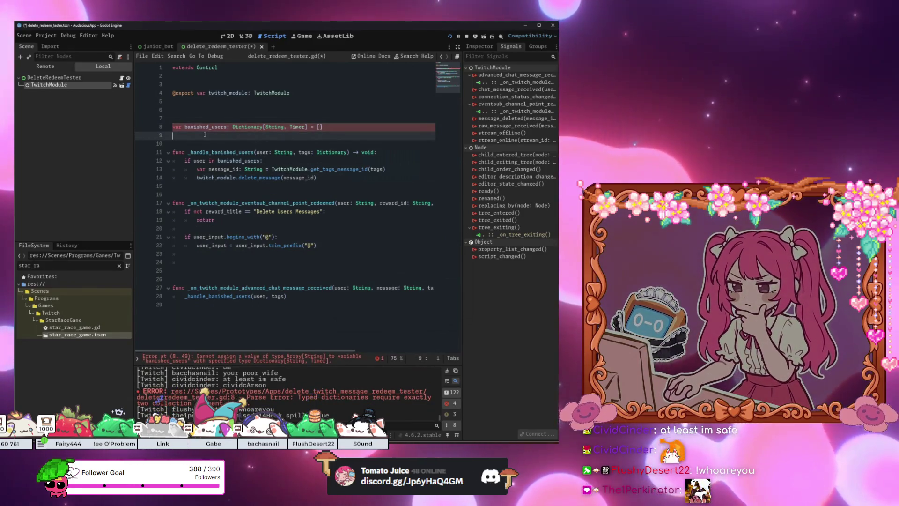
pyautogui.click(262, 254)
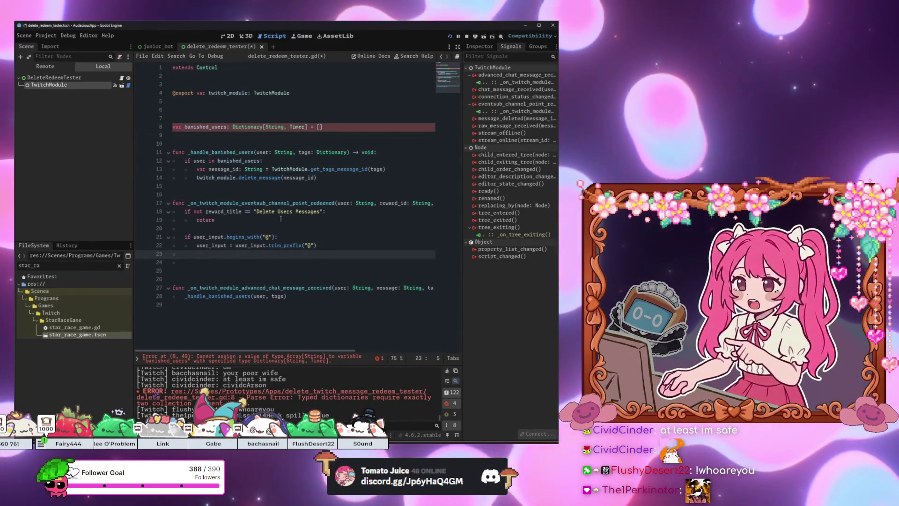
pyautogui.moveTo(289, 145)
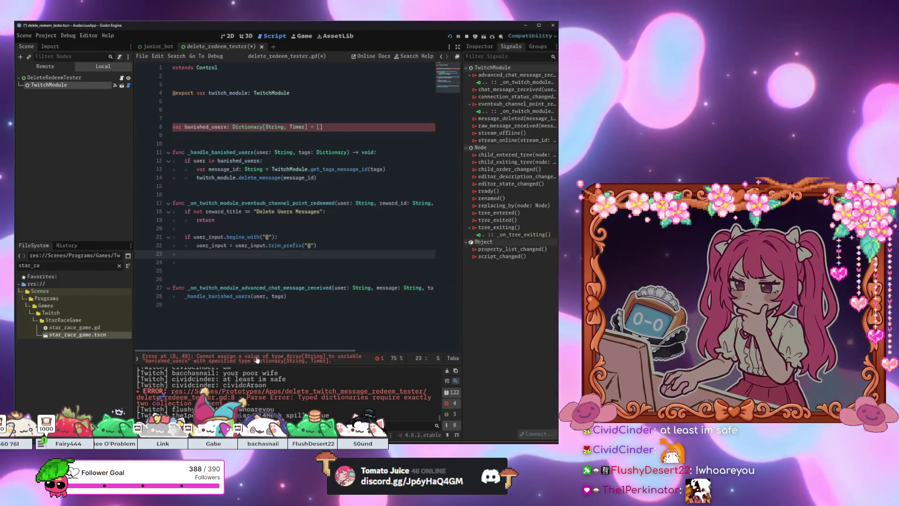
pyautogui.click(257, 359)
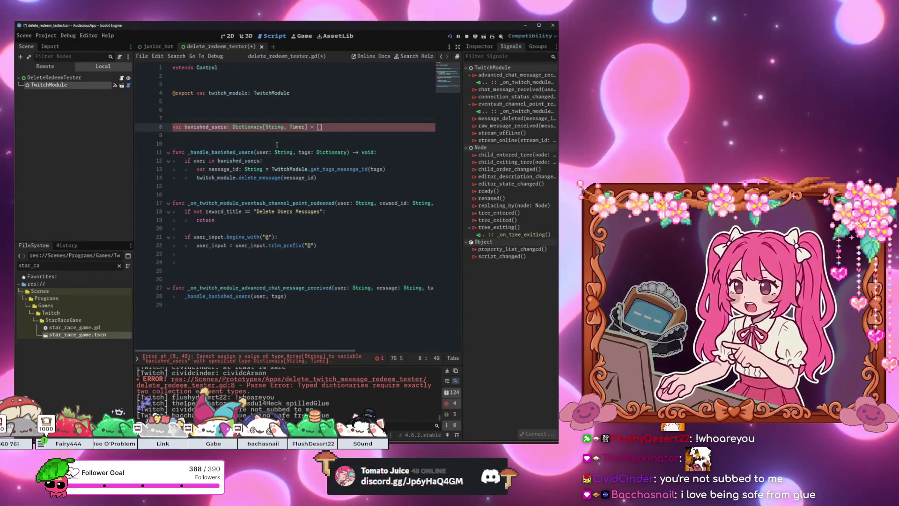
pyautogui.press('End')
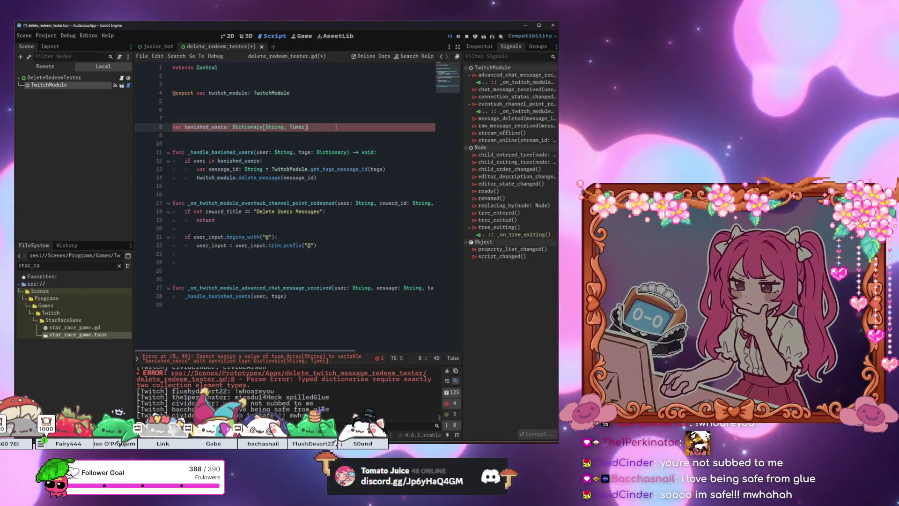
pyautogui.click(336, 248)
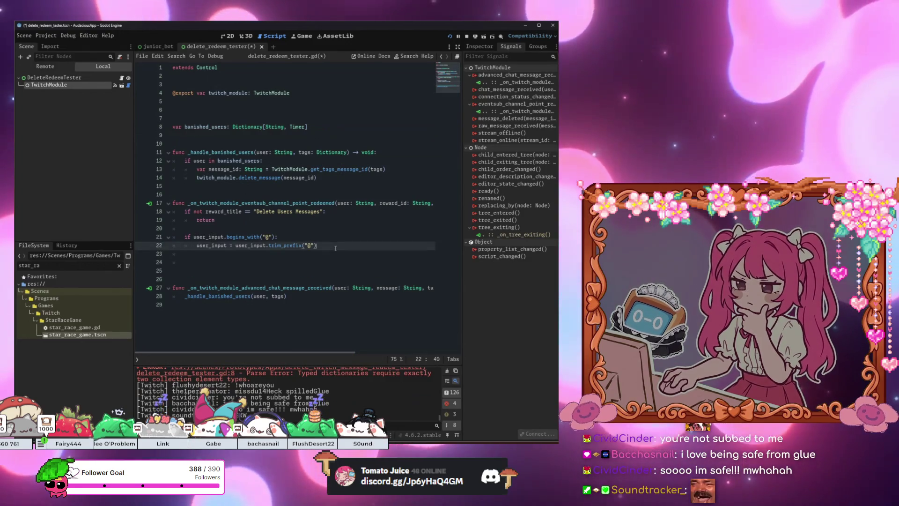
# Begin an 'if user_input in' check below the @ stripping
pyautogui.press('Return')
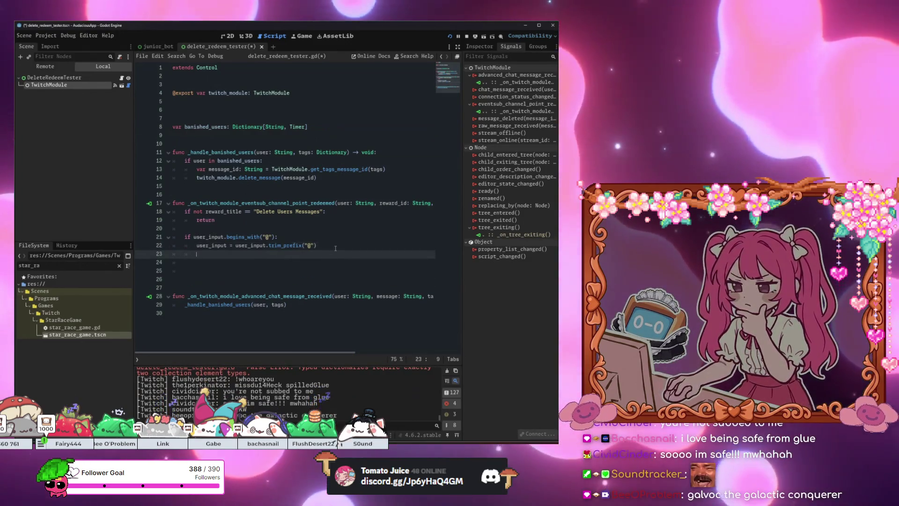
pyautogui.press('Return')
pyautogui.write('if ')
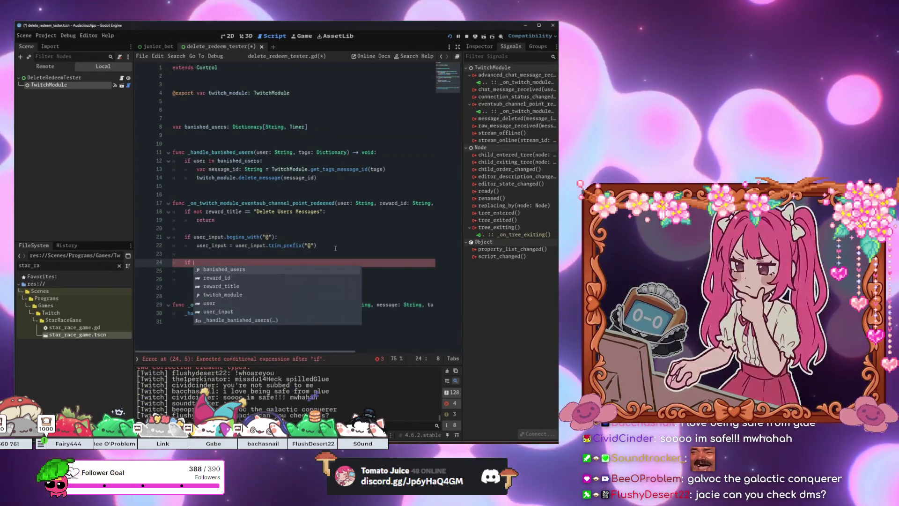
pyautogui.write('user i')
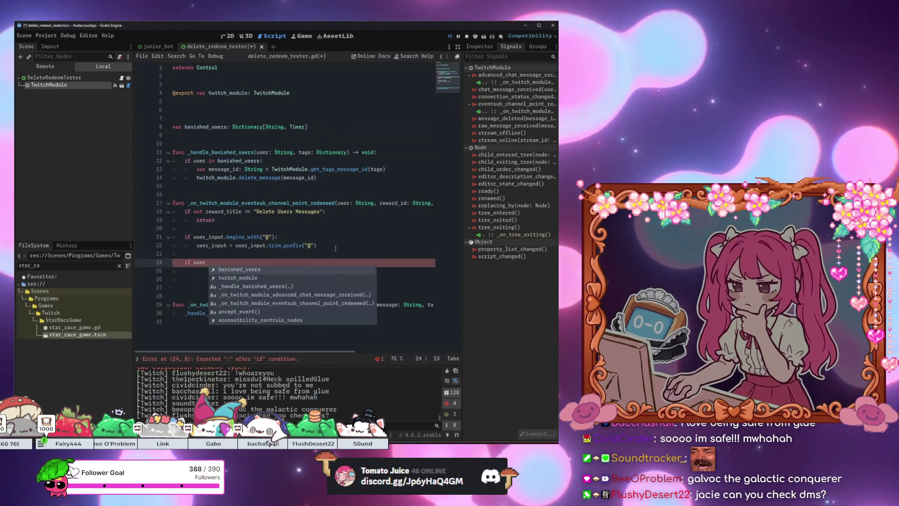
pyautogui.write('_i')
pyautogui.press('Return')
pyautogui.write('input in')
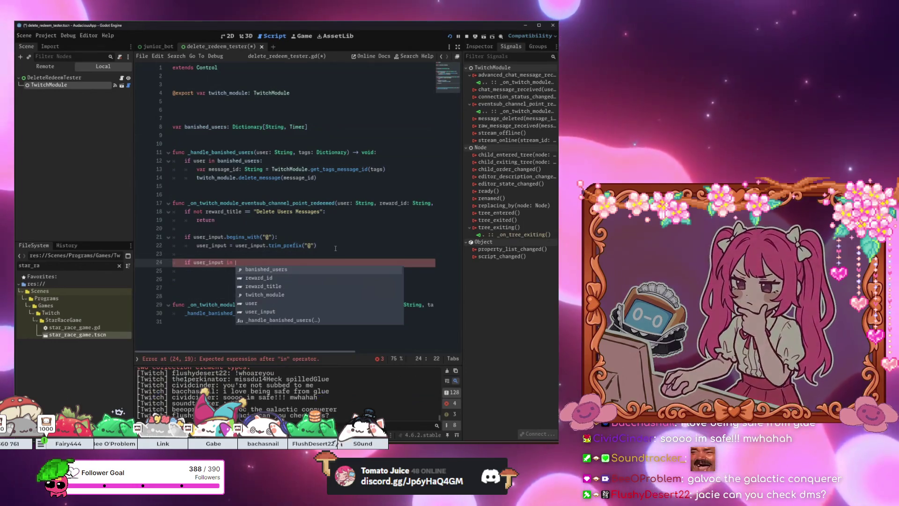
# Declare var target_user: String = user_input and use target_user in begins_with and trim_prefix
pyautogui.click(331, 237)
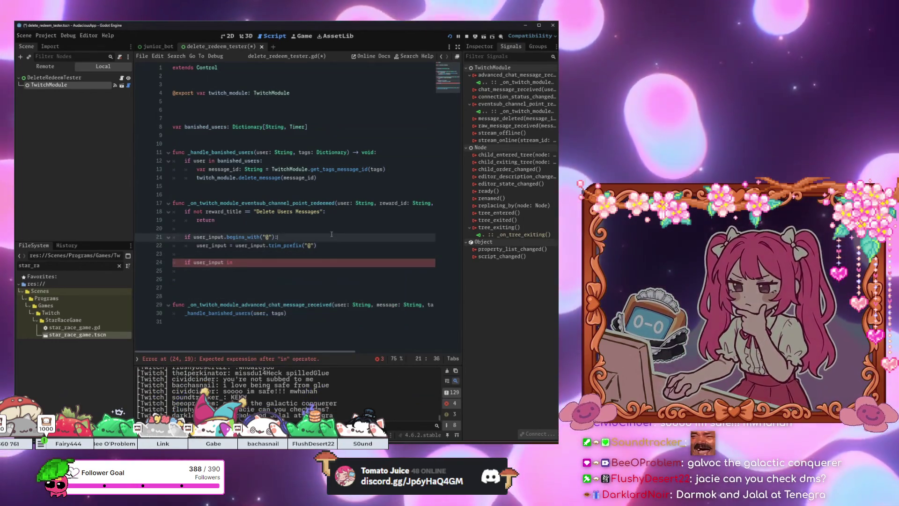
pyautogui.hotkey('ctrl', 'shift', 'Return')
pyautogui.hotkey('ctrl', 'shift', 'Return')
pyautogui.write('var tar')
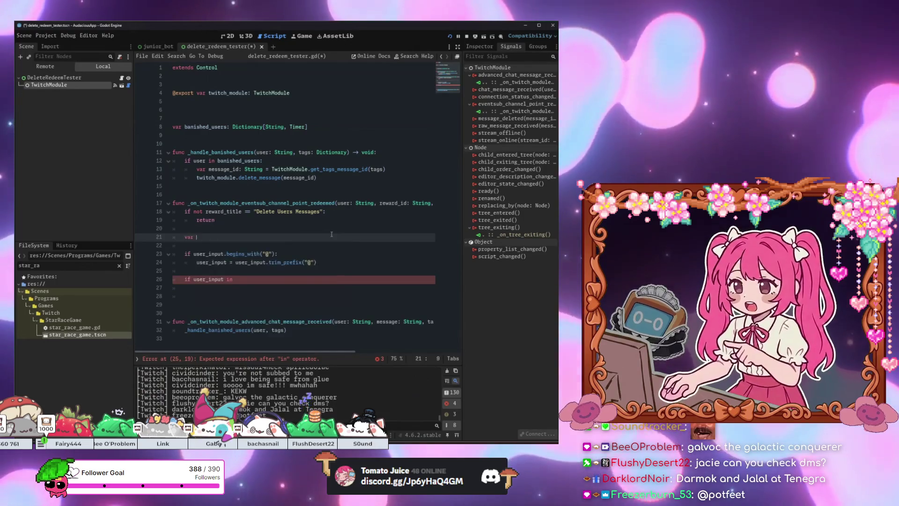
pyautogui.write('get_user: Str')
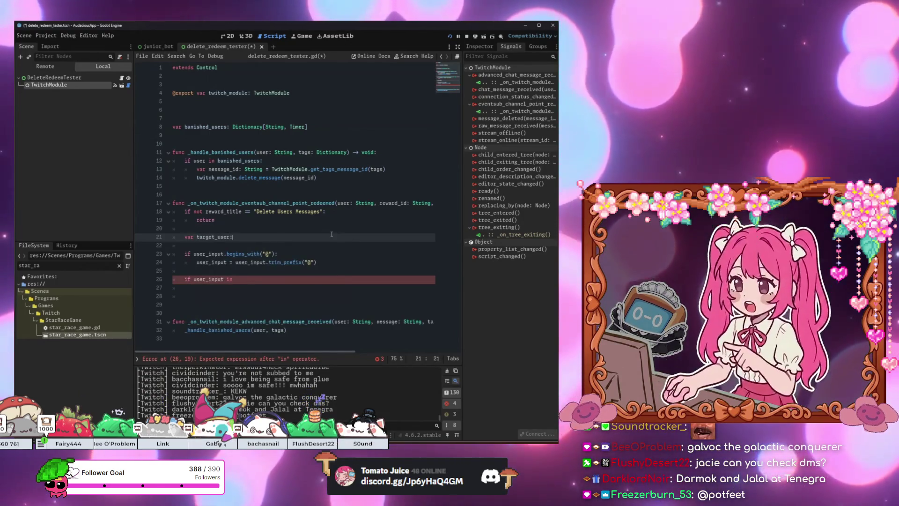
pyautogui.write('ing')
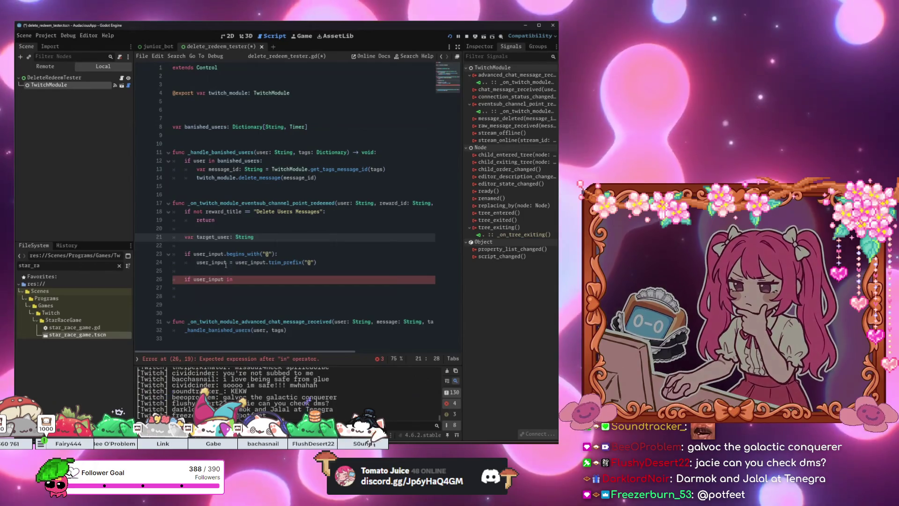
pyautogui.moveTo(225, 265); pyautogui.dragTo(196, 266)
pyautogui.write('target_user')
pyautogui.click(255, 237)
pyautogui.write('= user_input')
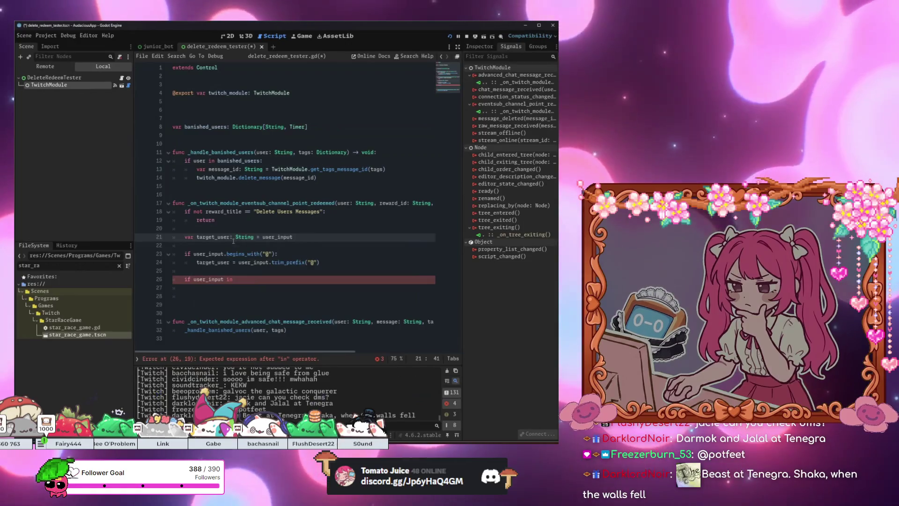
pyautogui.doubleClick(213, 236)
pyautogui.hotkey('ctrl', 'c')
pyautogui.doubleClick(206, 254)
pyautogui.hotkey('ctrl', 'v')
pyautogui.moveTo(250, 253); pyautogui.dragTo(251, 262)
pyautogui.hotkey('ctrl', 'v')
# Add 'if target_user in banished_users.keys():' with body banished_users[target_user]
pyautogui.click(251, 280)
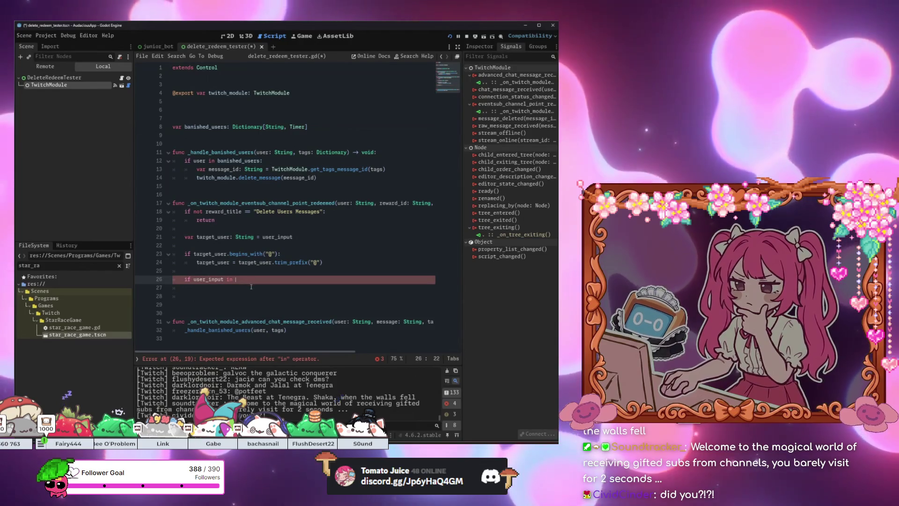
pyautogui.press('BackSpace')
pyautogui.write('target_user ')
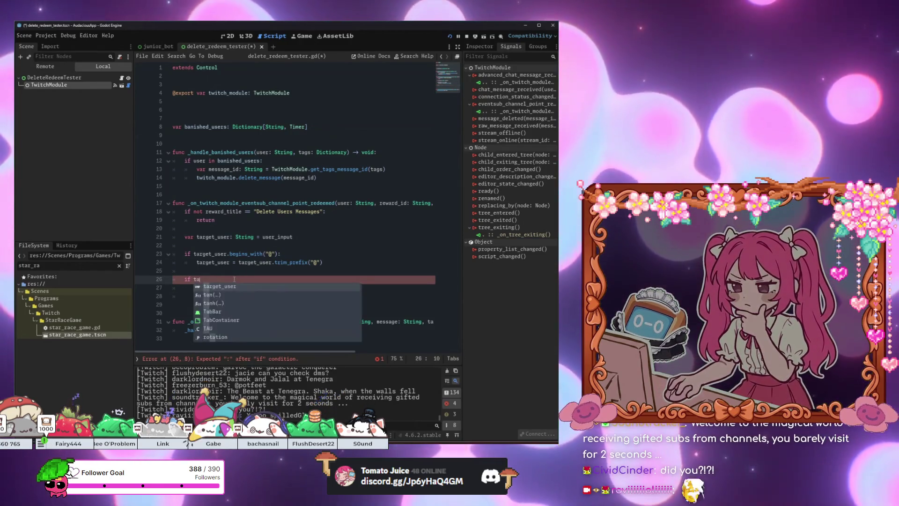
pyautogui.write('in banished_users.')
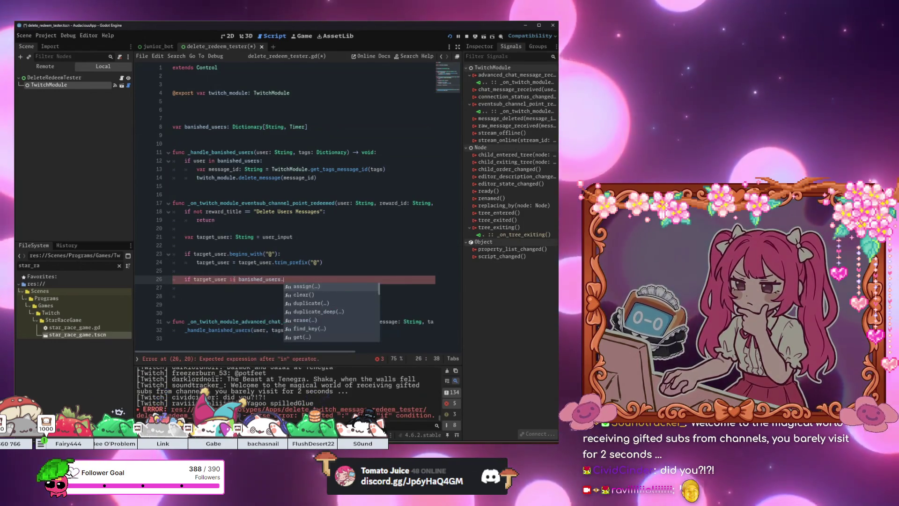
pyautogui.press('Return')
pyautogui.write('.keys():')
pyautogui.press('Return')
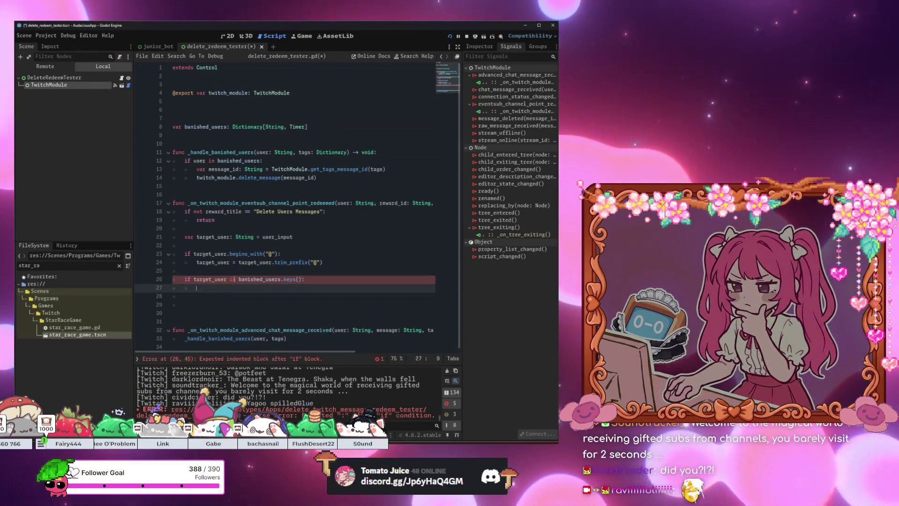
pyautogui.write('banished_users[')
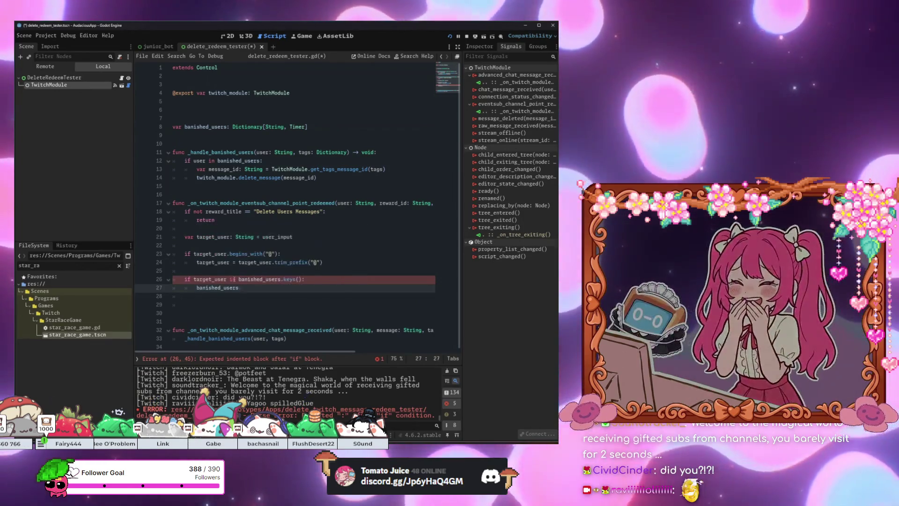
pyautogui.press('BackSpace')
pyautogui.press('BackSpace')
pyautogui.press('BackSpace')
pyautogui.write('target_use')
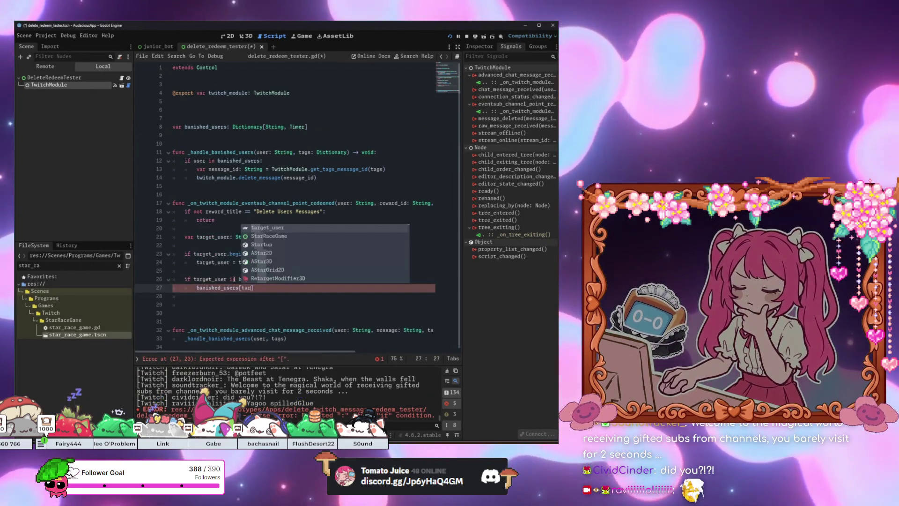
pyautogui.write('r')
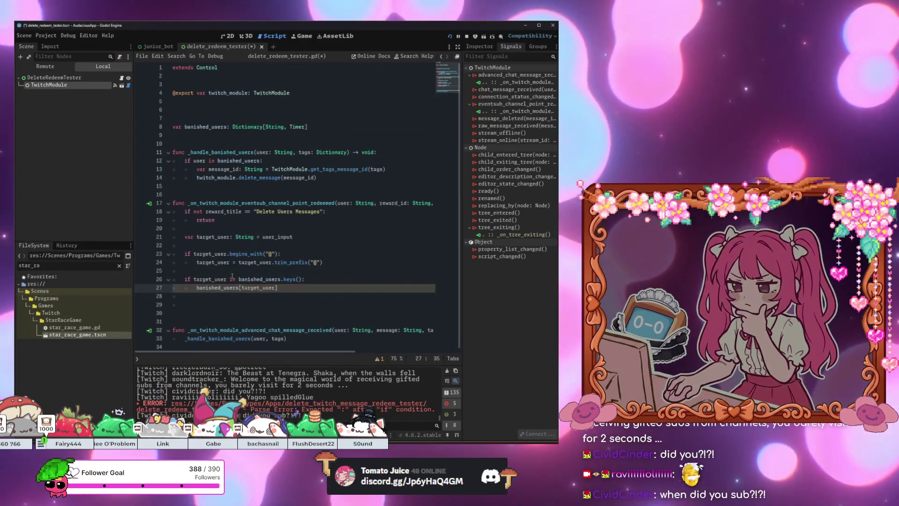
pyautogui.click(305, 272)
pyautogui.press('Return')
pyautogui.press('Return')
pyautogui.press('Up')
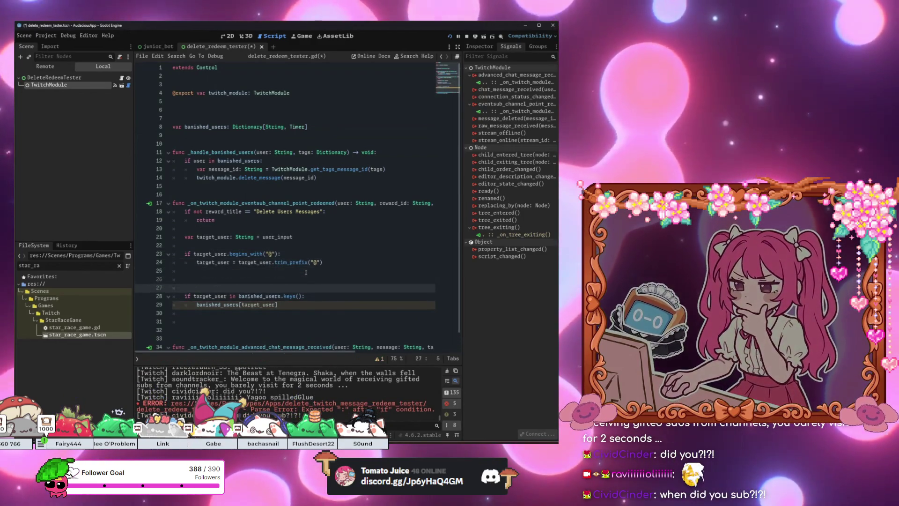
# Write var timer := Timer.new(), add_child(timer), and an empty timer.timeout.connect() call
pyautogui.write('var timer := Tim')
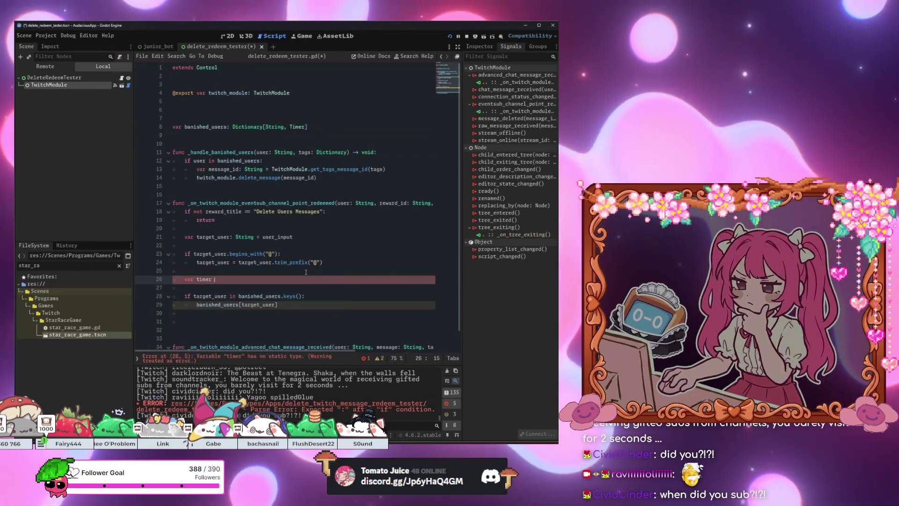
pyautogui.write('er.new()')
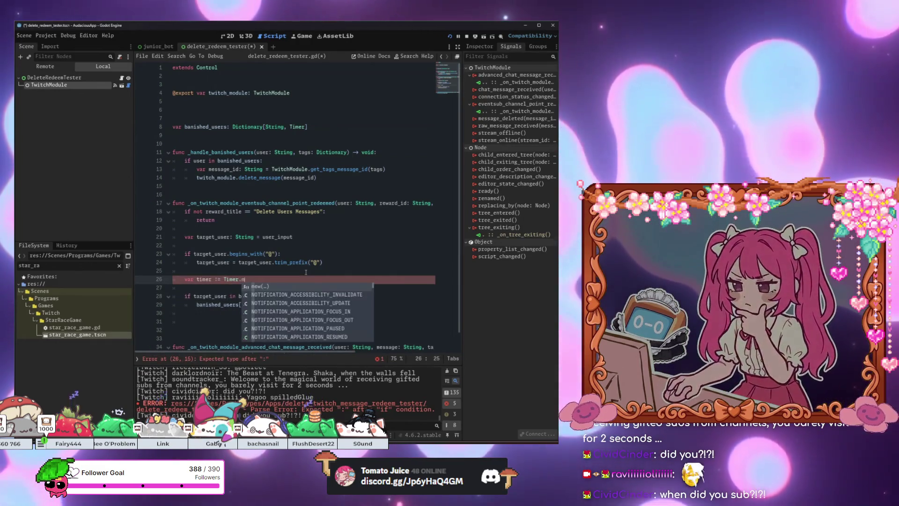
pyautogui.press('Return')
pyautogui.write('timer.')
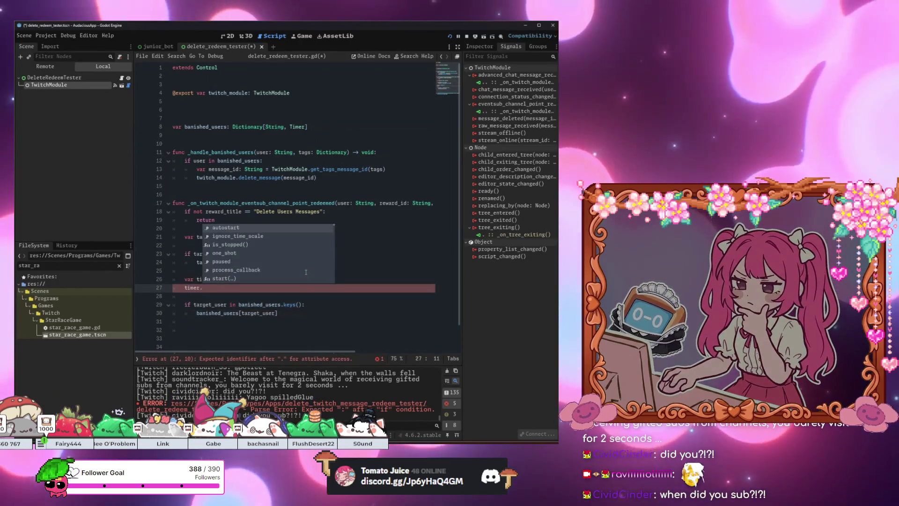
pyautogui.press('BackSpace')
pyautogui.press('BackSpace')
pyautogui.press('BackSpace')
pyautogui.write('add_')
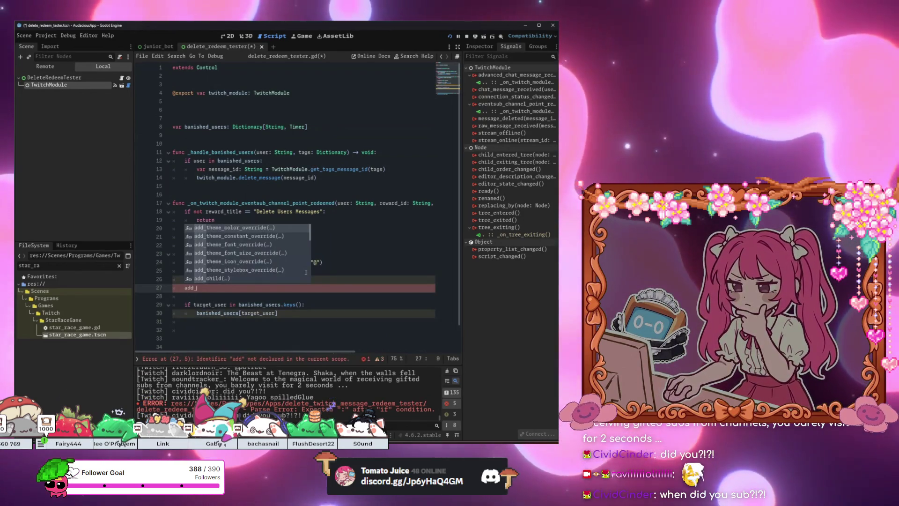
pyautogui.press('Return')
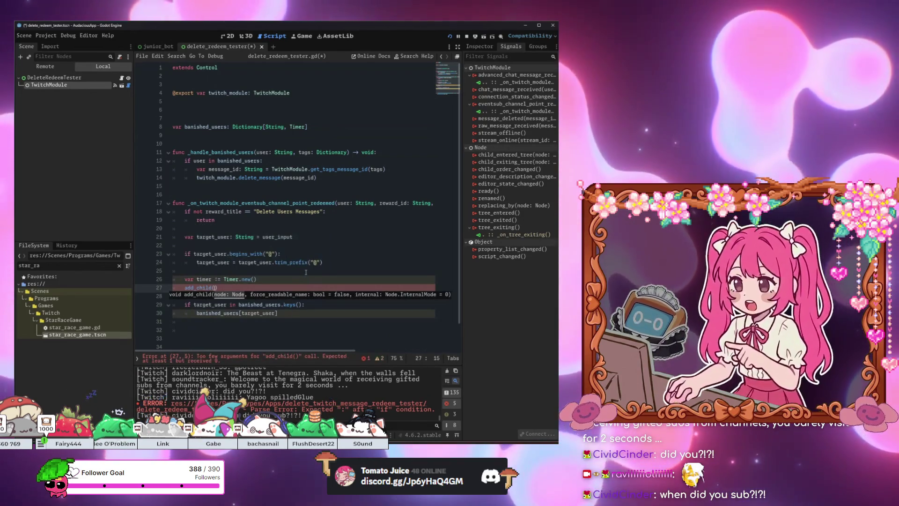
pyautogui.write('timer')
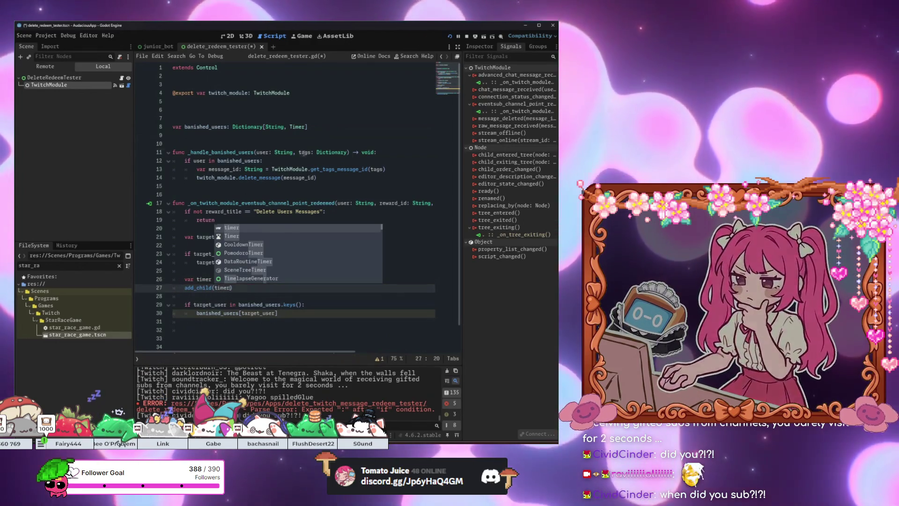
pyautogui.write(')')
pyautogui.press('Return')
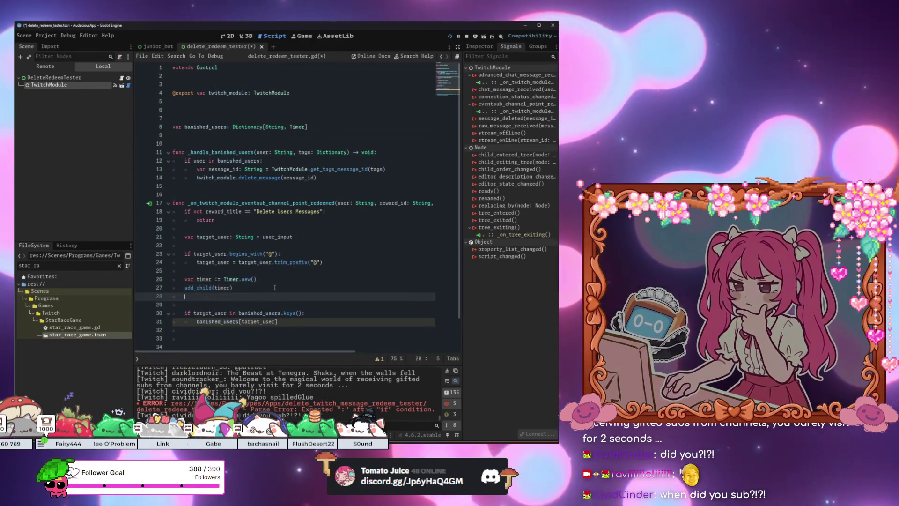
pyautogui.write('timer.timeout')
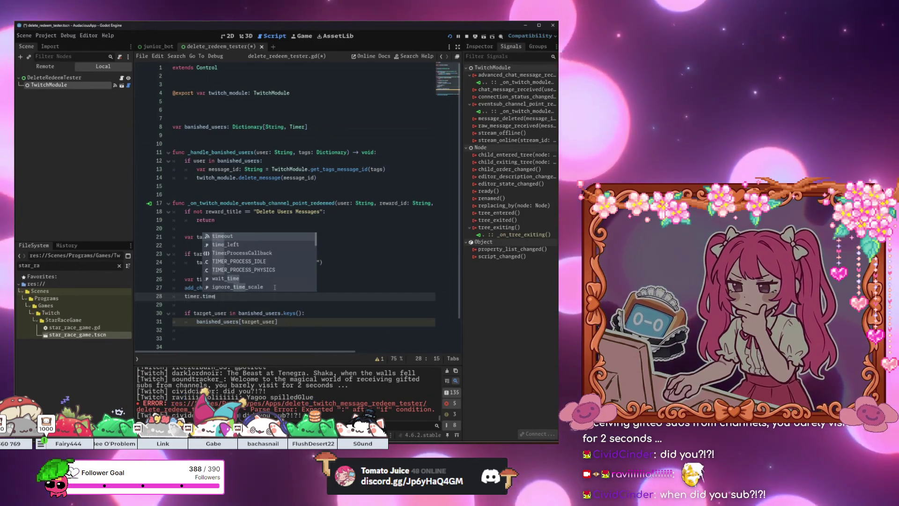
pyautogui.write('.connect(')
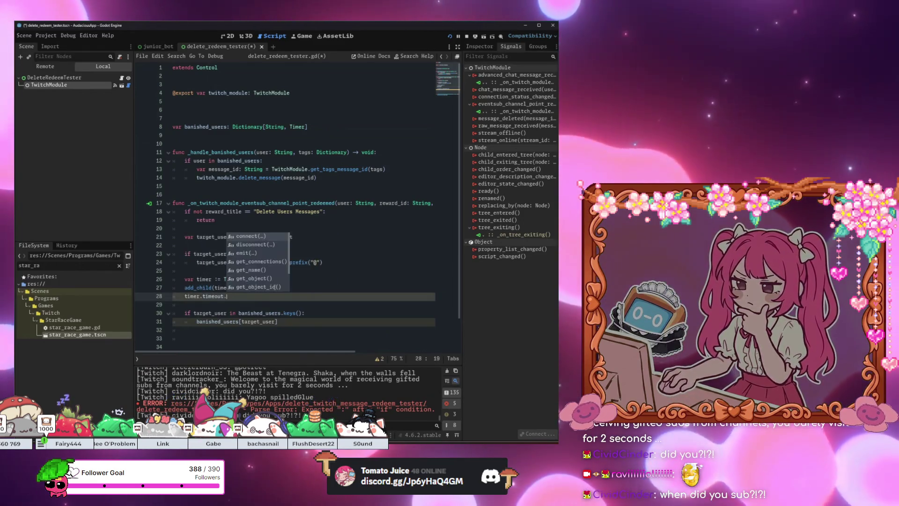
pyautogui.scroll(-2, 274, 287)
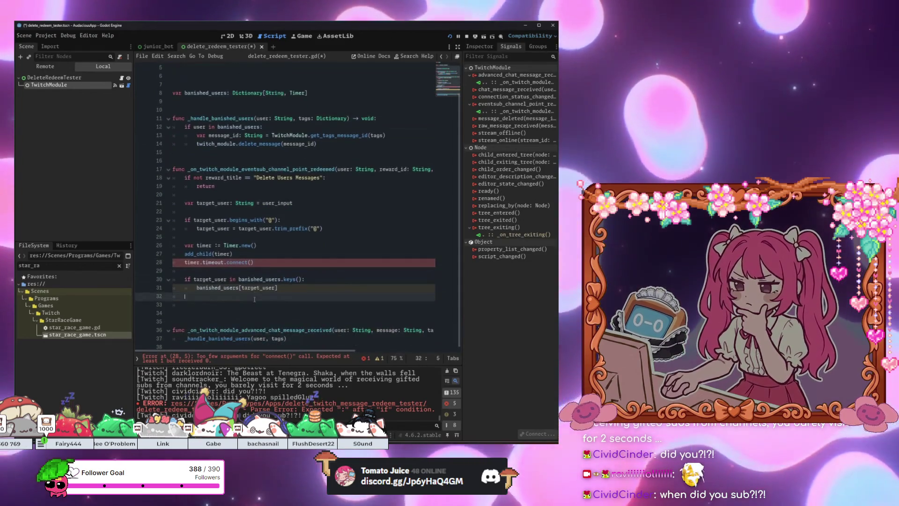
# Add func _ban_timer_timeout(banned_user: String) -> void: with pass below the if block
pyautogui.press('Down')
pyautogui.press('Down')
pyautogui.press('Down')
pyautogui.write('func _')
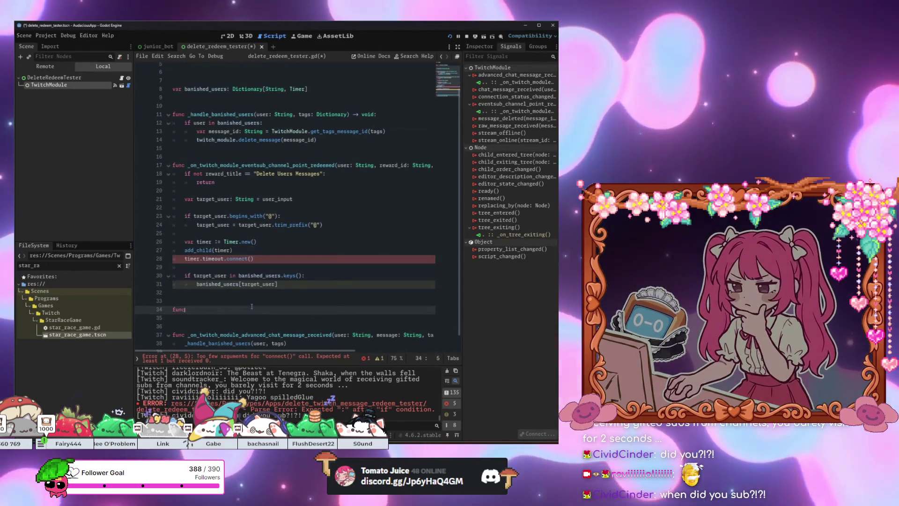
pyautogui.write('ban')
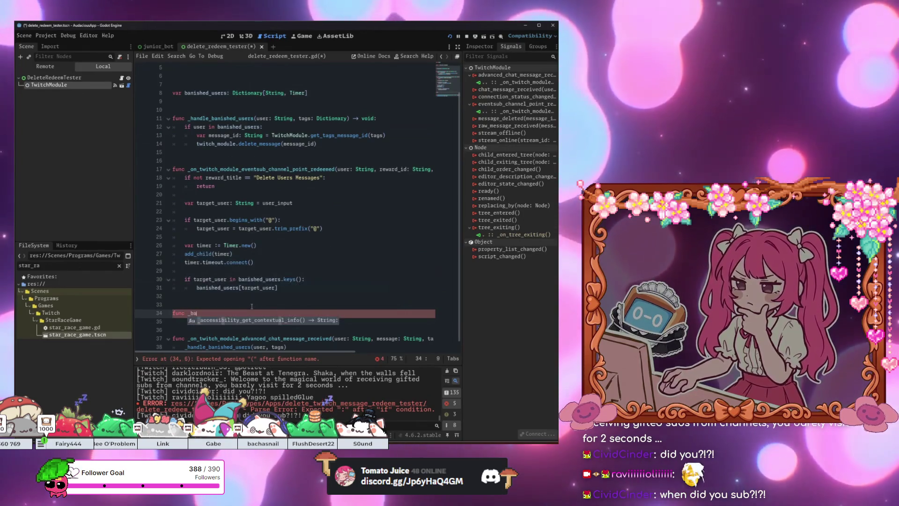
pyautogui.write('_timer_timeou')
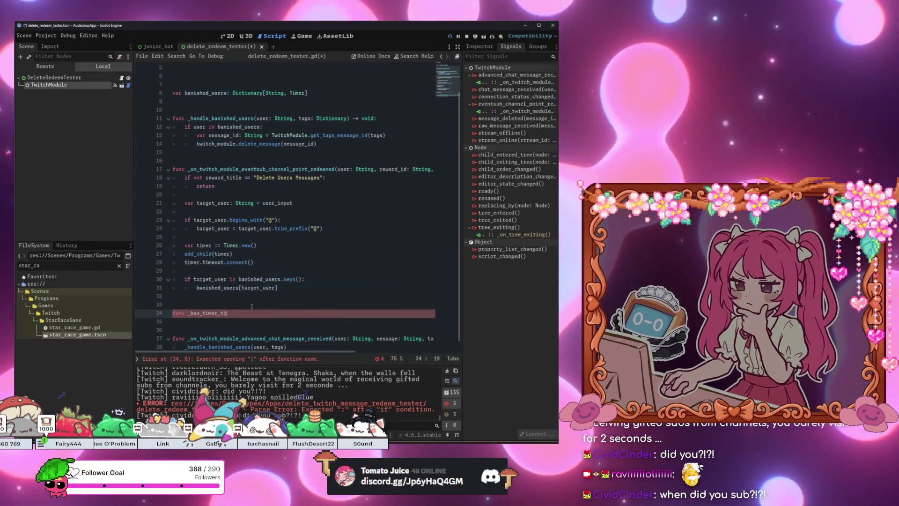
pyautogui.write('t(u')
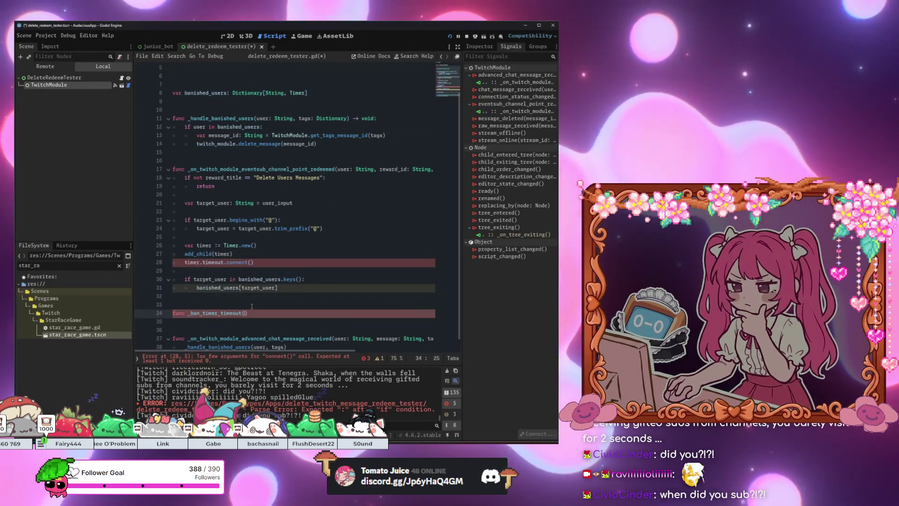
pyautogui.write('ser:')
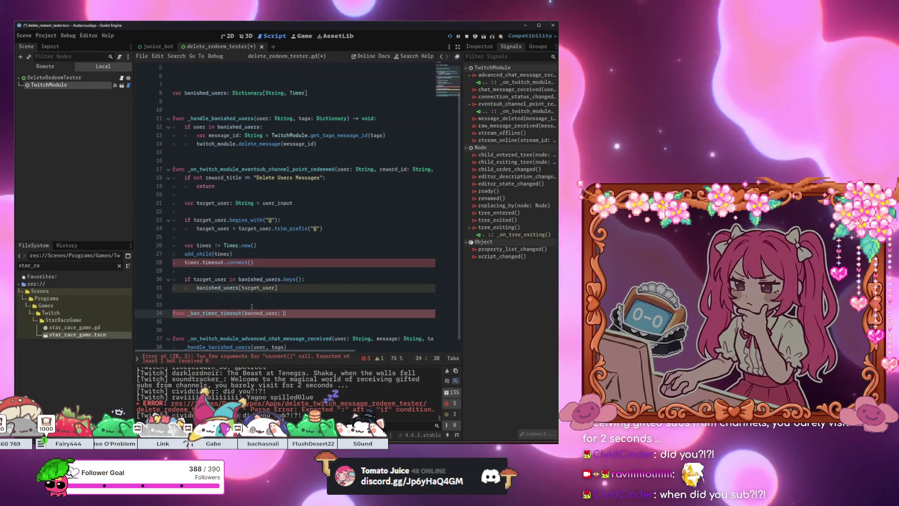
pyautogui.write('String')
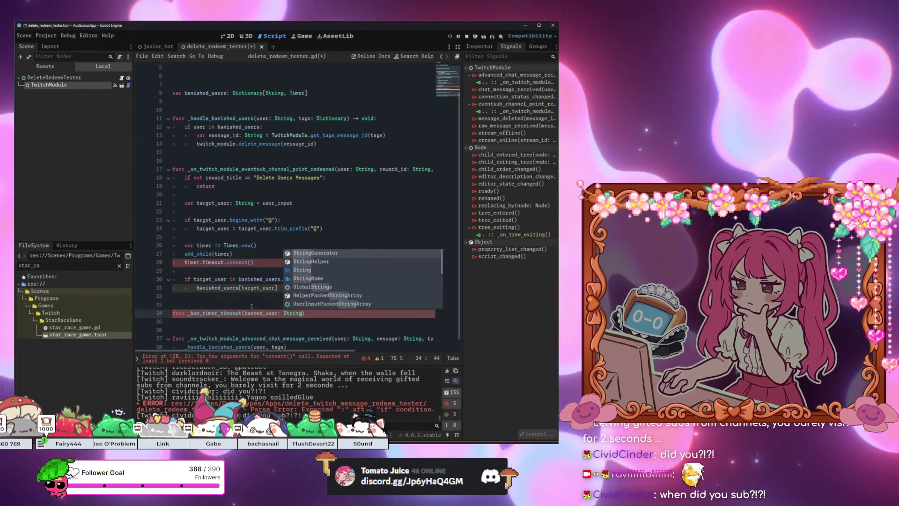
pyautogui.write(') -> void:')
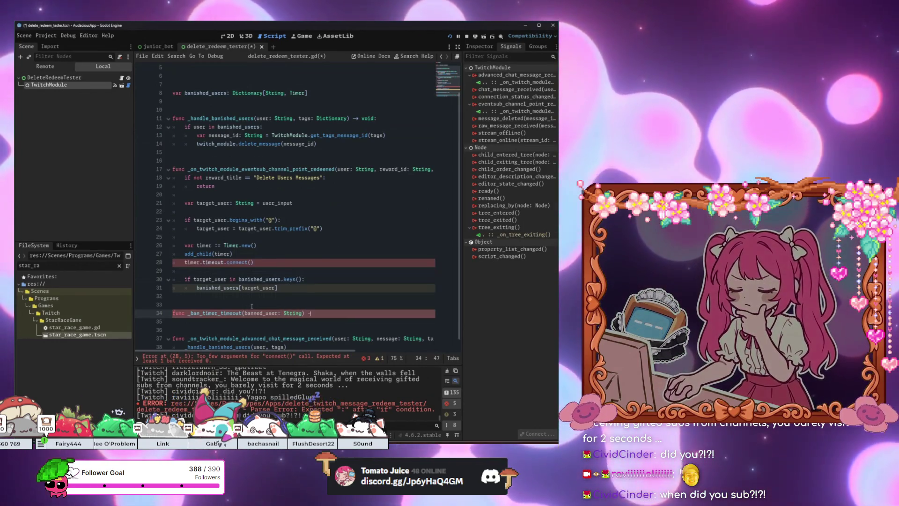
pyautogui.press('Return')
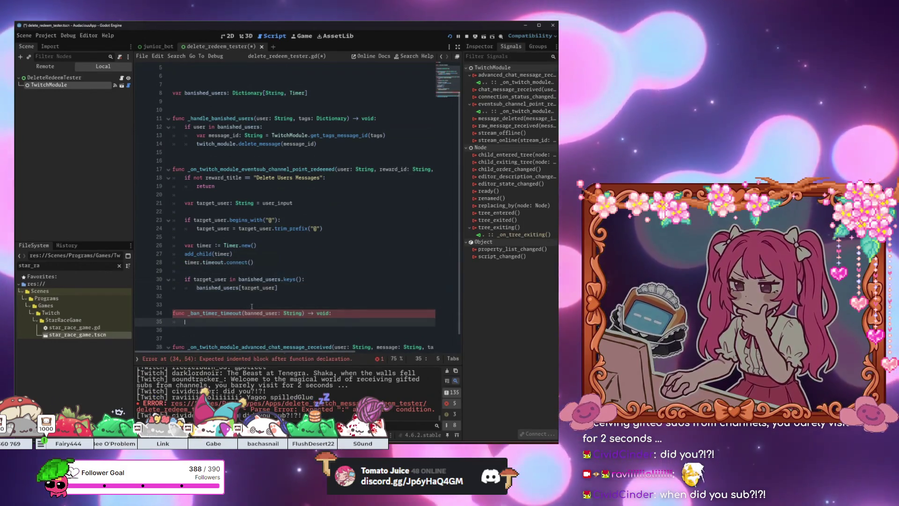
pyautogui.write('pass')
pyautogui.click(296, 264)
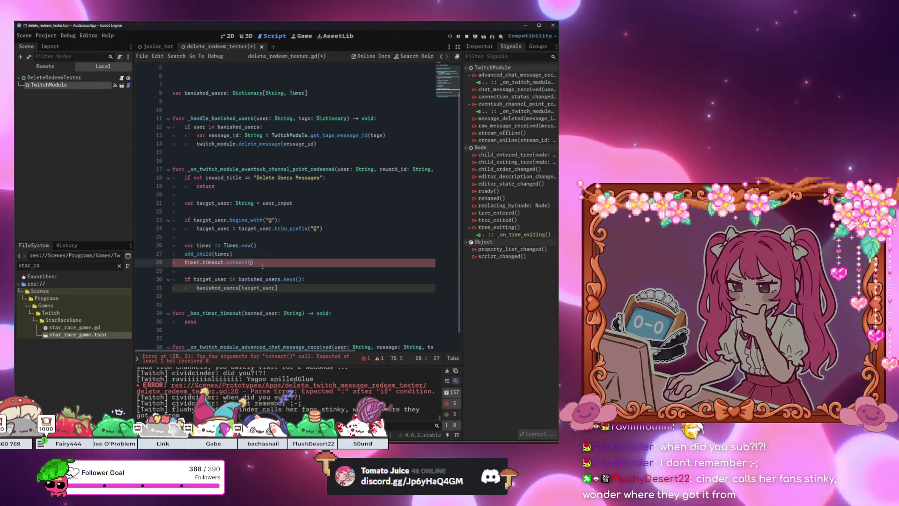
# Save, then finish the call as timer.timeout.connect(_ban_timer_timeout.bind(target_user))
pyautogui.hotkey('ctrl', 's')
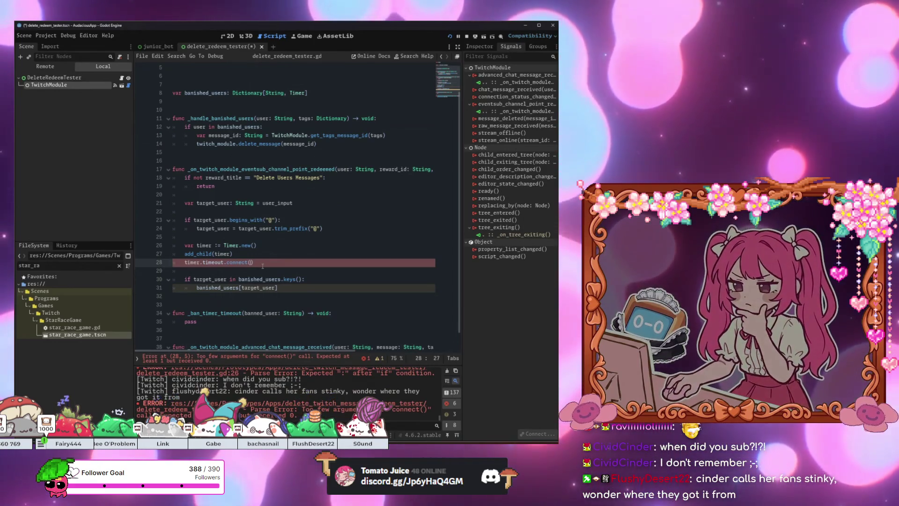
pyautogui.write('@_ban_timer_timeout')
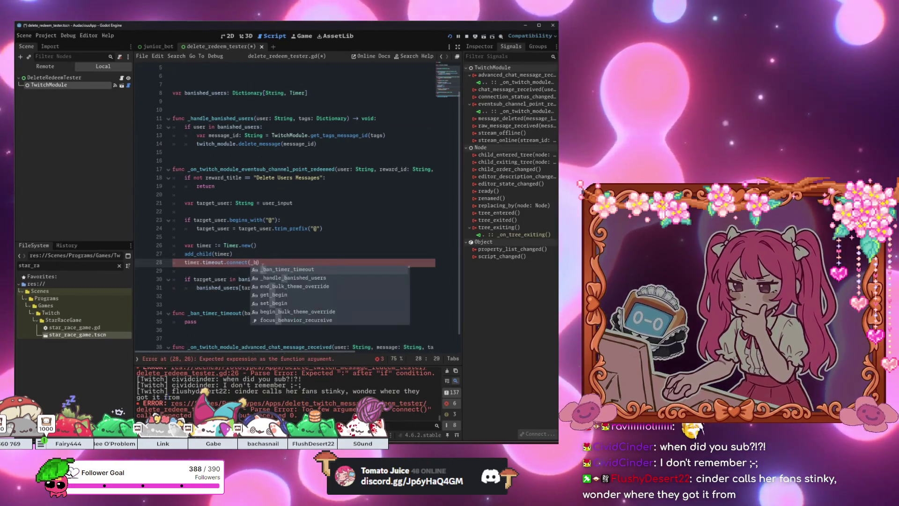
pyautogui.write('.bind[')
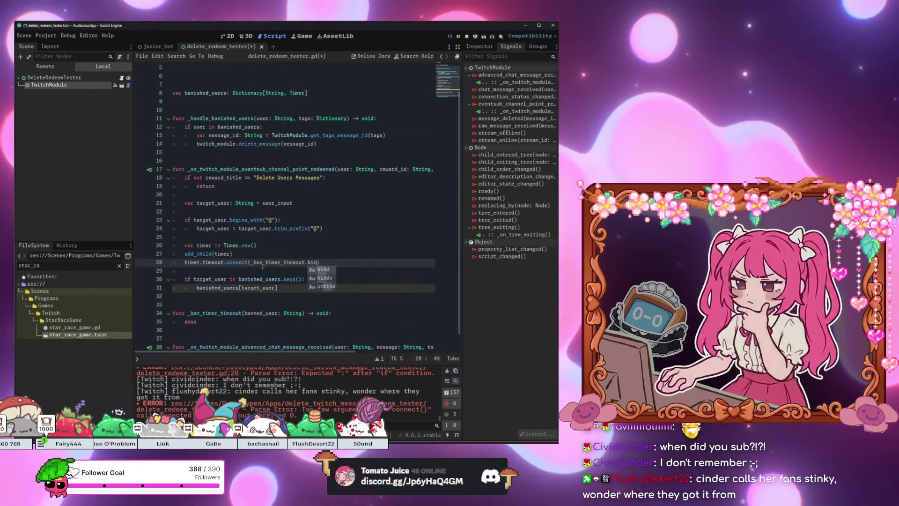
pyautogui.write('target_user')
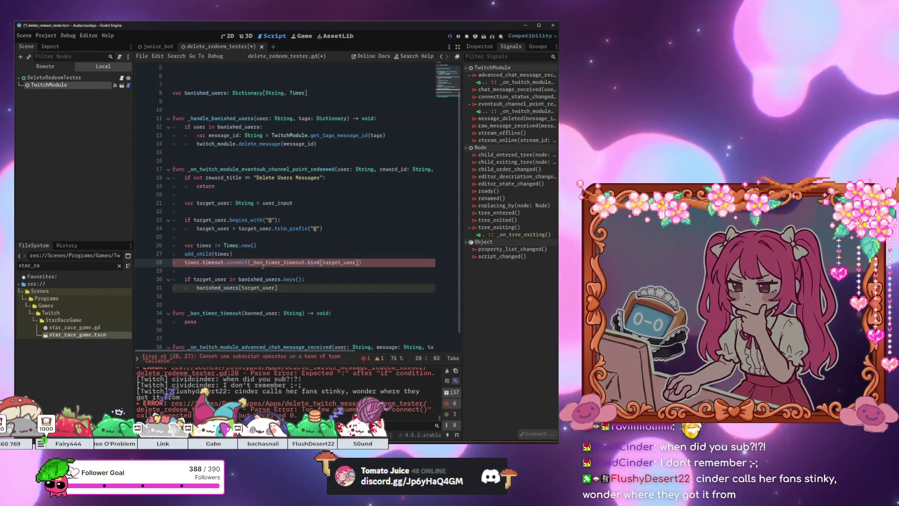
pyautogui.press('Left')
pyautogui.press('BackSpace')
pyautogui.press('BackSpace')
pyautogui.press('BackSpace')
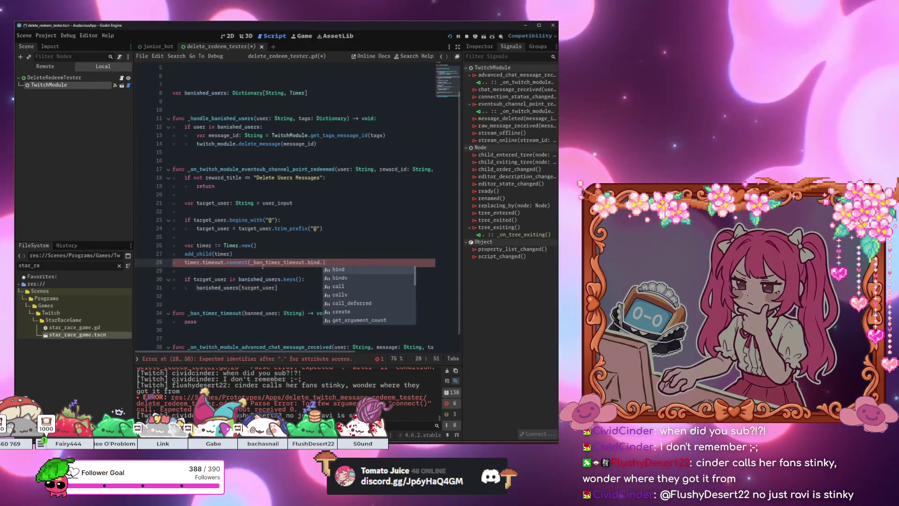
pyautogui.write('(_b')
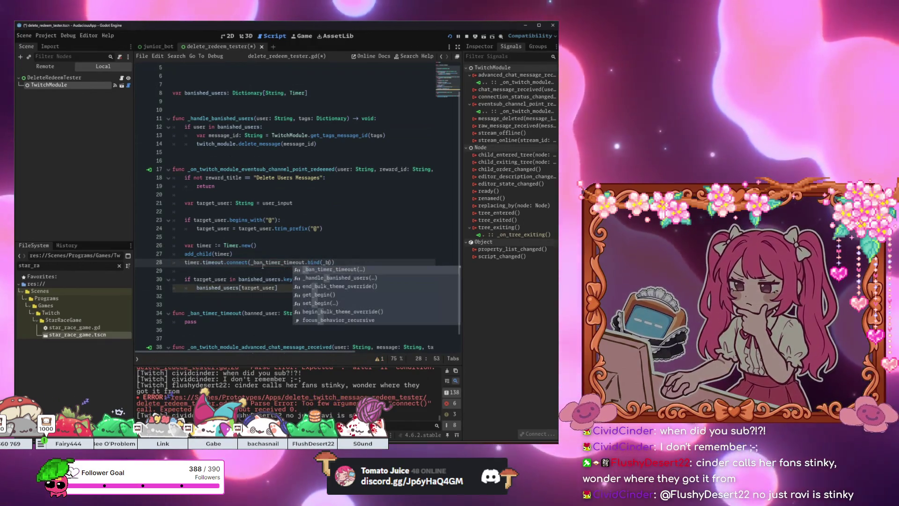
pyautogui.press('BackSpace')
pyautogui.press('BackSpace')
pyautogui.write('tar')
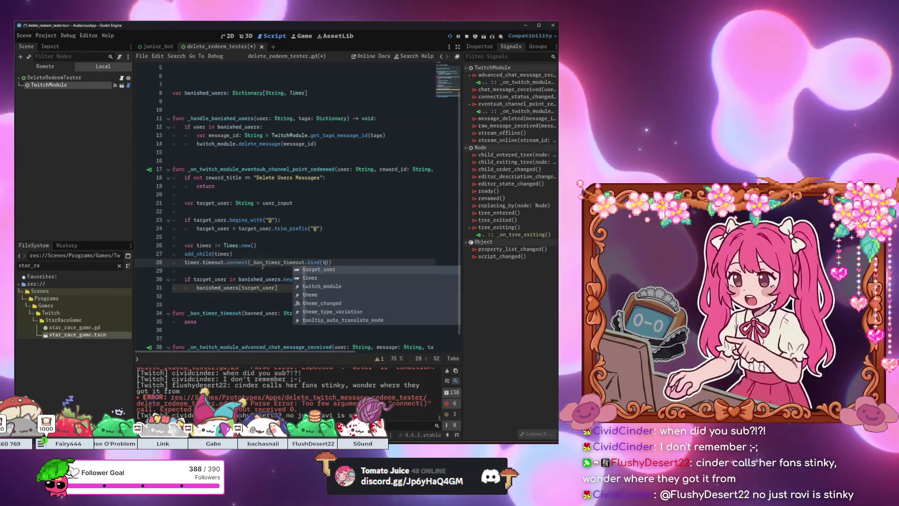
pyautogui.press('Return')
pyautogui.press('Down')
pyautogui.press('Down')
pyautogui.press('Down')
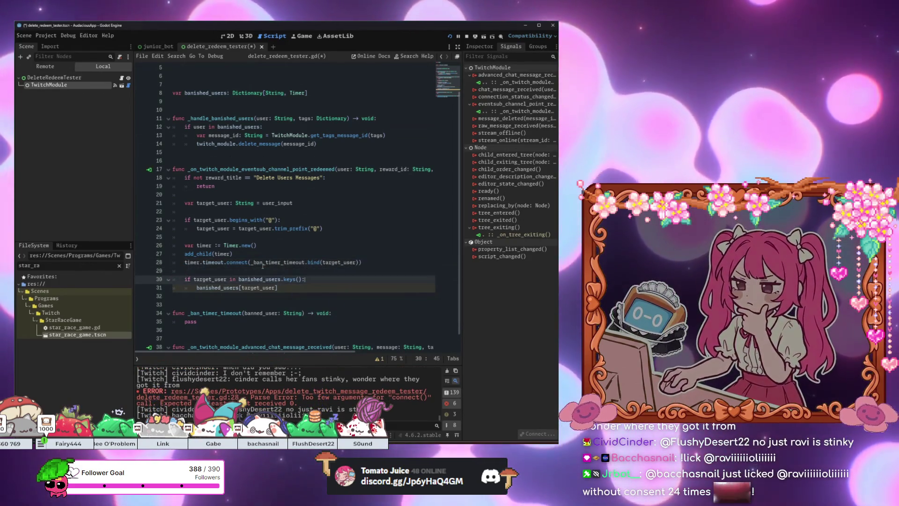
pyautogui.press('Return')
pyautogui.press('Return')
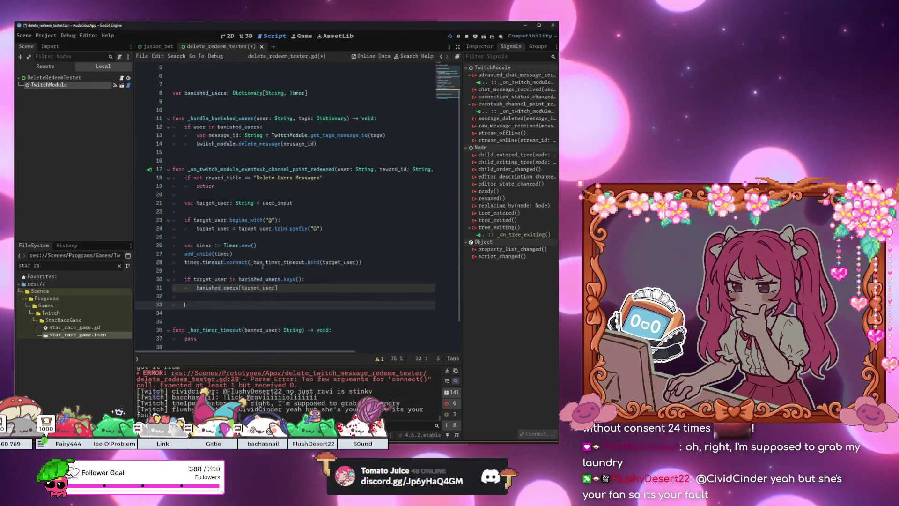
# Assign the timer on line 31, then add an else branch declaring a new_banned_user Dictionary
pyautogui.click(297, 285)
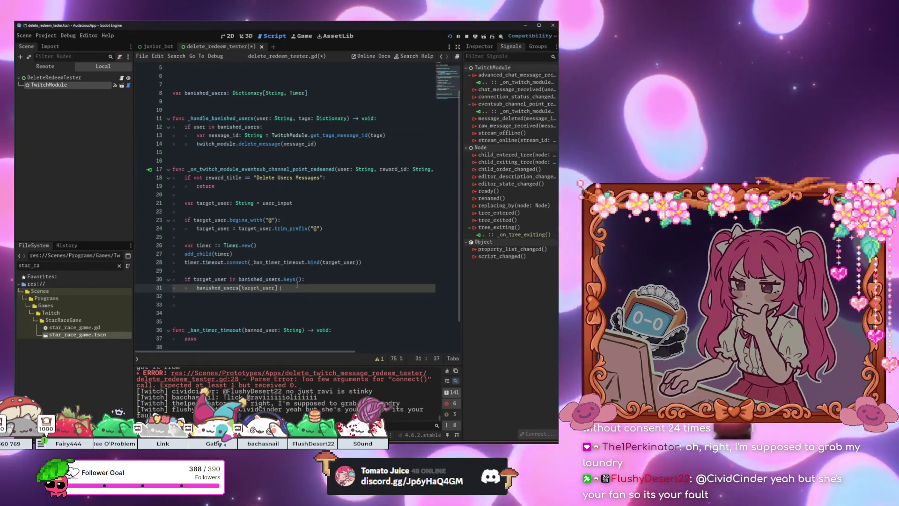
pyautogui.write('= timer')
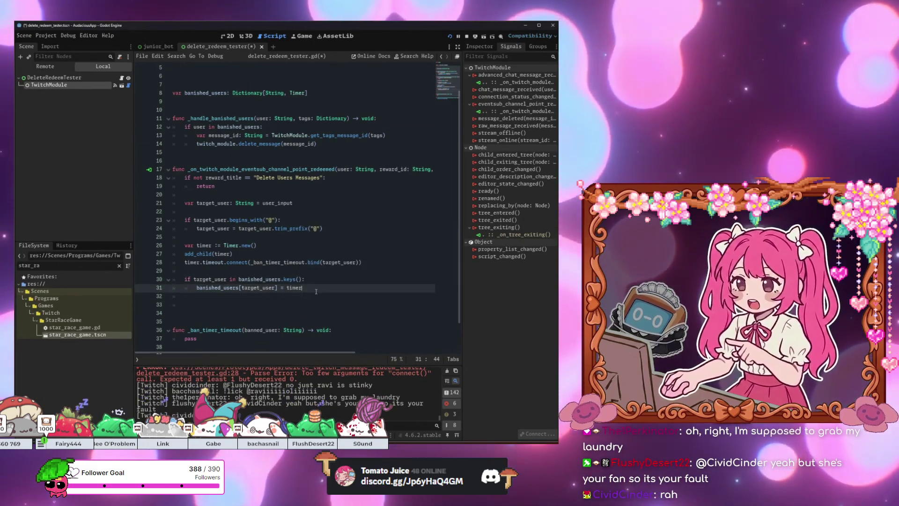
pyautogui.press('Return')
pyautogui.press('BackSpace')
pyautogui.write('else:')
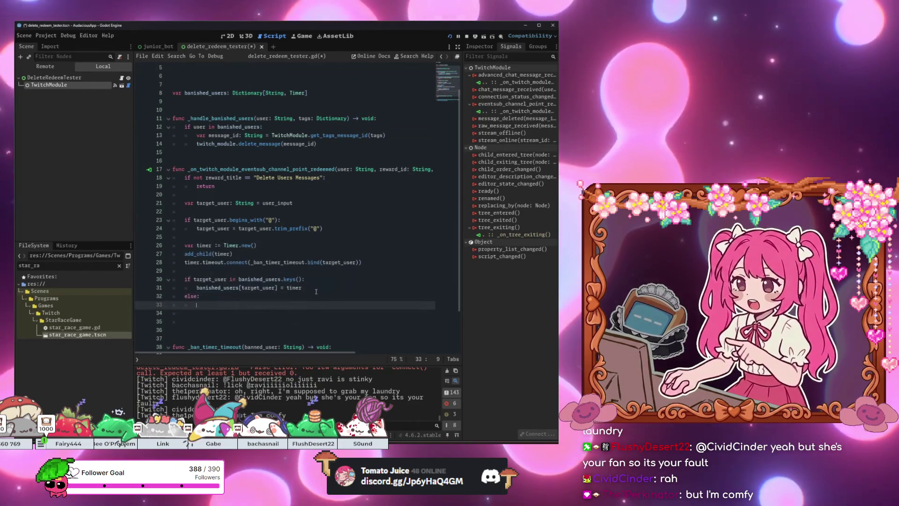
pyautogui.press('Return')
pyautogui.write('banished_users')
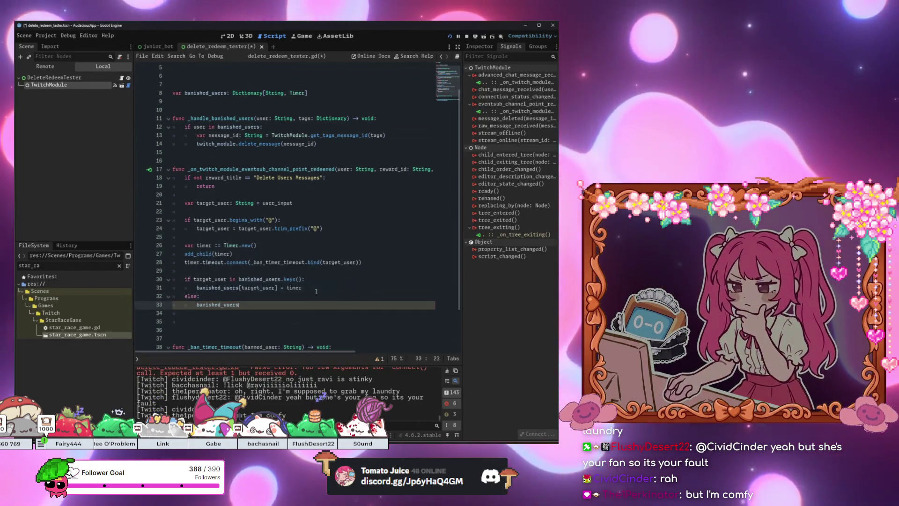
pyautogui.write('var n')
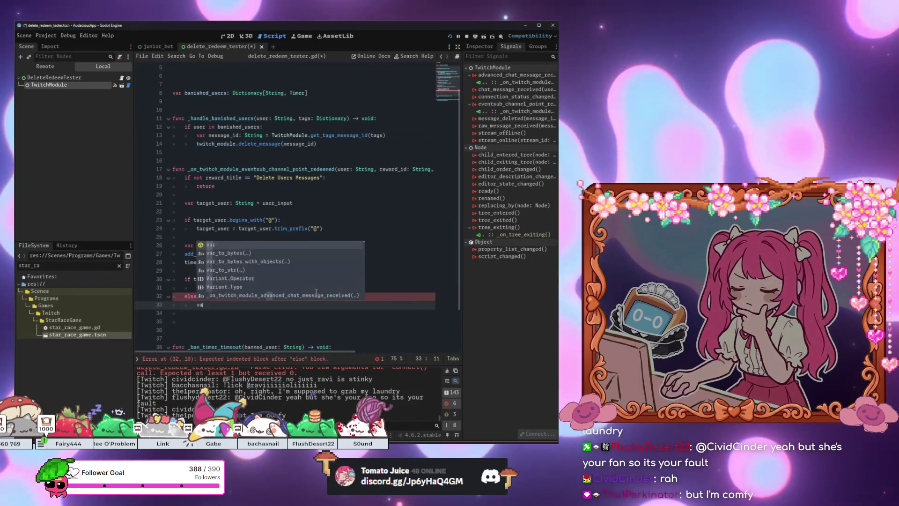
pyautogui.write('a')
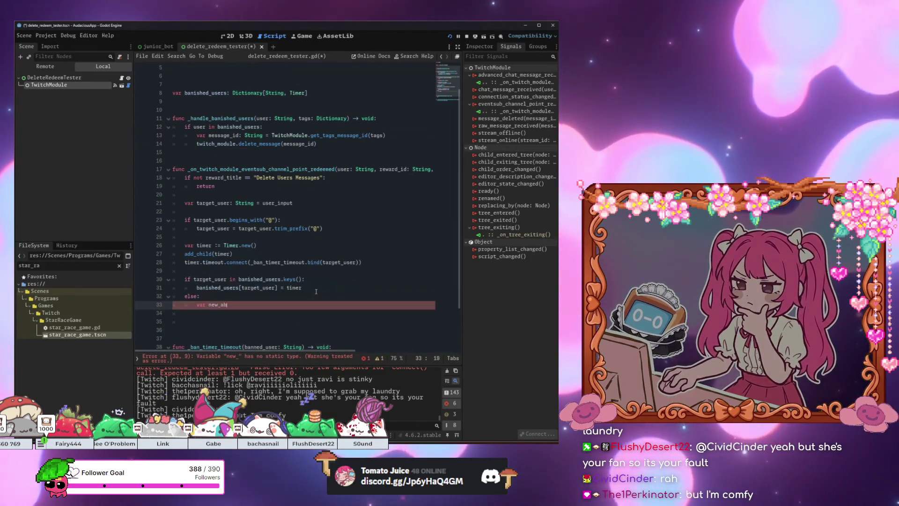
pyautogui.write('dic')
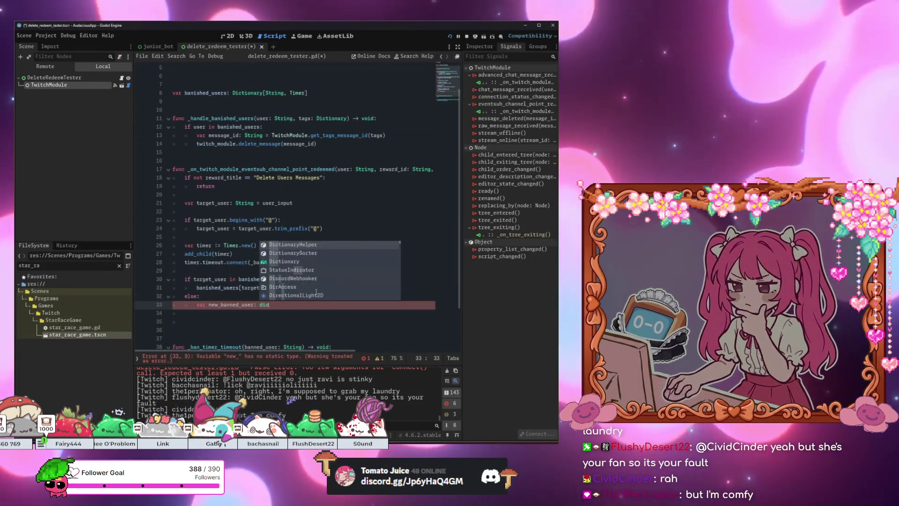
pyautogui.press('Return')
# Fill new_banned_user with {target_user: timer} and type it as Dictionary[String, Timer]
pyautogui.write('= {')
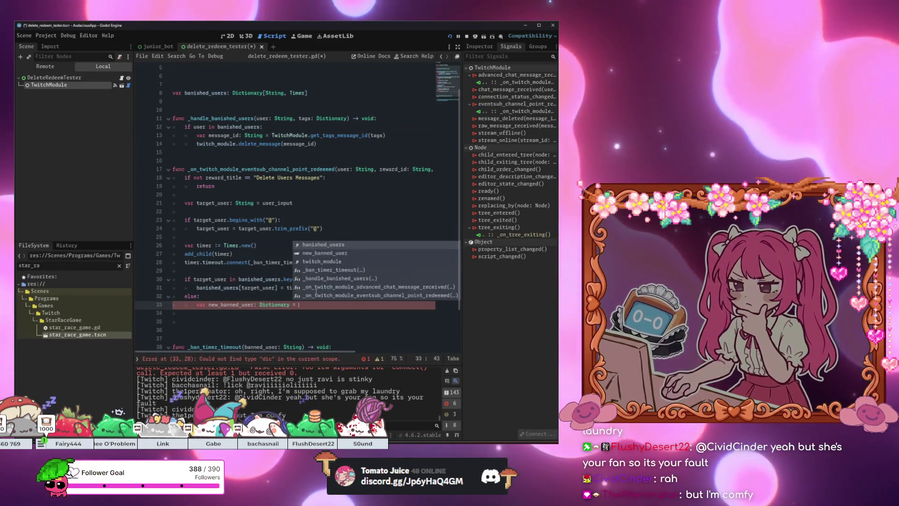
pyautogui.press('Return')
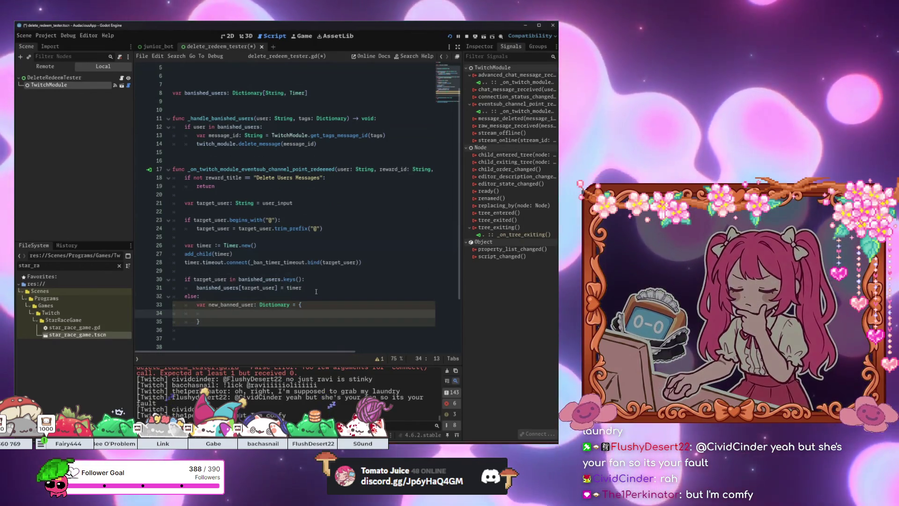
pyautogui.write('t')
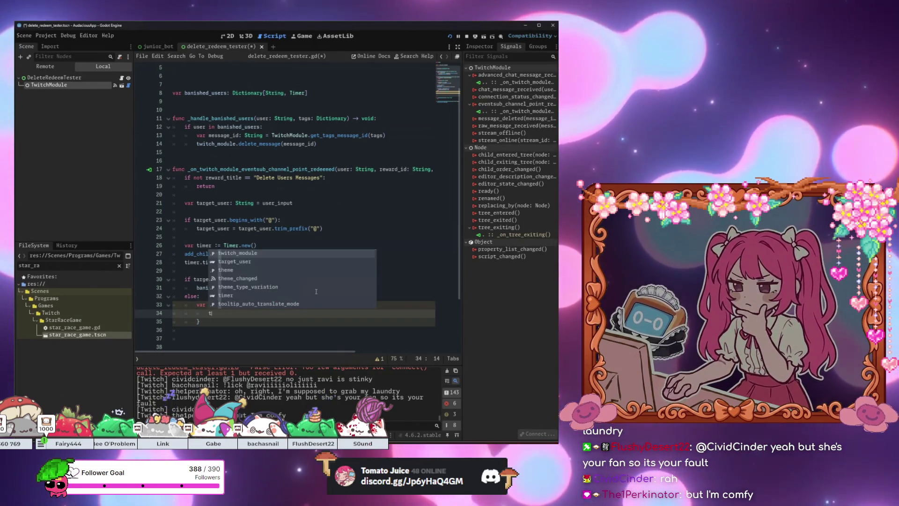
pyautogui.press('Escape')
pyautogui.press('Down')
pyautogui.press('Up')
pyautogui.press('End')
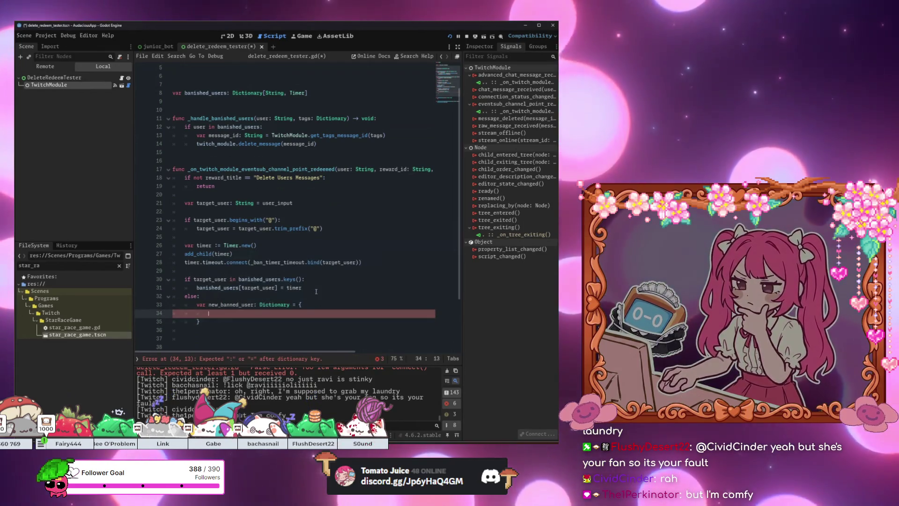
pyautogui.write('arget_user')
pyautogui.press('Escape')
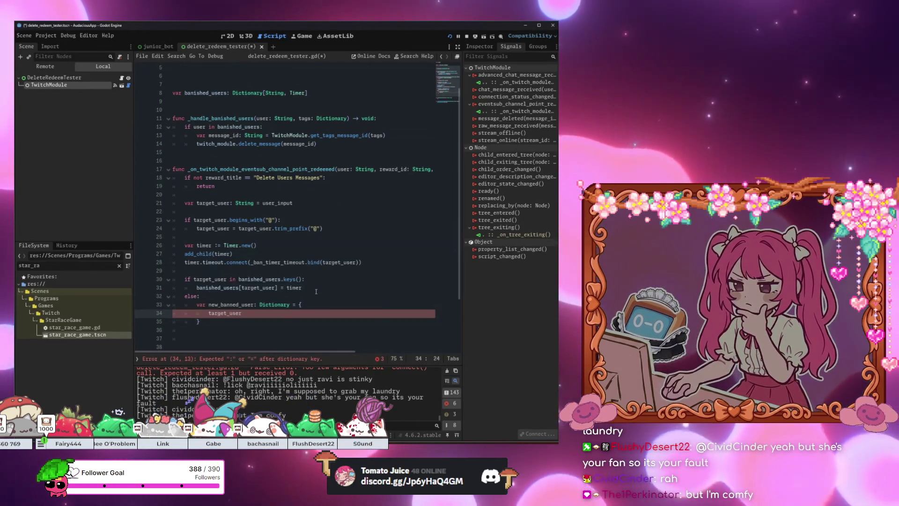
pyautogui.write(': ')
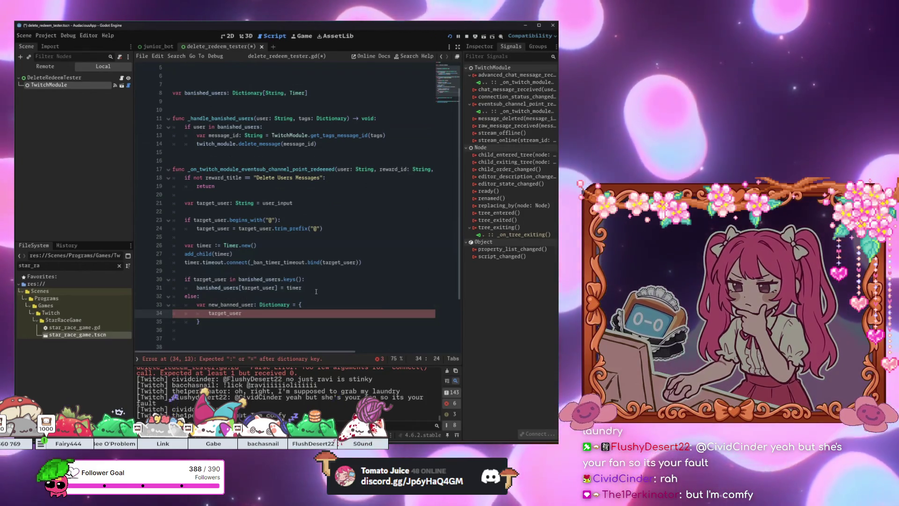
pyautogui.write('timer')
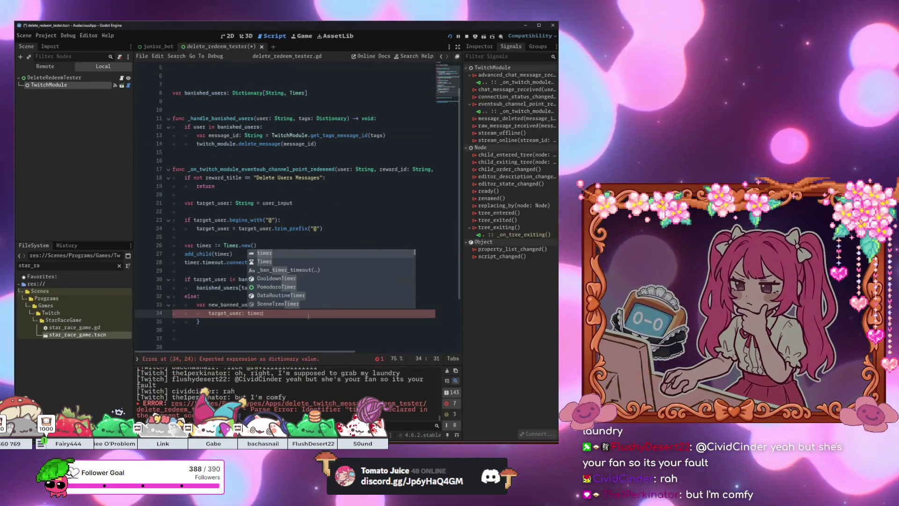
pyautogui.press('Return')
pyautogui.click(304, 307)
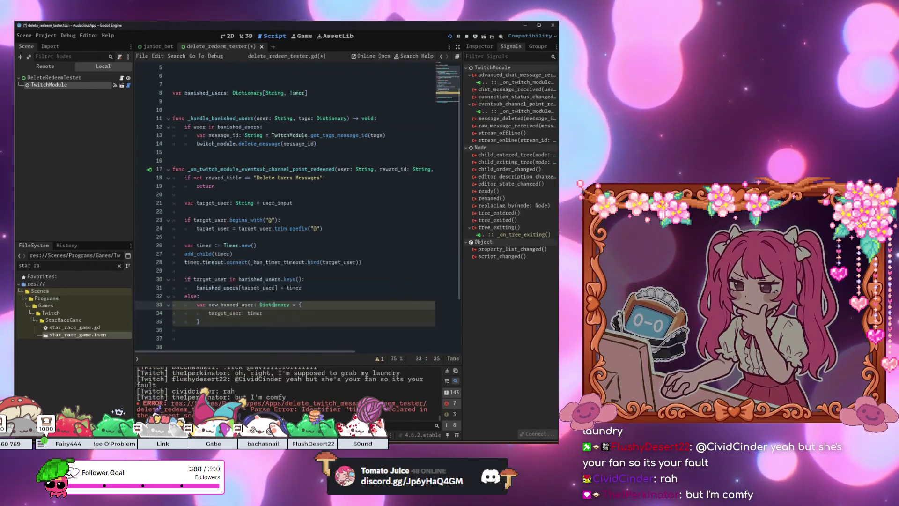
pyautogui.write('[String, [')
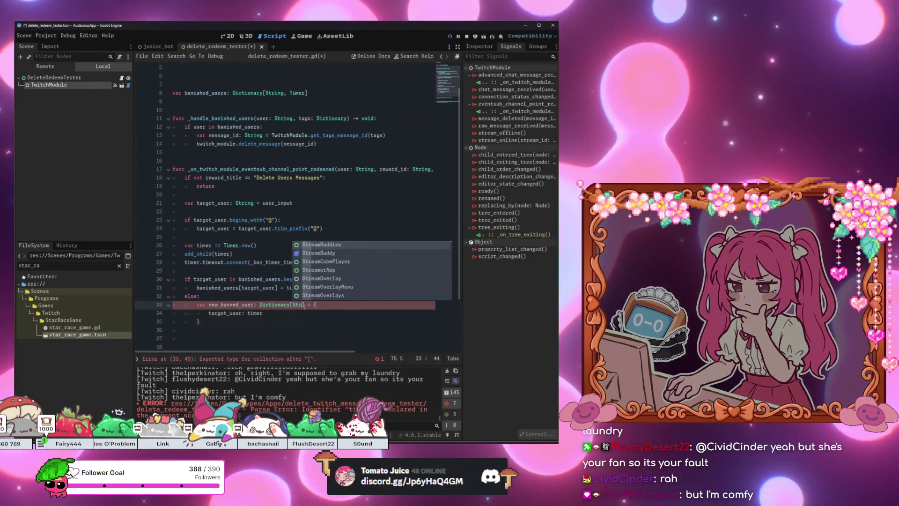
pyautogui.press('BackSpace')
pyautogui.write('Timer')
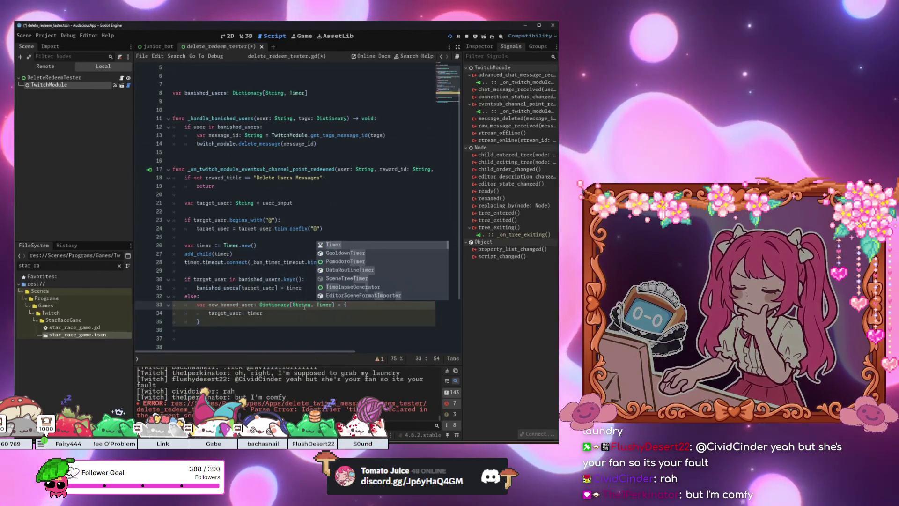
# Merge new_banned_user into banished_users with banished_users.merge(new_banned_user)
pyautogui.click(322, 324)
pyautogui.press('Return')
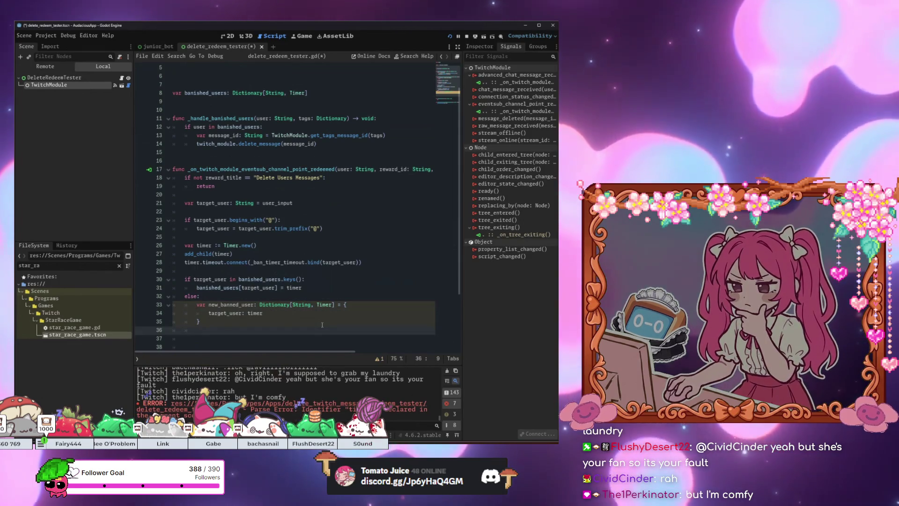
pyautogui.write('banished_users.ti')
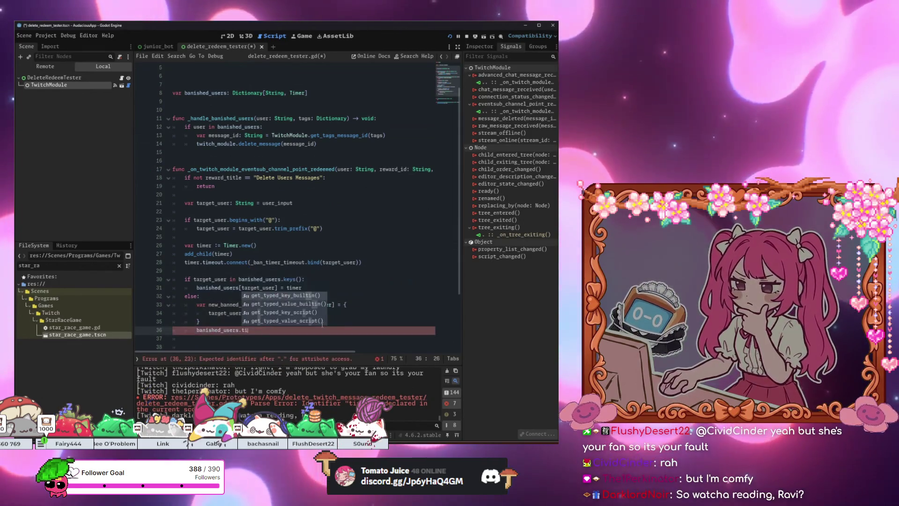
pyautogui.press('BackSpace')
pyautogui.press('BackSpace')
pyautogui.write('merge(')
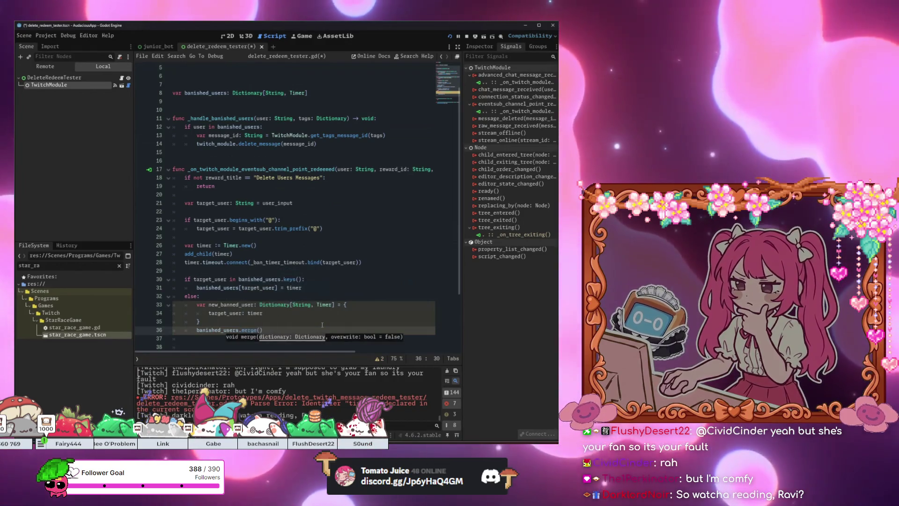
pyautogui.write('new')
pyautogui.press('Return')
pyautogui.press('Down')
pyautogui.press('Down')
pyautogui.press('Down')
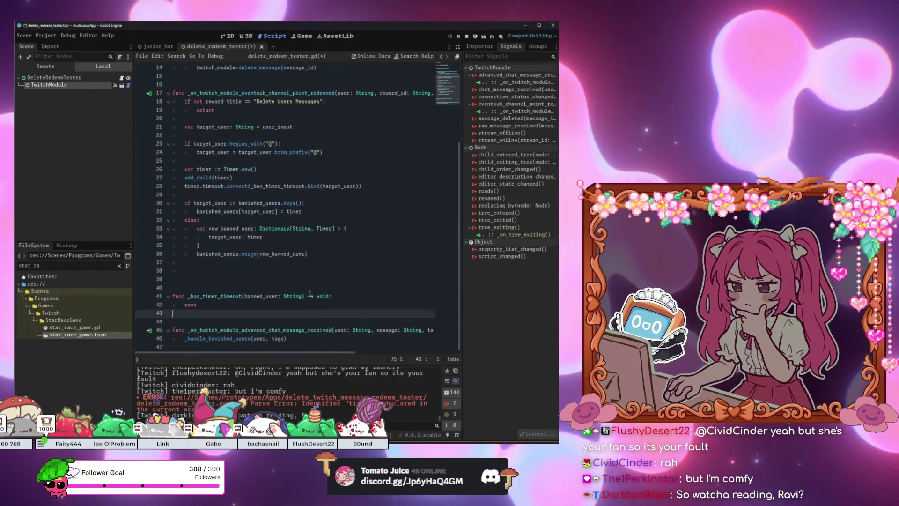
# Remove the extra blank lines below the merge call
pyautogui.click(236, 271)
pyautogui.press('Delete')
pyautogui.press('Delete')
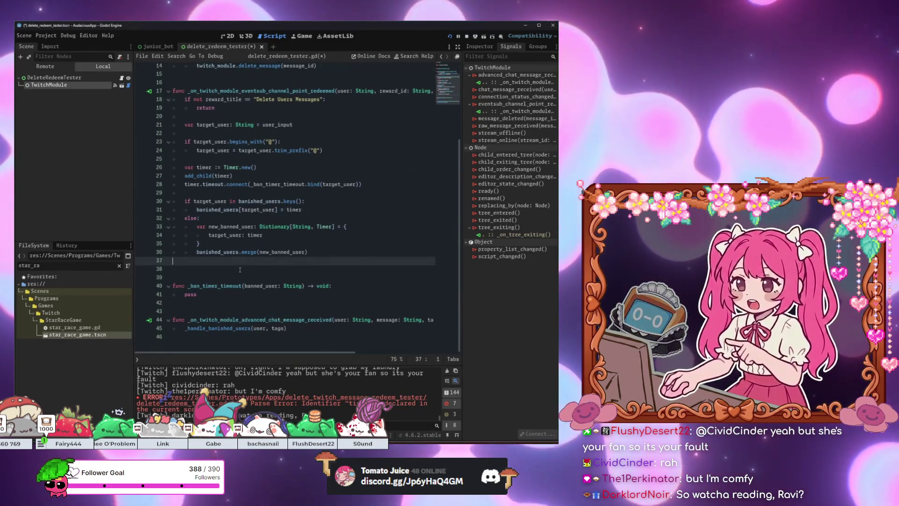
pyautogui.click(266, 311)
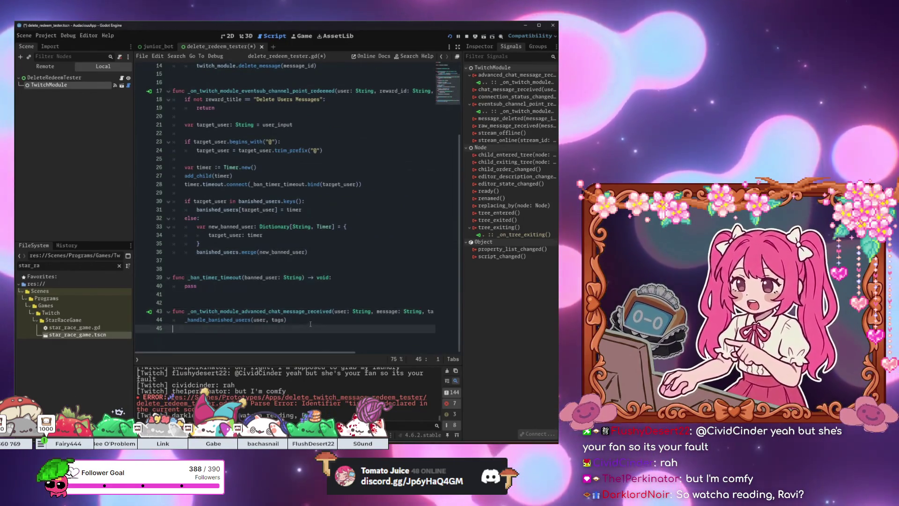
pyautogui.scroll(3, 266, 311)
pyautogui.click(329, 296)
pyautogui.scroll(3, 329, 296)
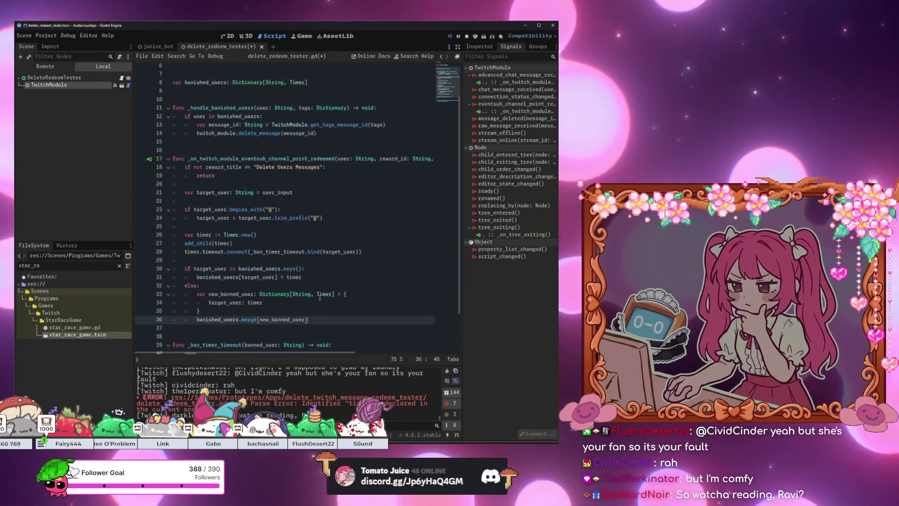
pyautogui.click(265, 111)
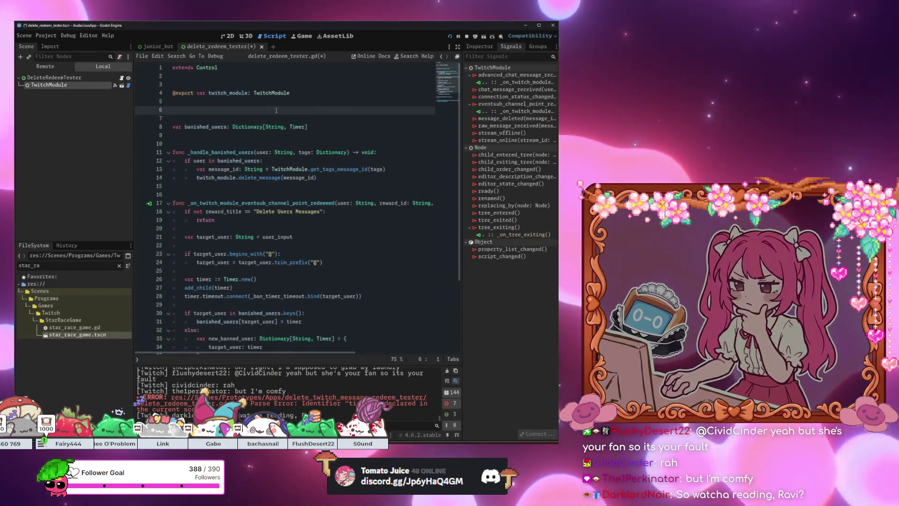
pyautogui.press('Return')
pyautogui.press('Return')
pyautogui.press('Up')
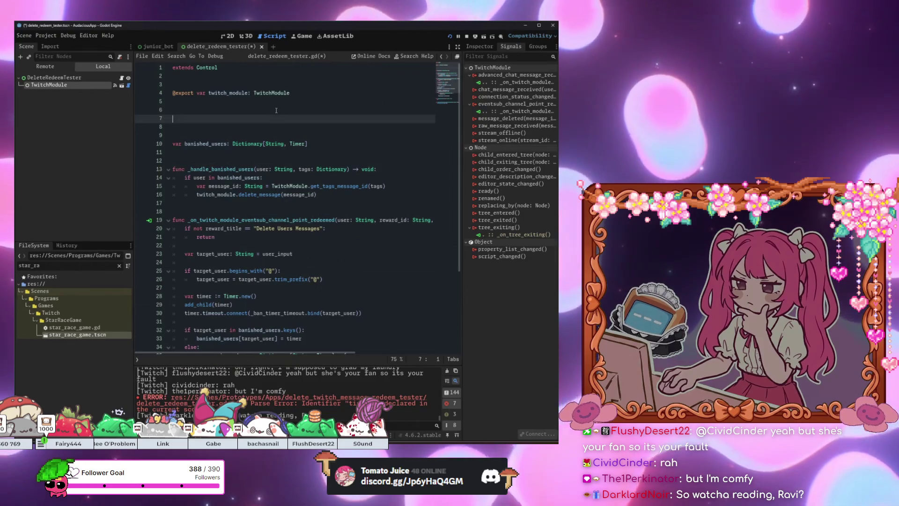
pyautogui.write('@export var tim')
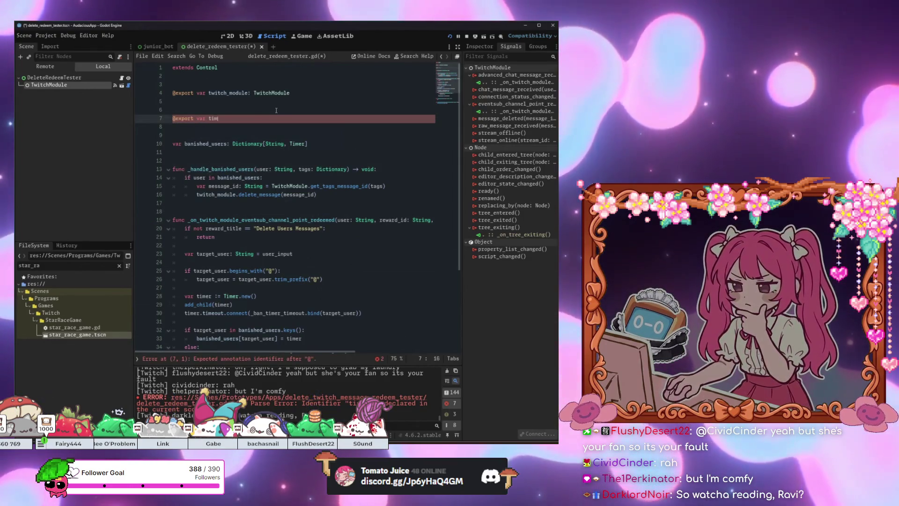
pyautogui.press('BackSpace')
pyautogui.press('BackSpace')
pyautogui.press('BackSpace')
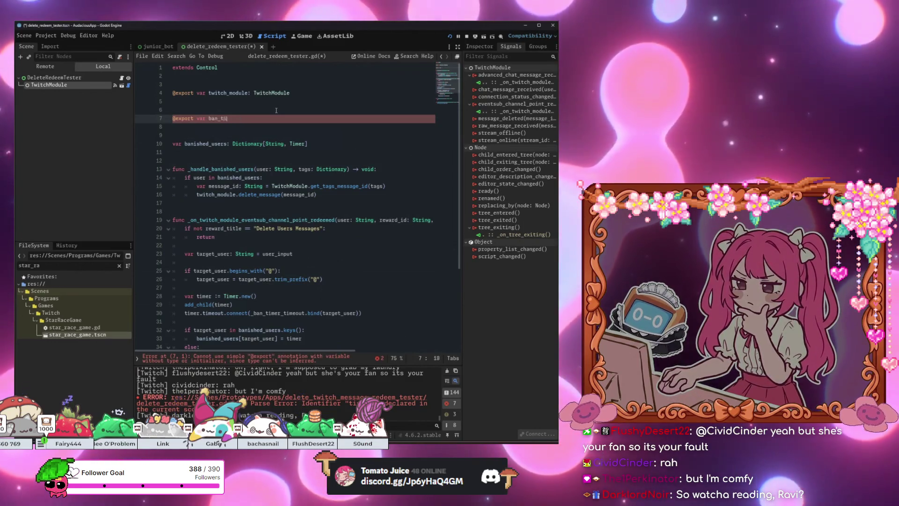
pyautogui.hotkey('alt', 'Up')
pyautogui.hotkey('alt', 'Up')
pyautogui.hotkey('alt', 'Up')
pyautogui.write('ban_time')
pyautogui.press('Return')
pyautogui.press('Return')
pyautogui.press('Return')
pyautogui.press('Up')
pyautogui.press('Up')
pyautogui.press('Up')
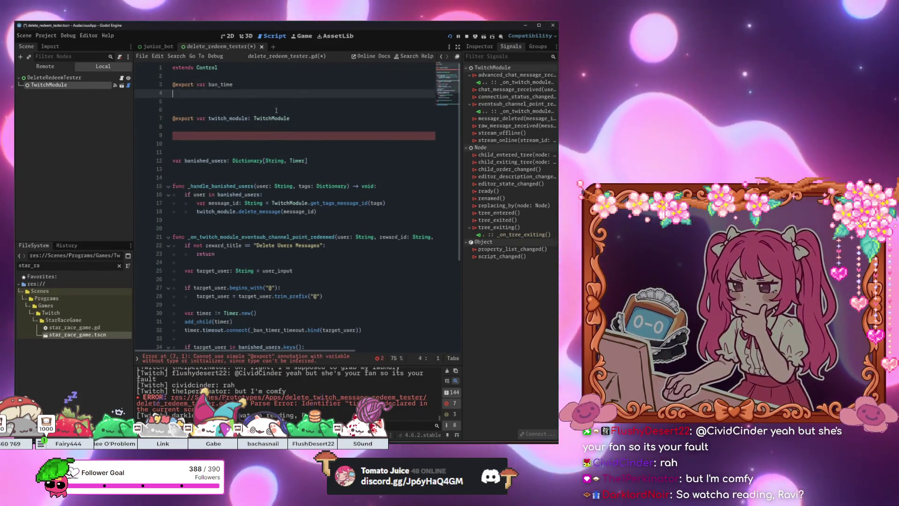
pyautogui.write('@')
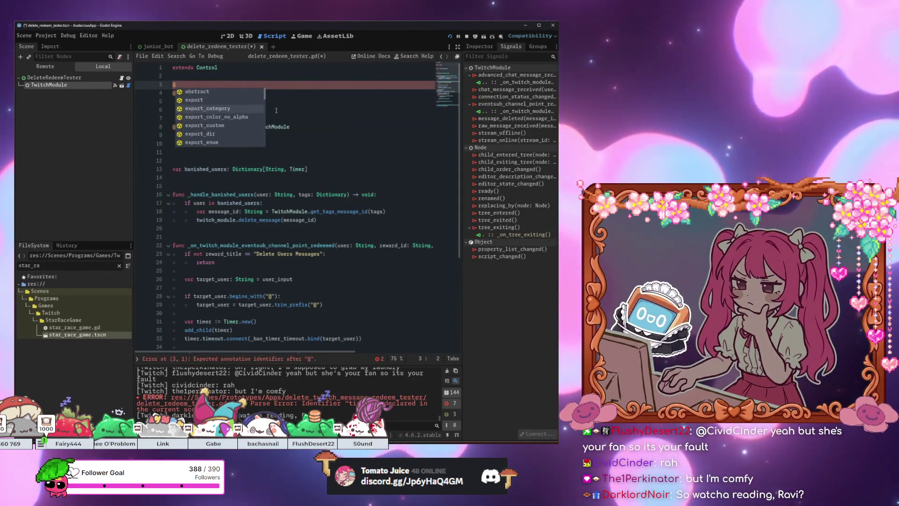
pyautogui.write('export_g')
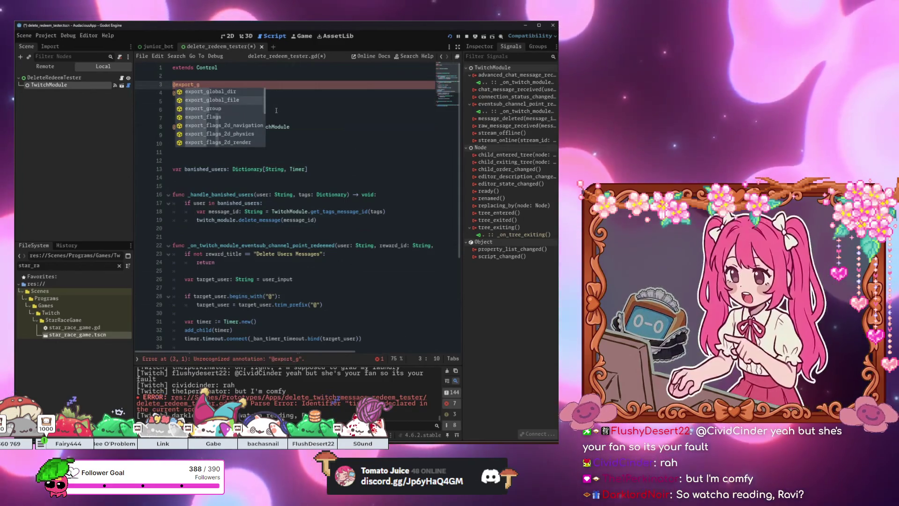
pyautogui.press('Return')
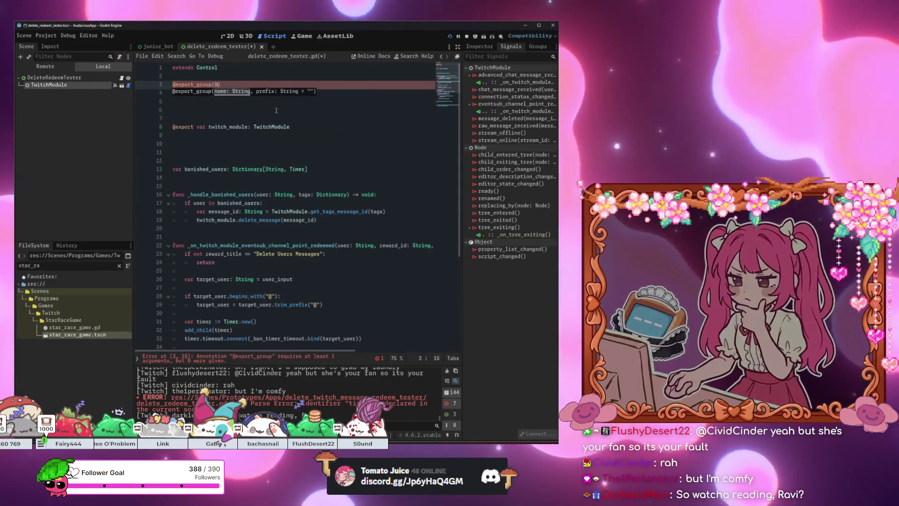
pyautogui.write('GlobalStrings.')
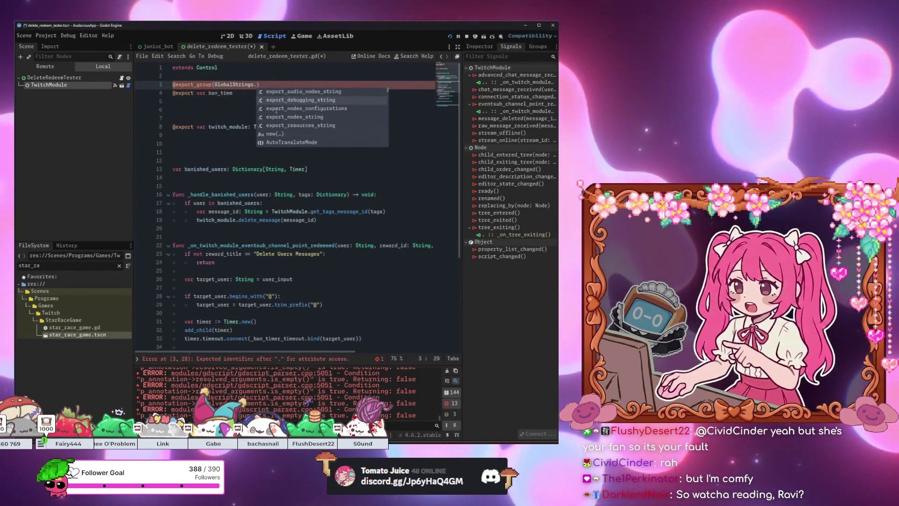
pyautogui.press('Return')
# Rename it ban_time_seconds, typed float with default 30, and tidy the surrounding blank lines
pyautogui.press('Down')
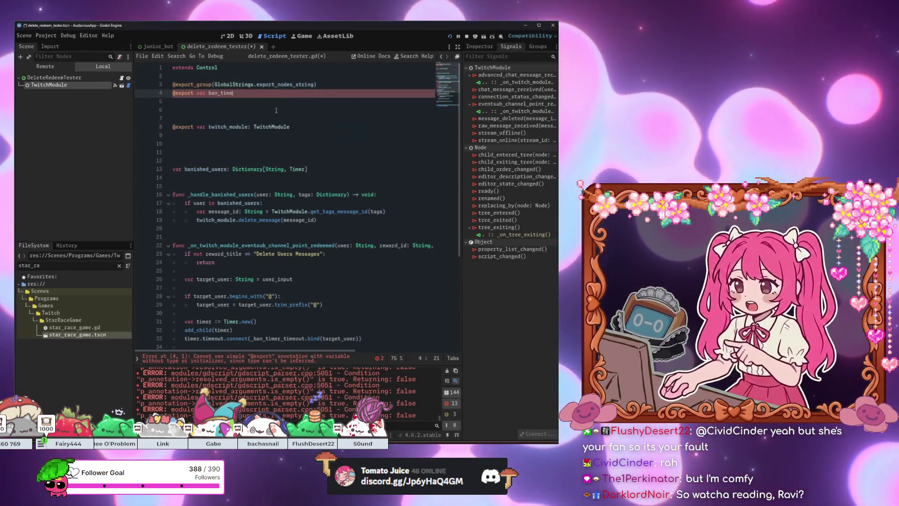
pyautogui.write('float =')
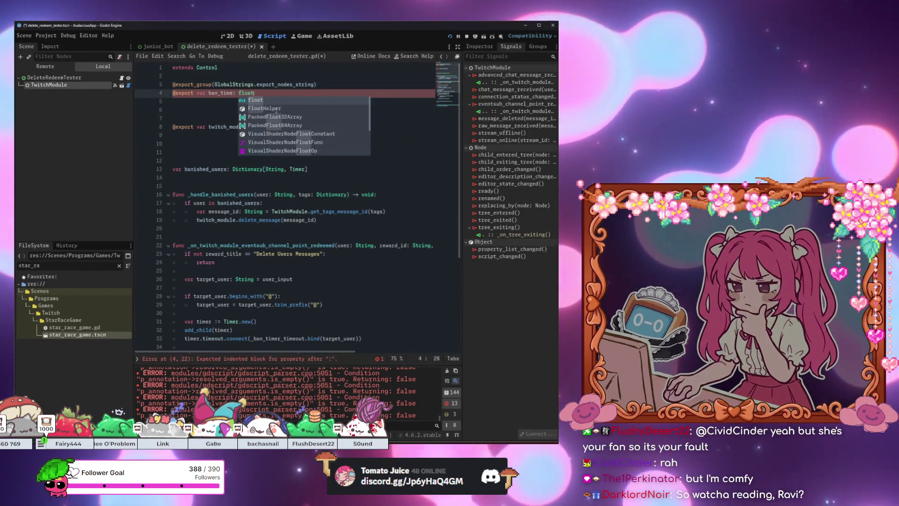
pyautogui.press('Left')
pyautogui.press('Left')
pyautogui.press('Left')
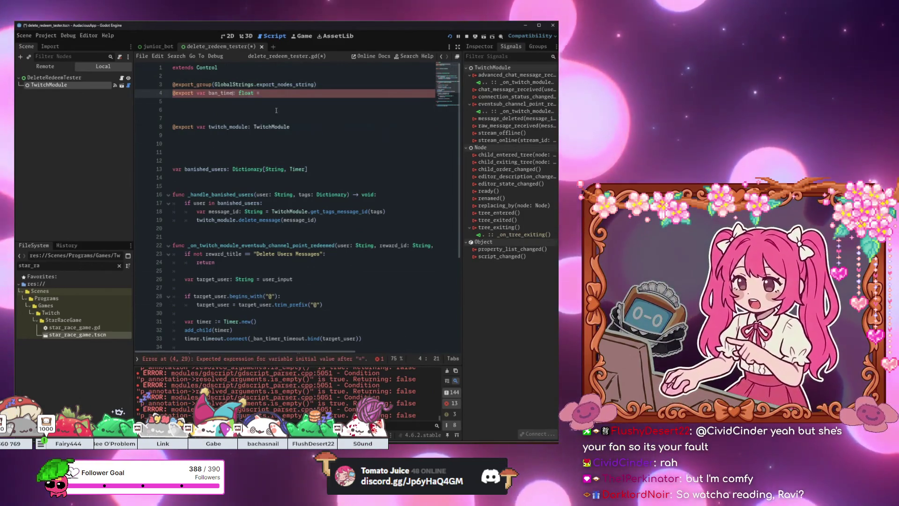
pyautogui.write('_seconds')
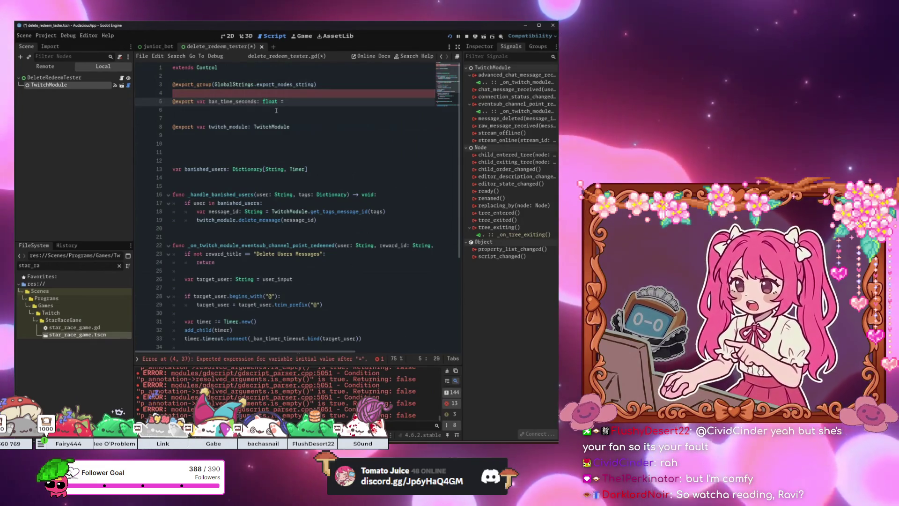
pyautogui.hotkey('alt', 'Down')
pyautogui.press('End')
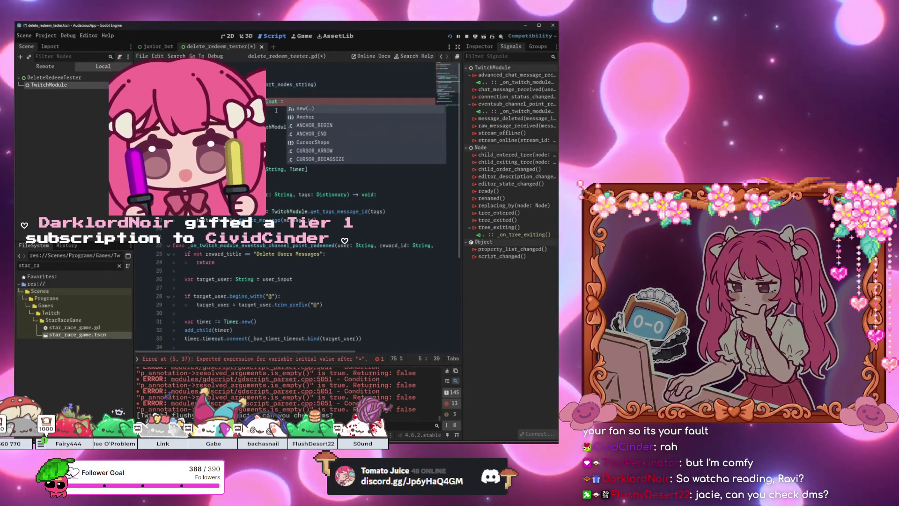
pyautogui.write('30')
pyautogui.press('Home')
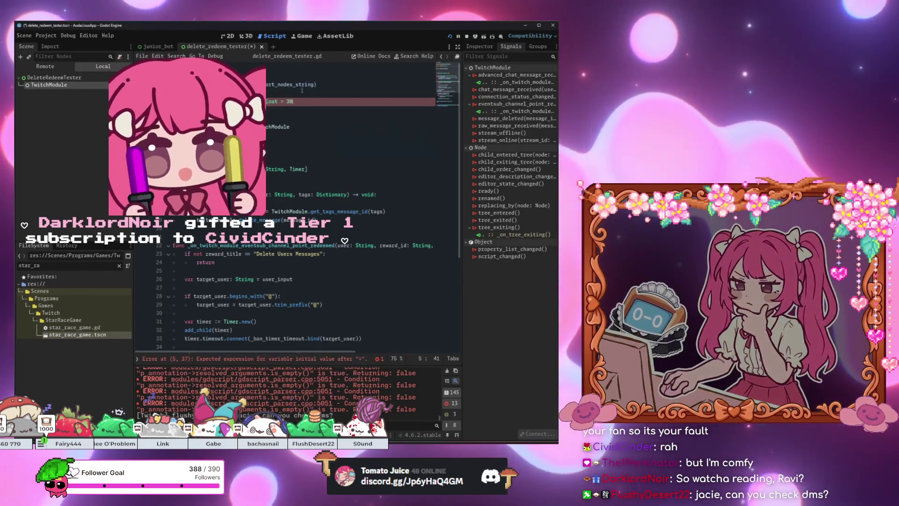
pyautogui.press('BackSpace')
pyautogui.click(317, 144)
pyautogui.scroll(-5, 316, 143)
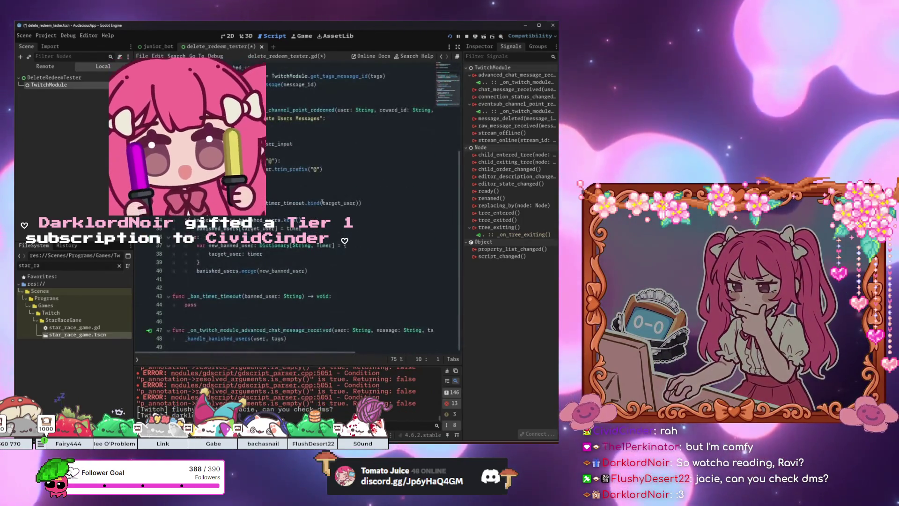
pyautogui.scroll(3, 258, 310)
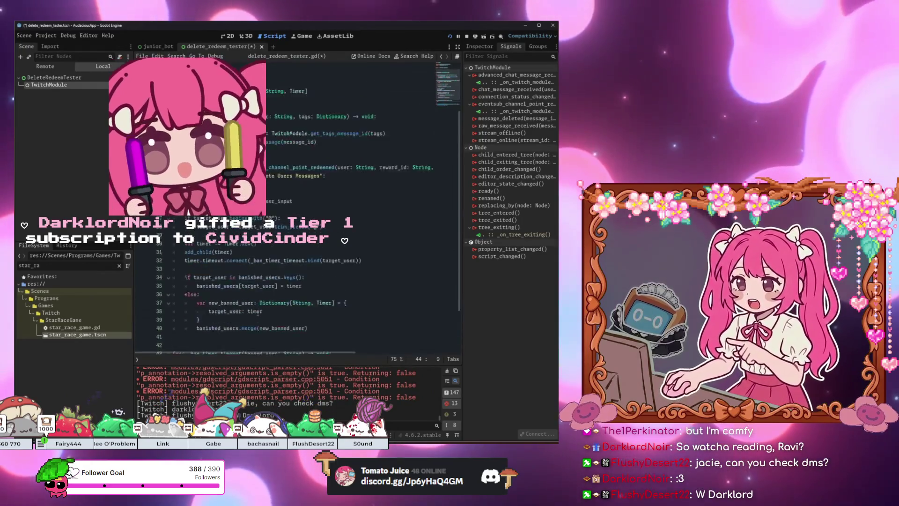
pyautogui.click(333, 166)
# Below delete_message, start a twitch_module.send_chat_message call with an "@%s" mention string
pyautogui.click(355, 163)
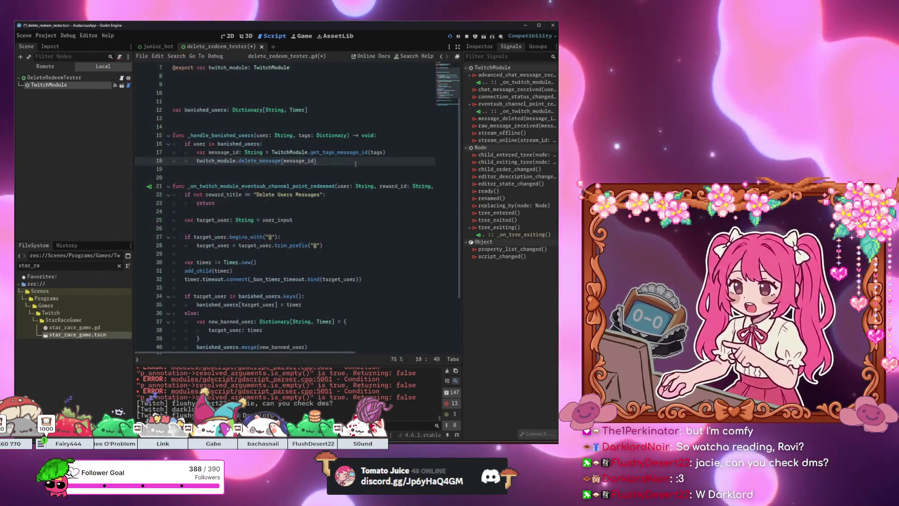
pyautogui.press('Return')
pyautogui.write('TwitchModule.d')
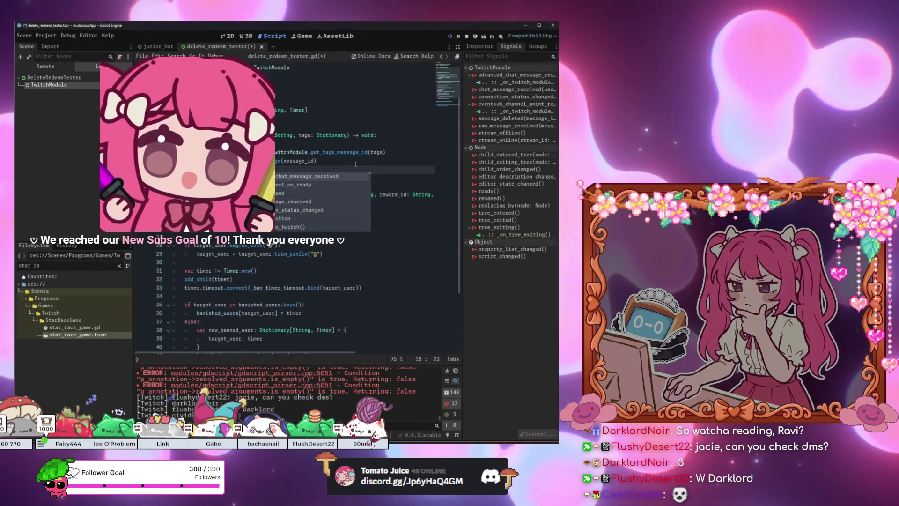
pyautogui.write('elete_')
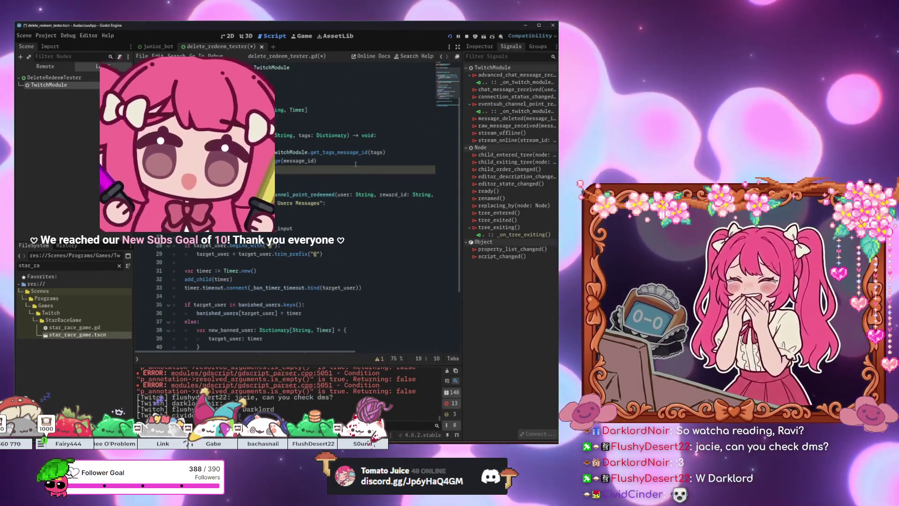
pyautogui.write('c')
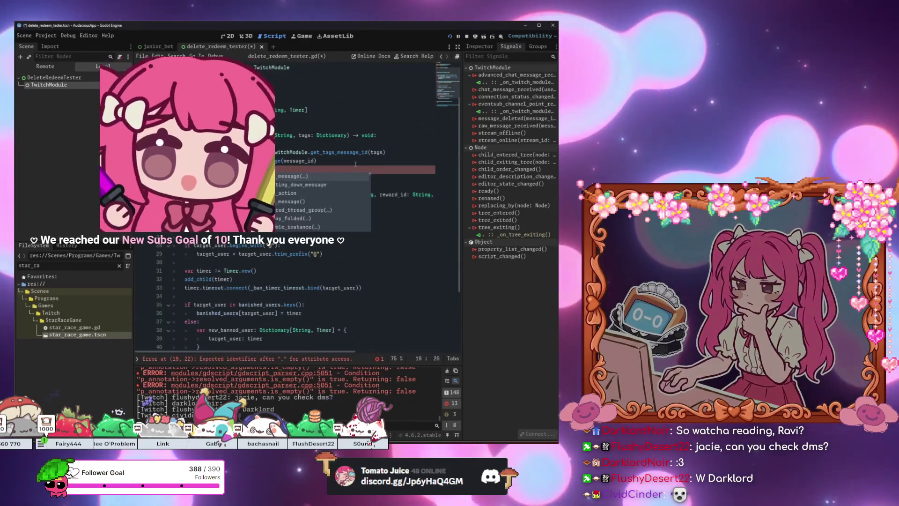
pyautogui.press('Return')
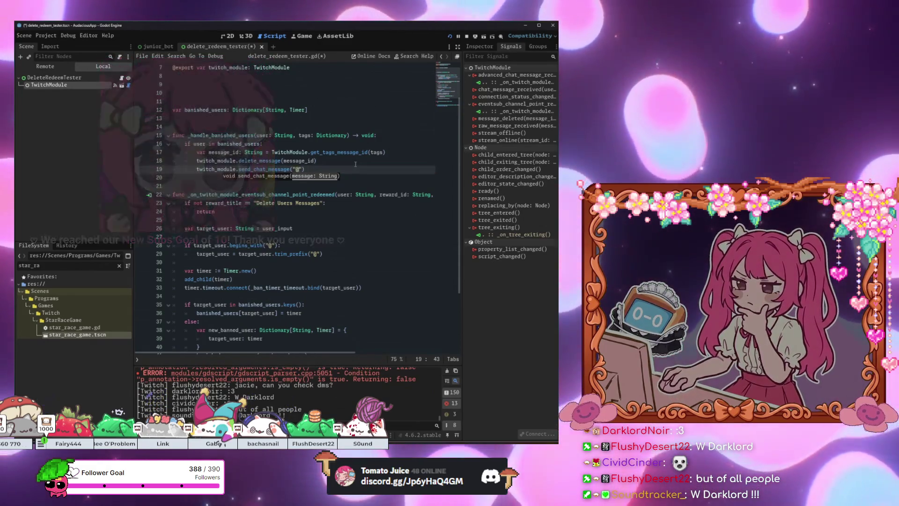
pyautogui.write('@-')
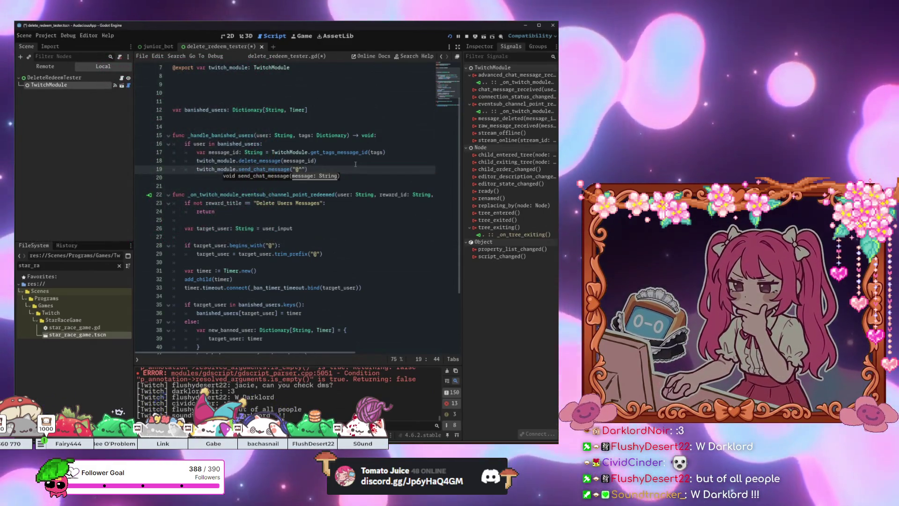
pyautogui.write('%')
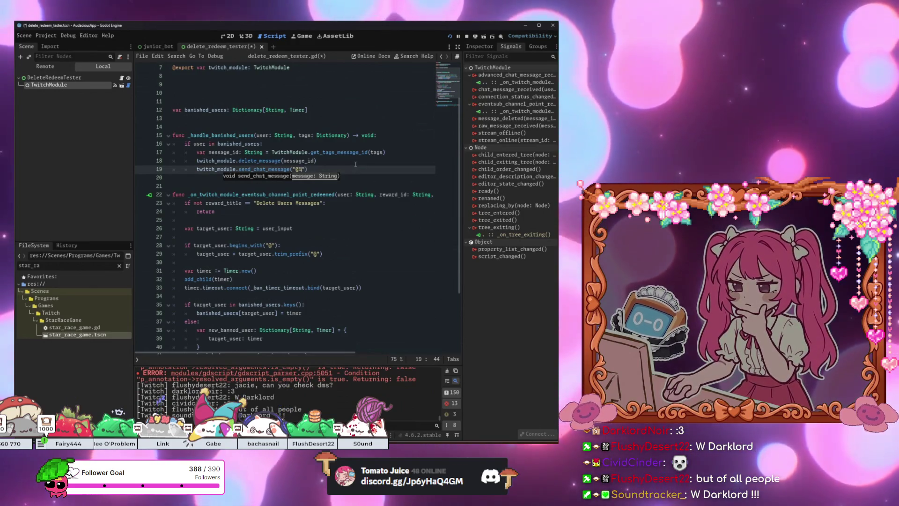
pyautogui.write('s')
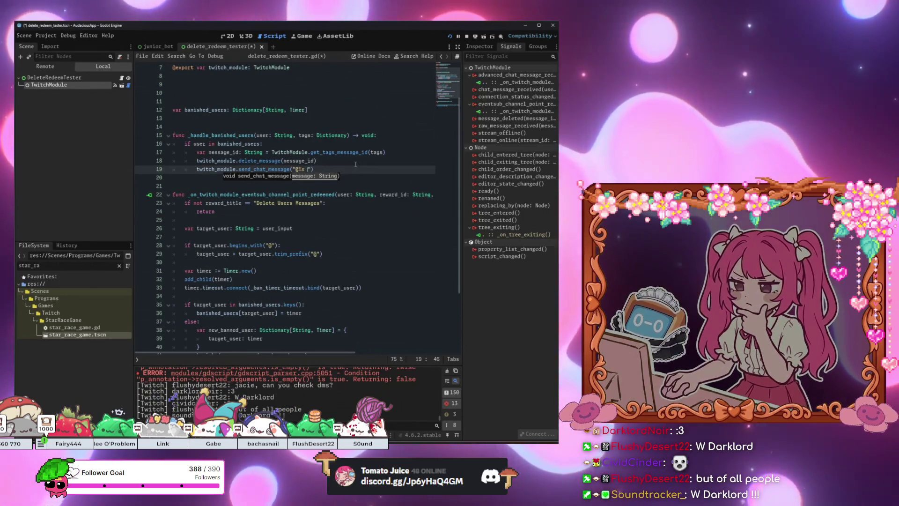
pyautogui.write(' "')
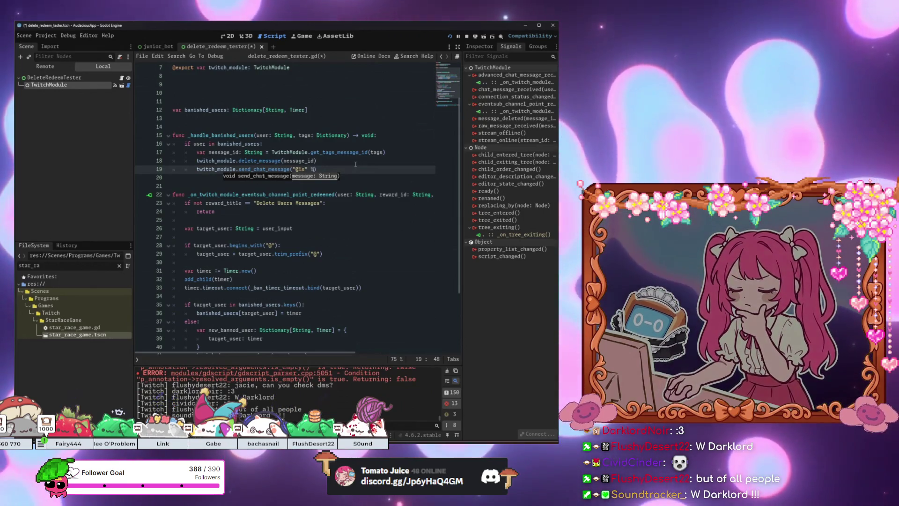
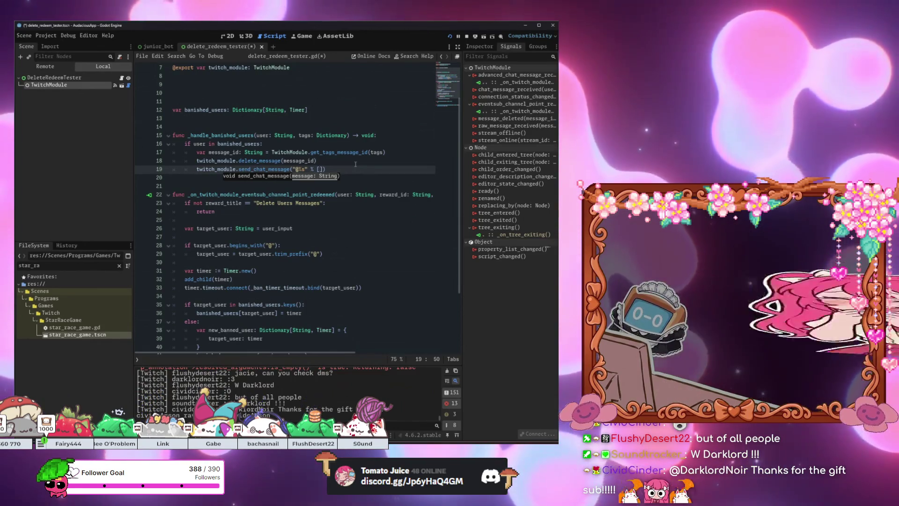
# Finish the reply as "Nope! You have %s seconds left till you are free!" with [user, banished_users[user].time_left]
pyautogui.write('user')
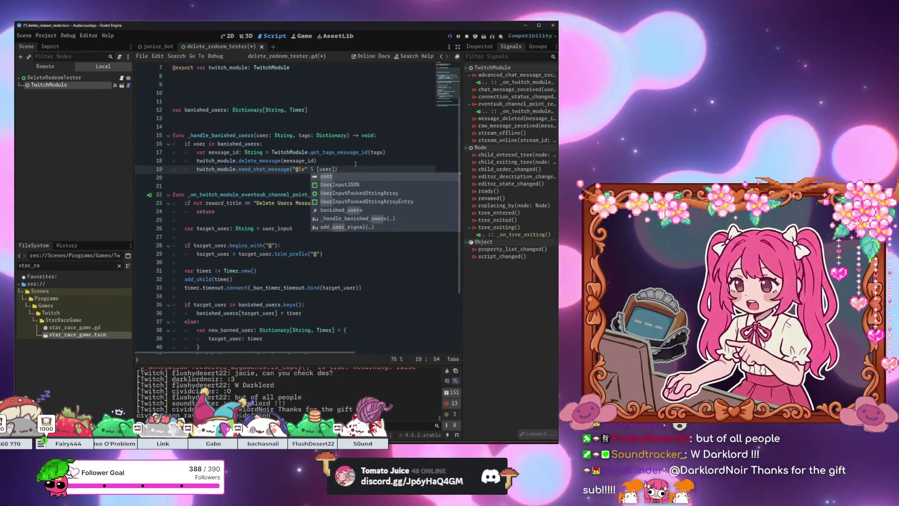
pyautogui.write(',')
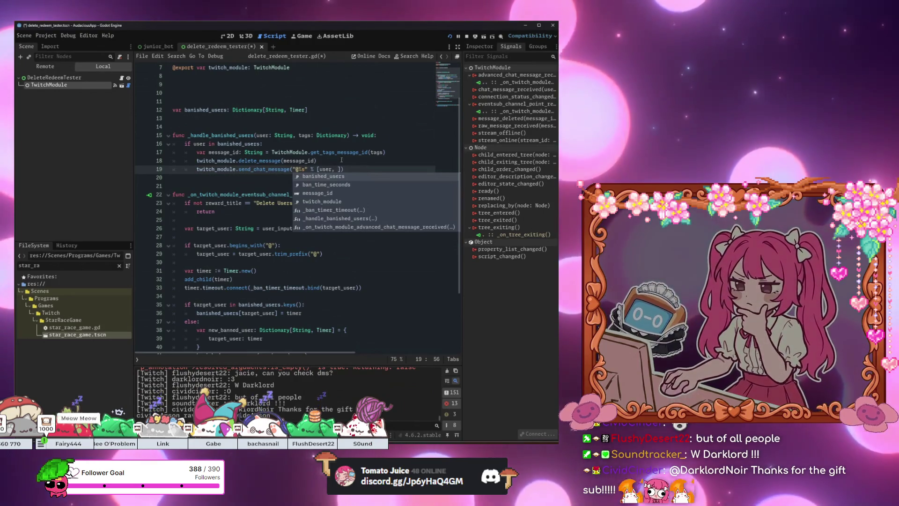
pyautogui.scroll(-3, 341, 159)
pyautogui.scroll(4, 341, 159)
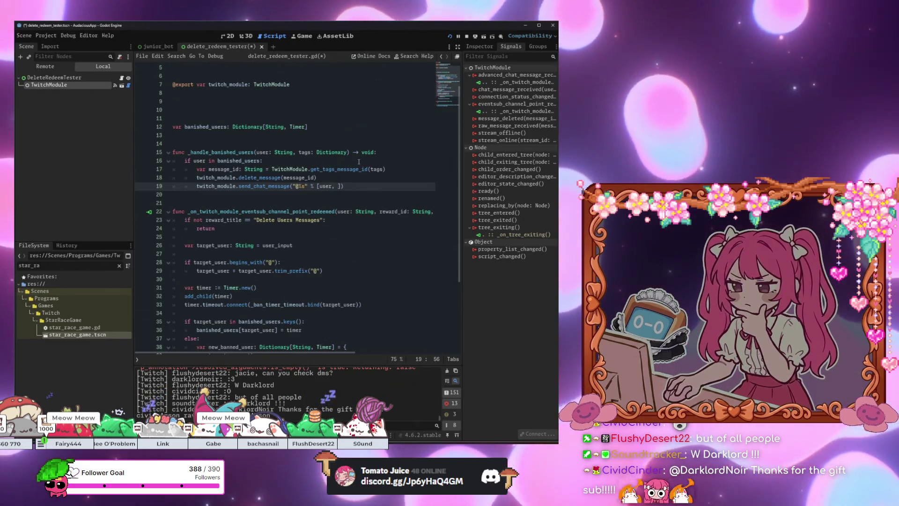
pyautogui.write('banished_users')
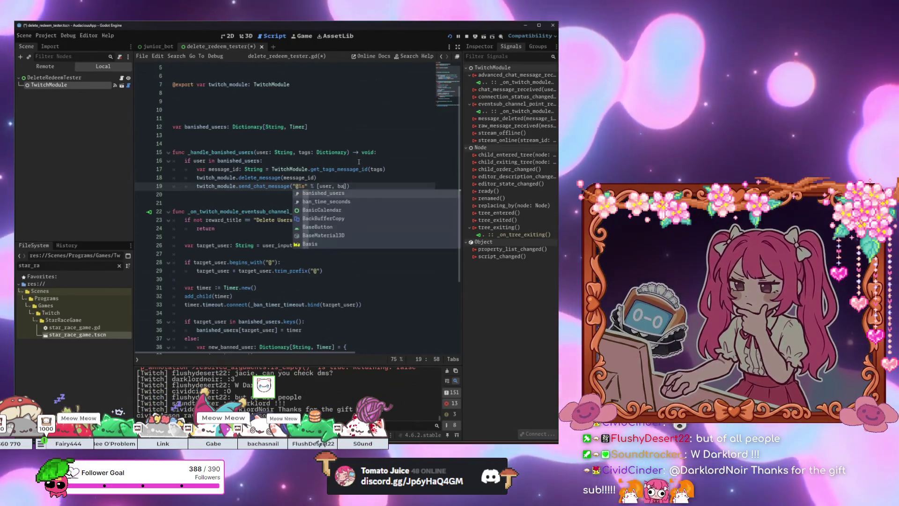
pyautogui.write('[us')
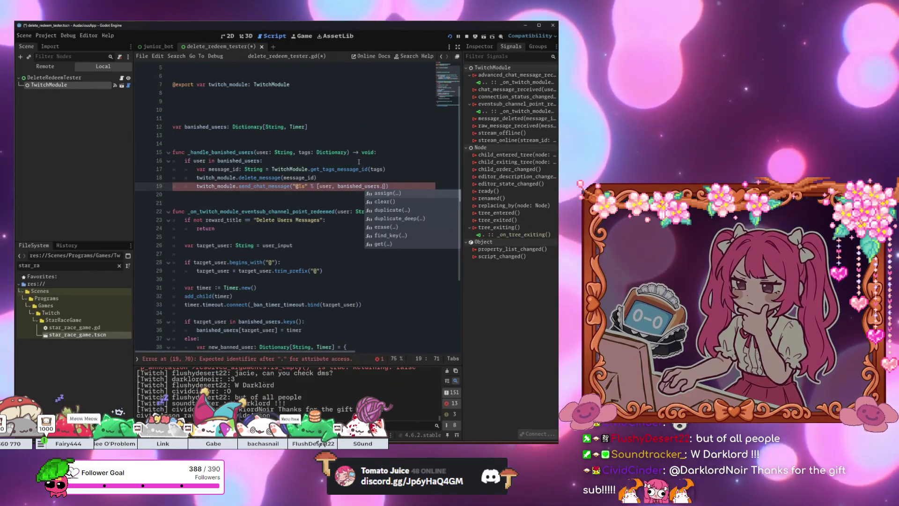
pyautogui.write('er].')
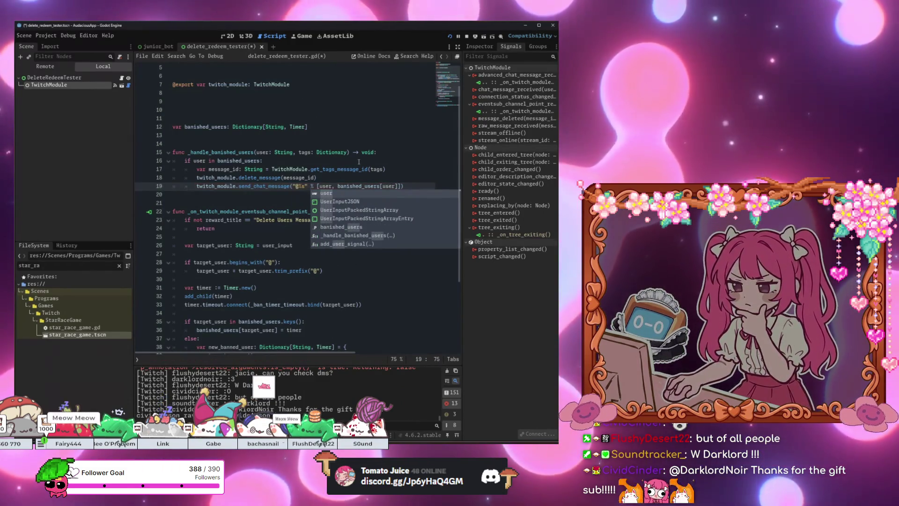
pyautogui.write('time_left')
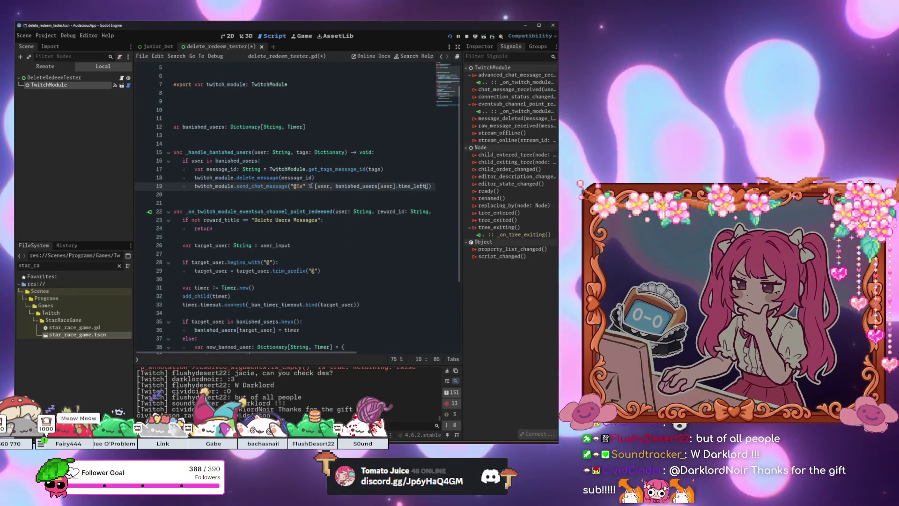
pyautogui.write('e')
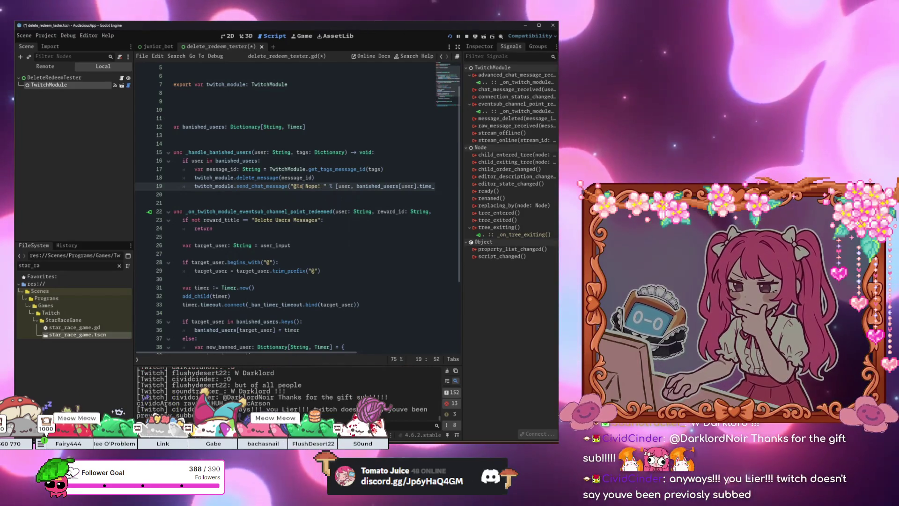
pyautogui.write(' ou have ')
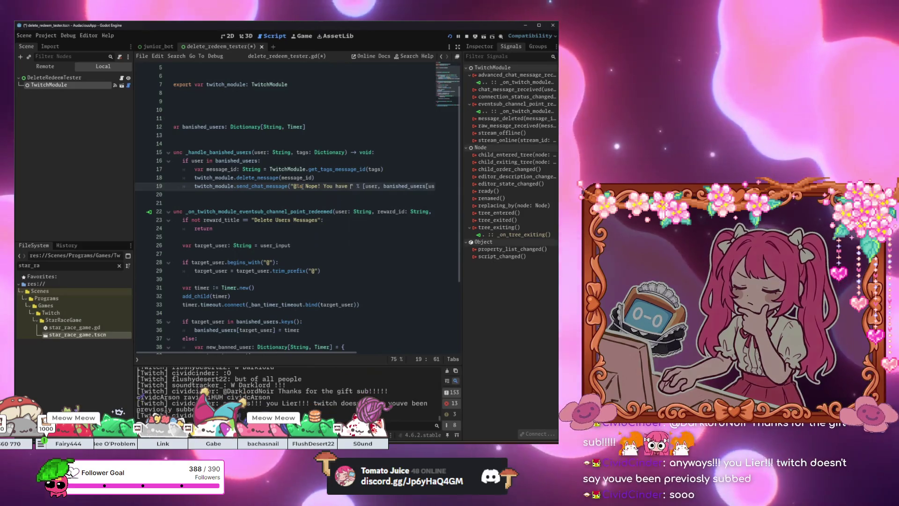
pyautogui.write('%s seconds left till you ')
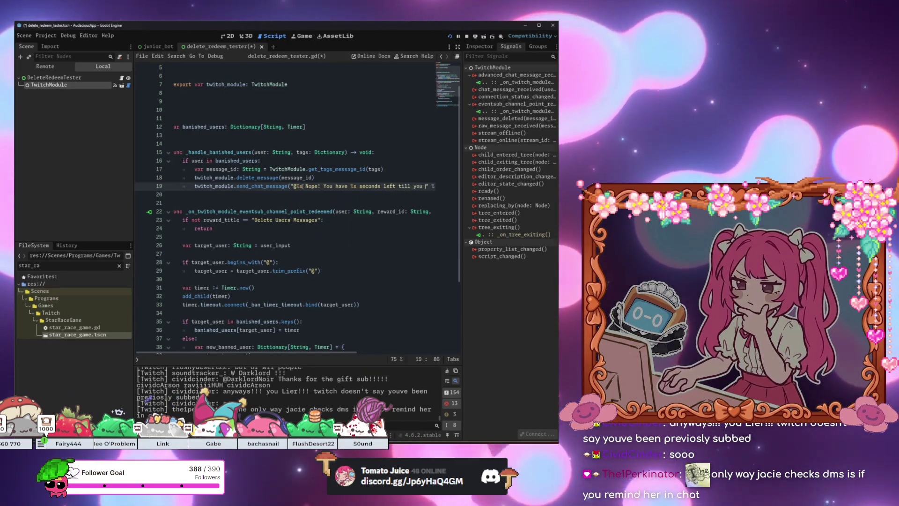
pyautogui.write('are free!')
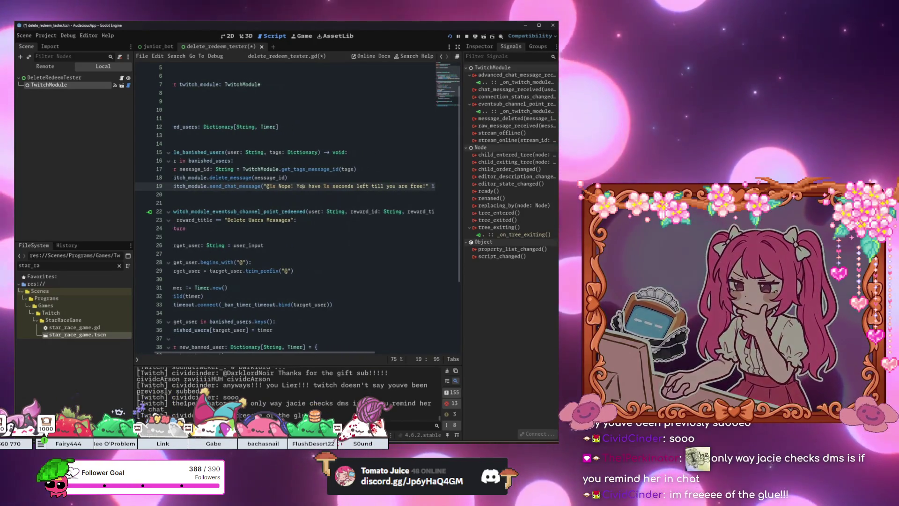
pyautogui.moveTo(367, 187); pyautogui.dragTo(435, 186)
pyautogui.click(430, 187)
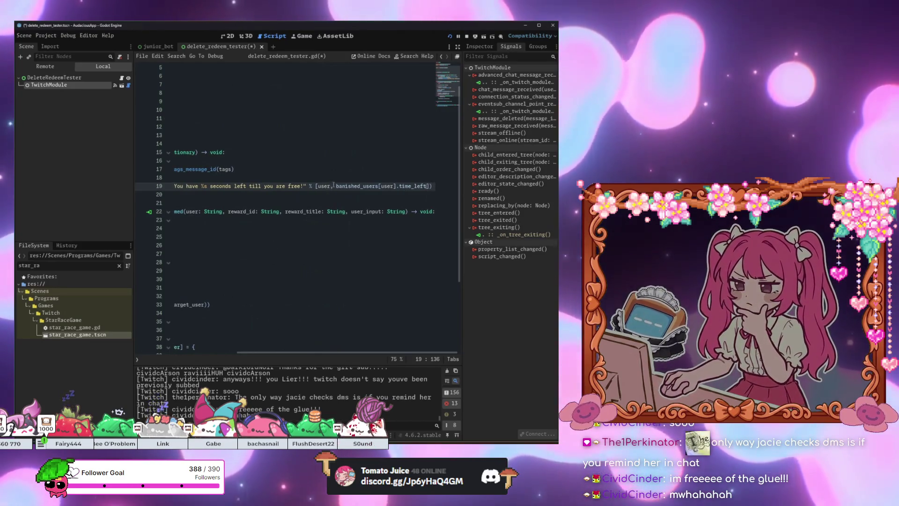
# Wrap banished_users[user].time_left in int() so it shows whole seconds
pyautogui.write('(')
pyautogui.press('Left')
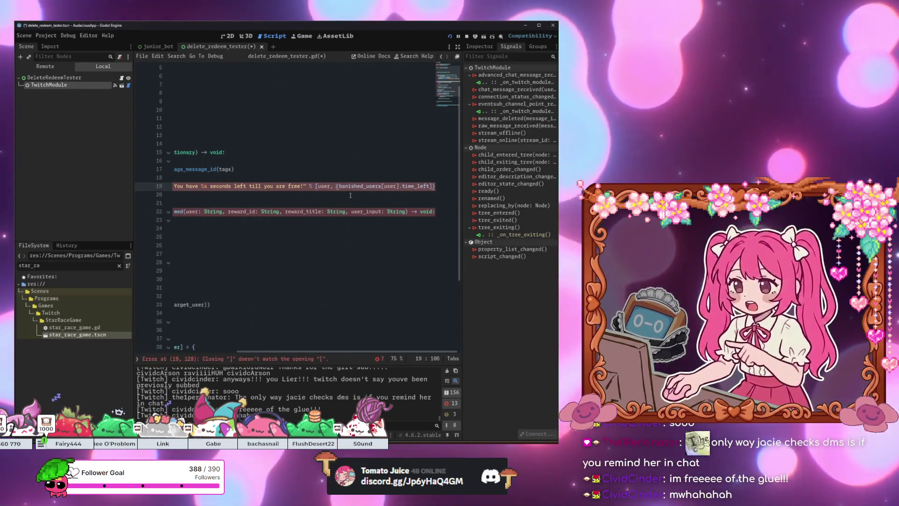
pyautogui.write('int')
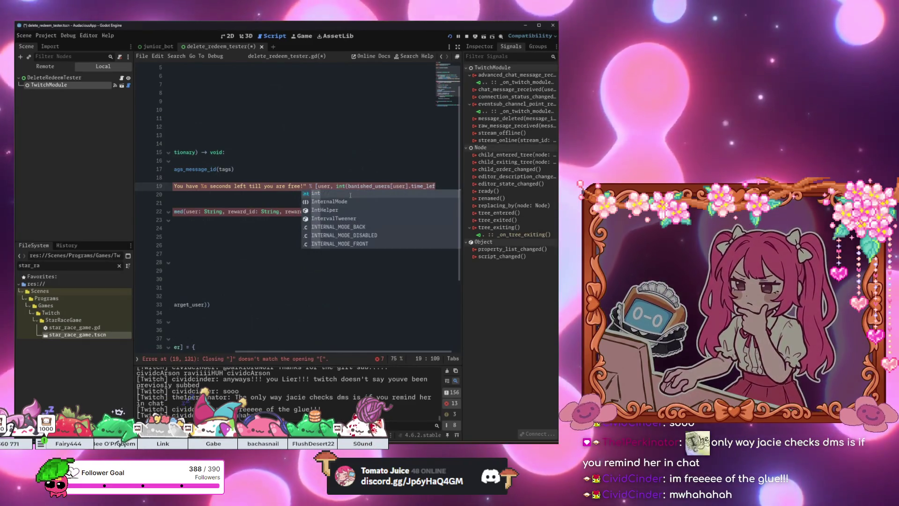
# Fix the closing brackets at the end of the reply line until the error clears
pyautogui.press('End')
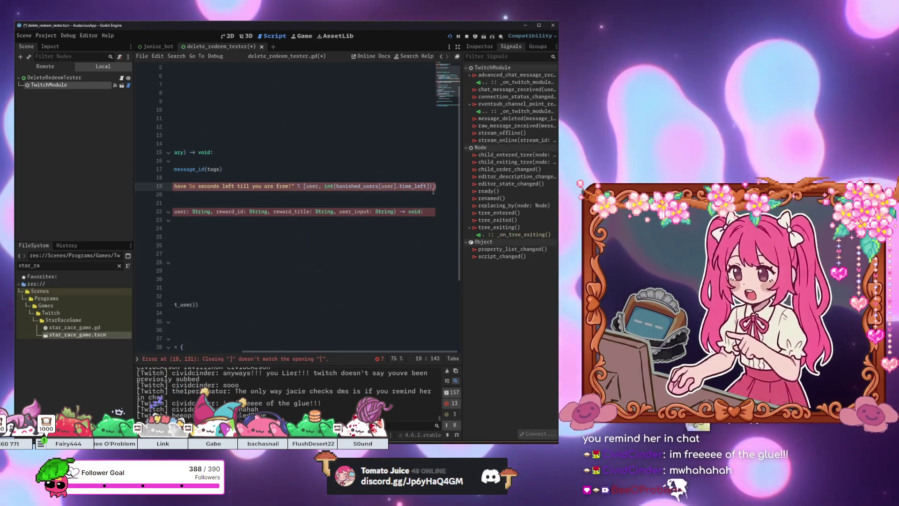
pyautogui.press('BackSpace')
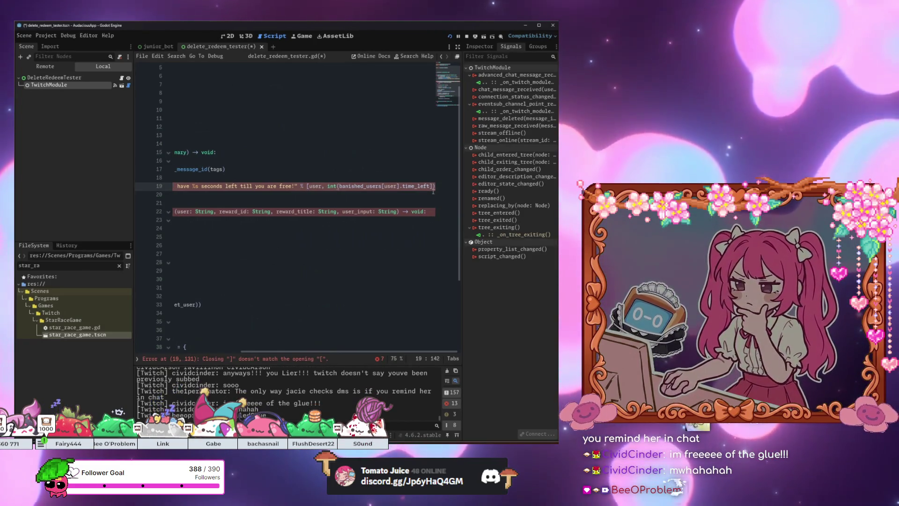
pyautogui.press('Home')
pyautogui.press('End')
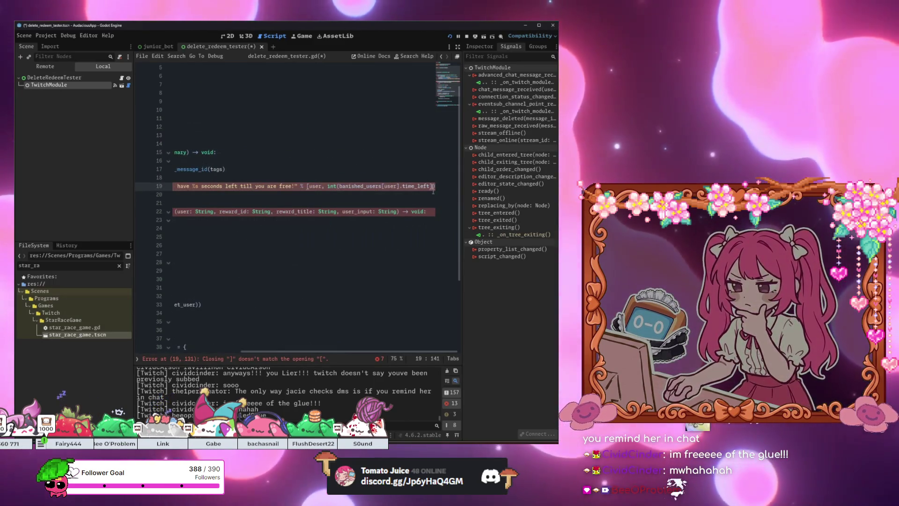
pyautogui.press('BackSpace')
pyautogui.press('BackSpace')
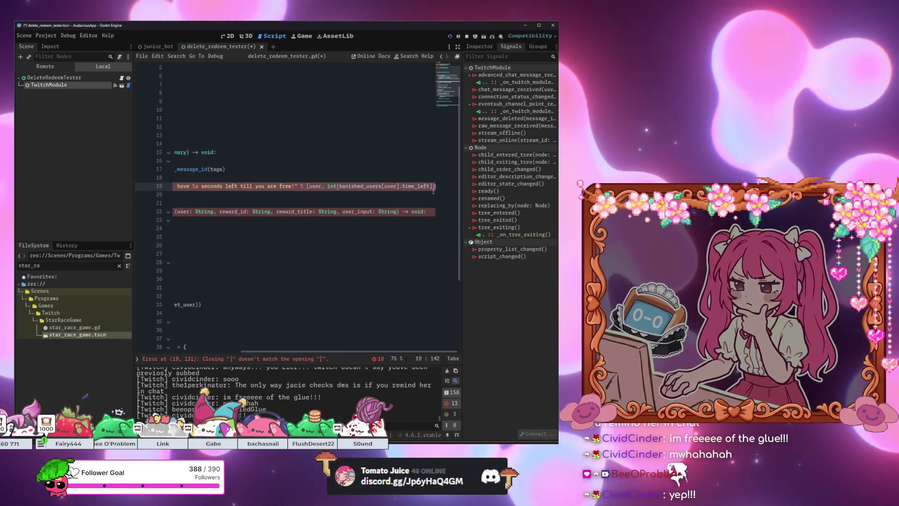
pyautogui.write(')')
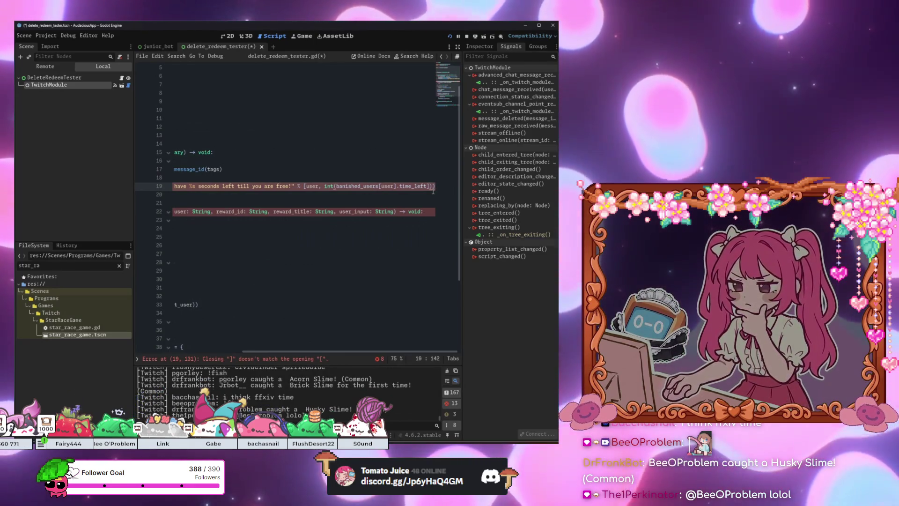
pyautogui.write(')')
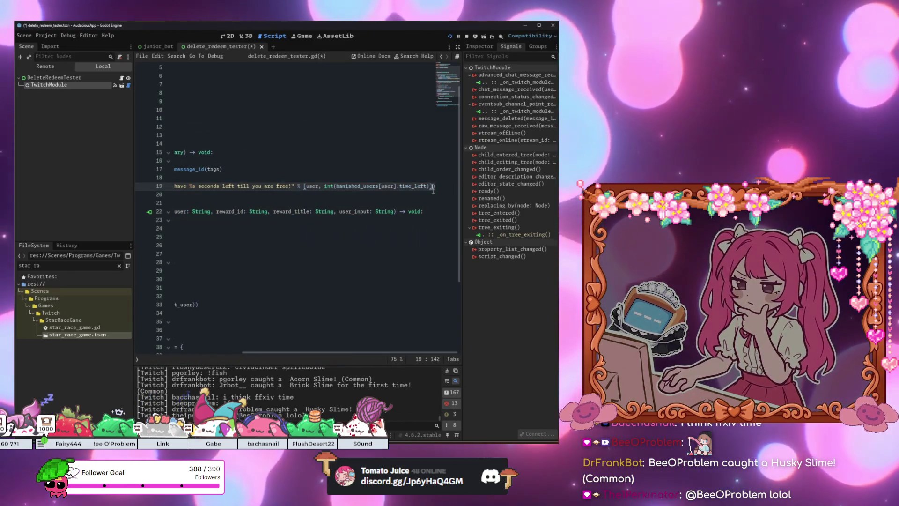
pyautogui.click(216, 201)
pyautogui.press('Up')
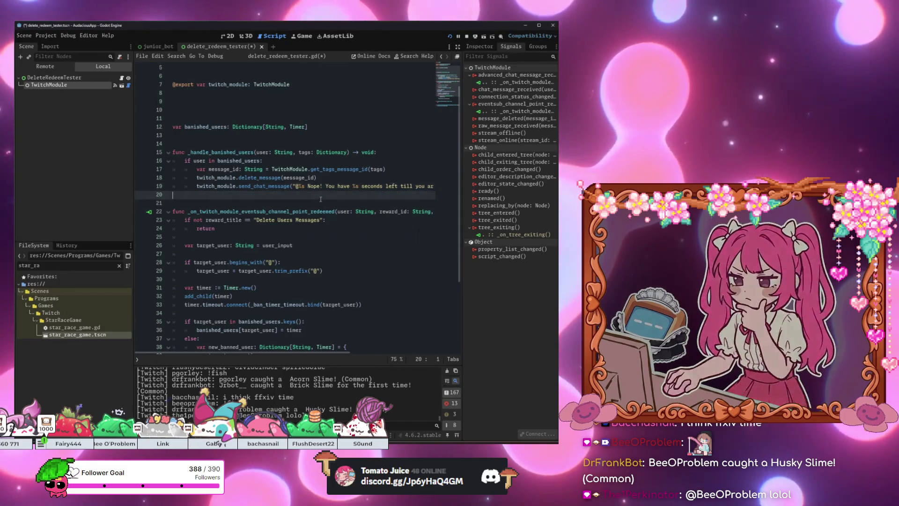
# Break the 'Nope! You have %s seconds left' message string across two lines
pyautogui.hscroll(5, 327, 187)
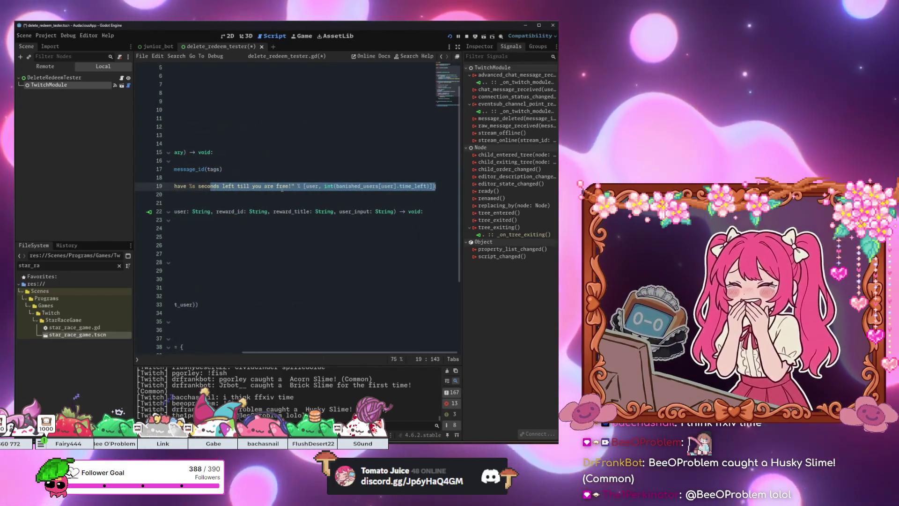
pyautogui.click(237, 186)
pyautogui.hscroll(-5, 281, 188)
pyautogui.click(335, 188)
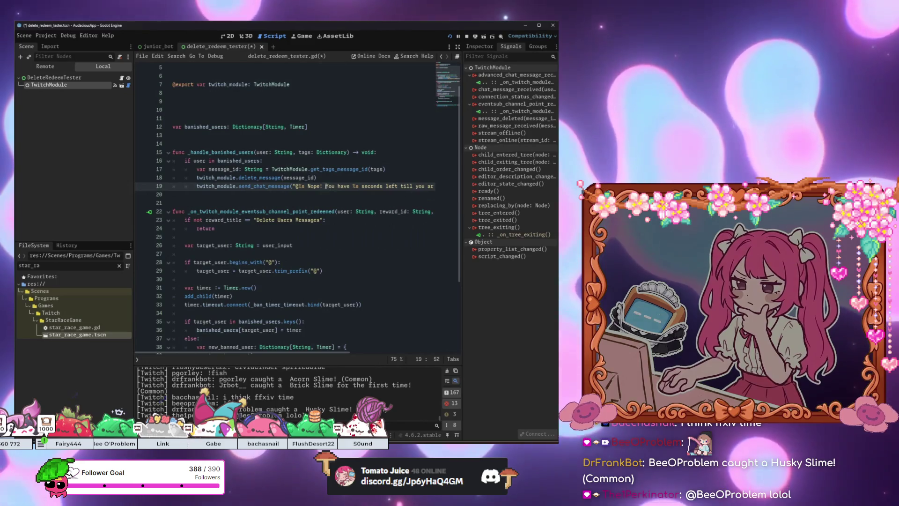
pyautogui.press('Return')
pyautogui.click(309, 194)
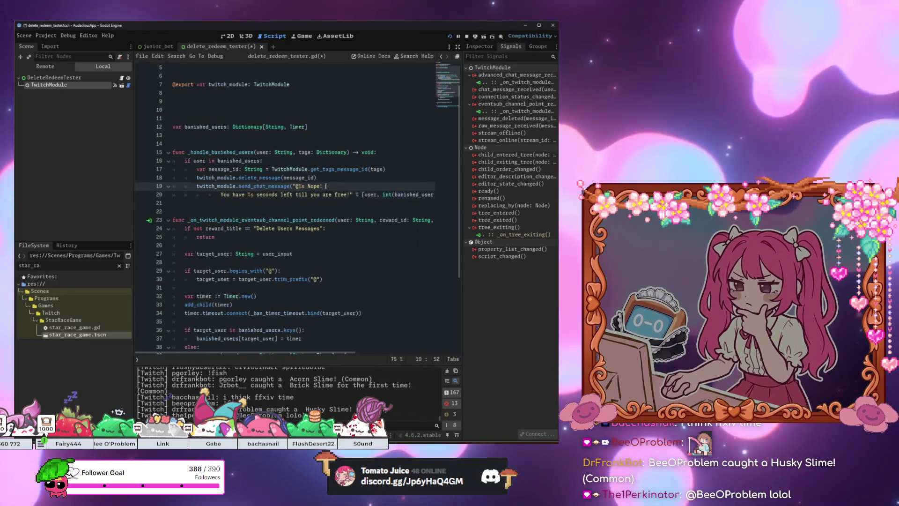
pyautogui.click(359, 194)
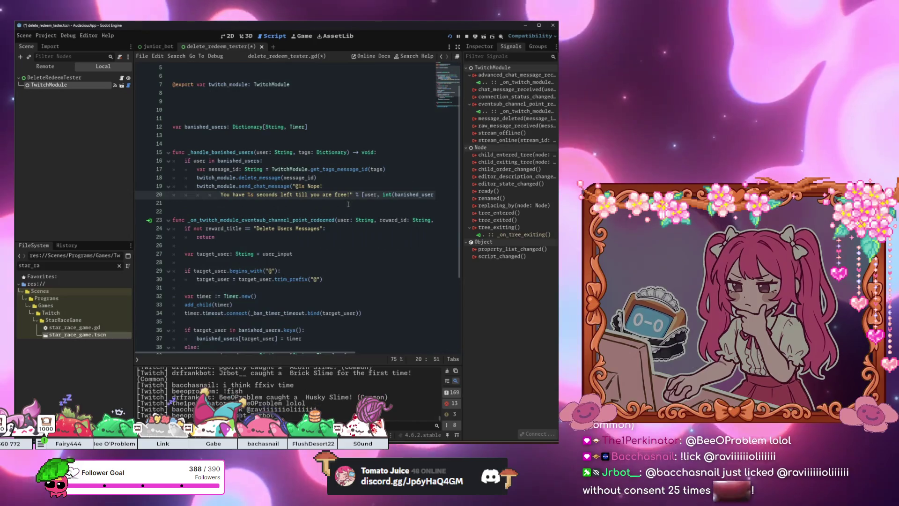
pyautogui.press('Return')
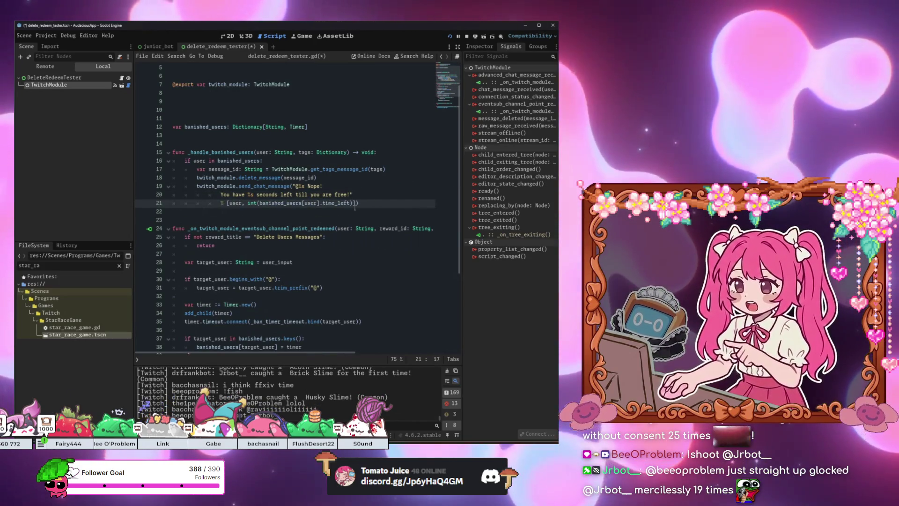
pyautogui.press('BackSpace')
pyautogui.press('BackSpace')
pyautogui.press('BackSpace')
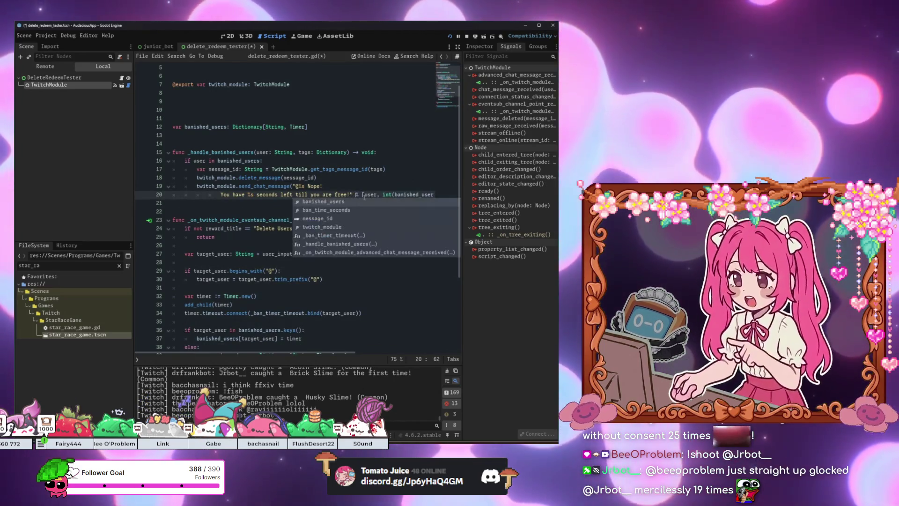
pyautogui.press('Escape')
# Put the message string, argument list and closing parenthesis of send_chat_message on separate indented lines
pyautogui.press('Return')
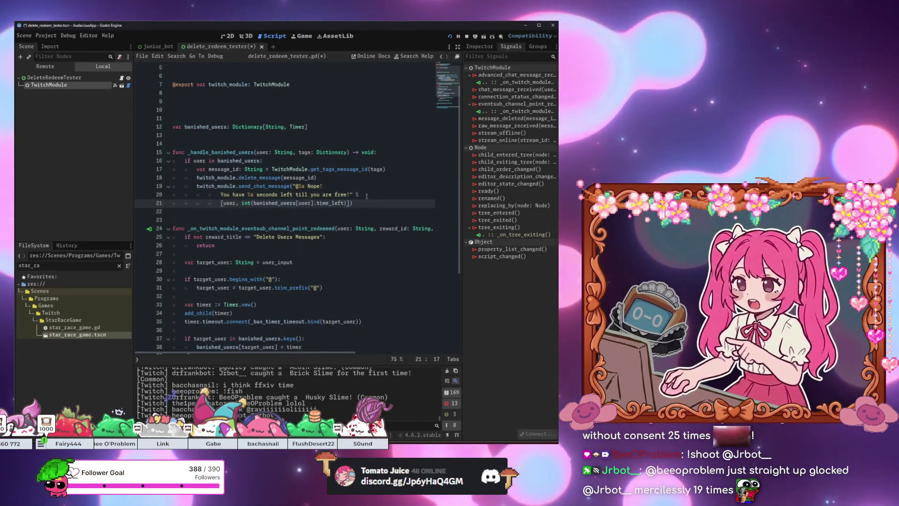
pyautogui.click(358, 212)
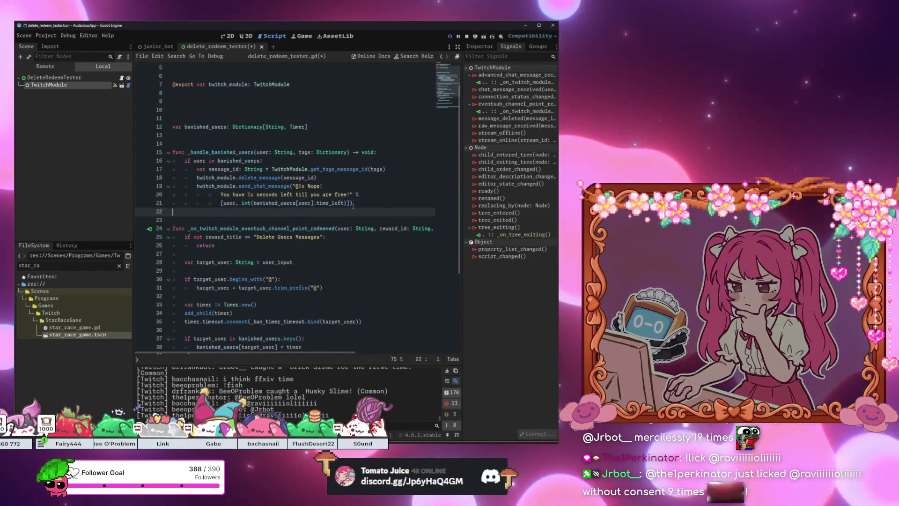
pyautogui.click(353, 205)
pyautogui.click(294, 186)
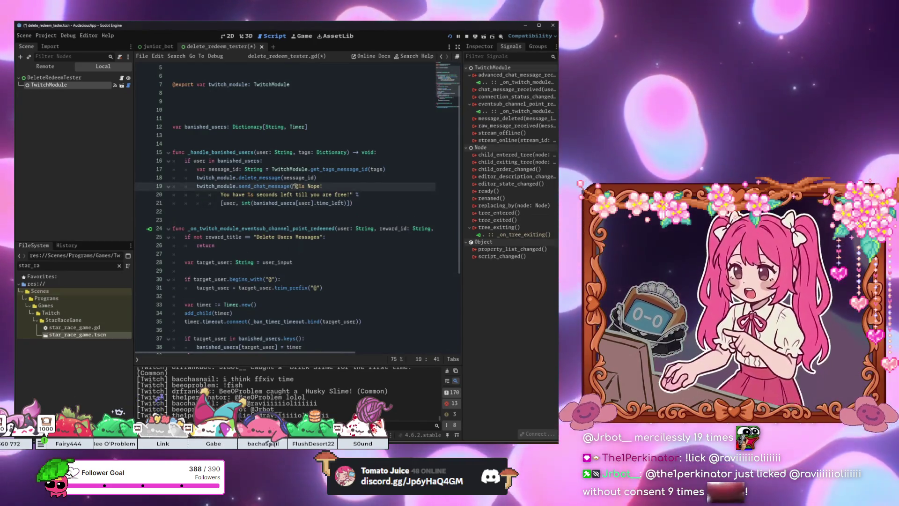
pyautogui.press('Return')
pyautogui.press('Tab')
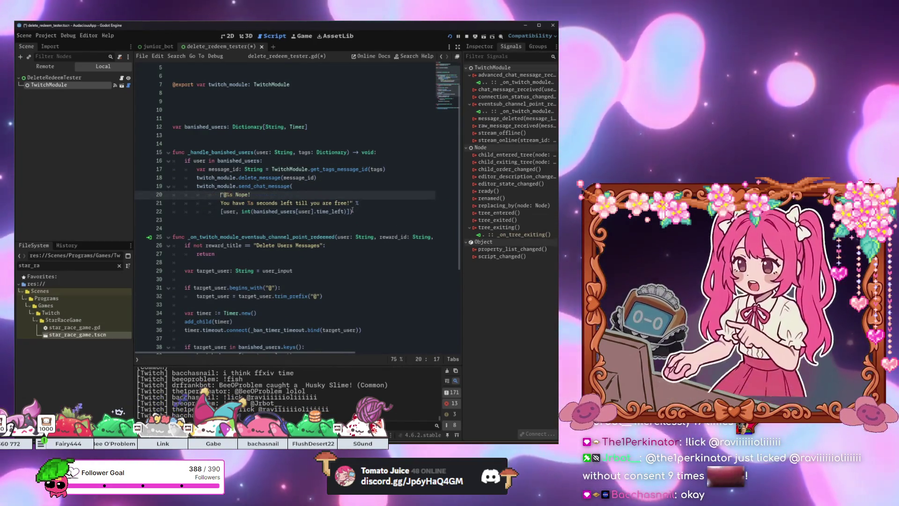
pyautogui.click(352, 212)
pyautogui.press('Return')
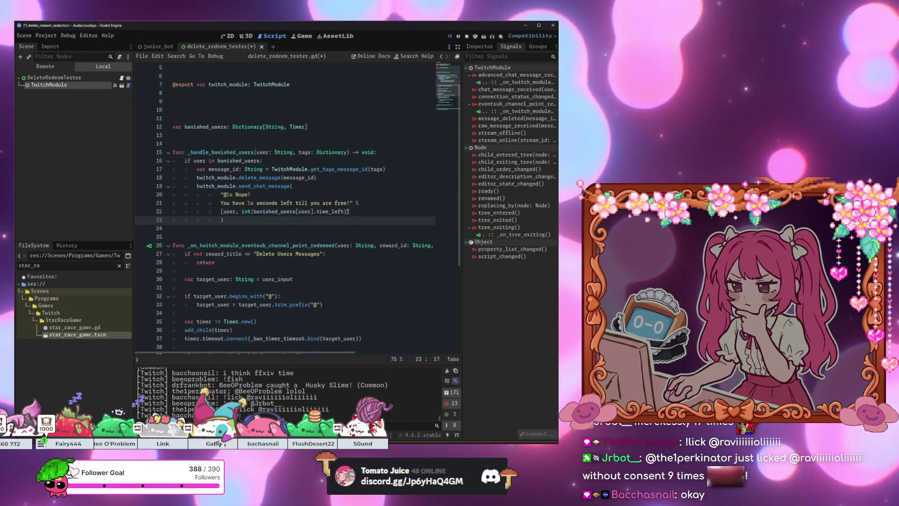
pyautogui.click(298, 225)
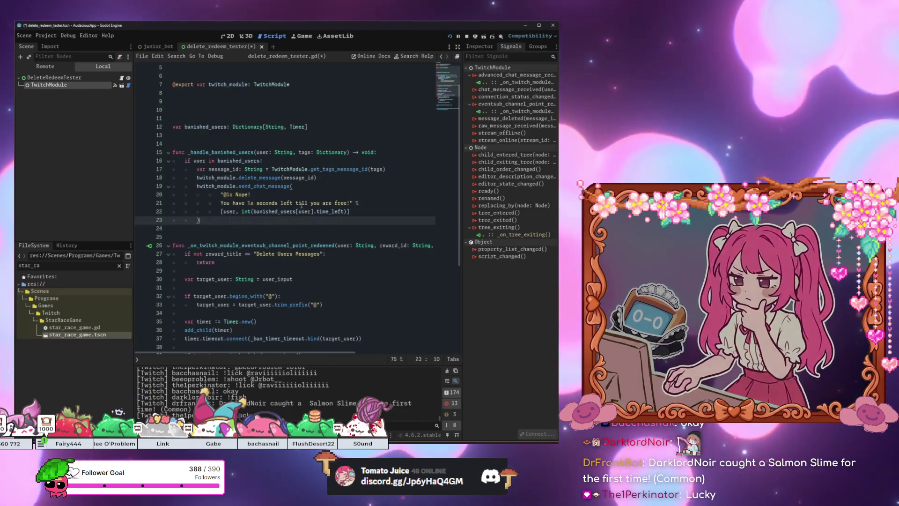
pyautogui.scroll(-5, 281, 234)
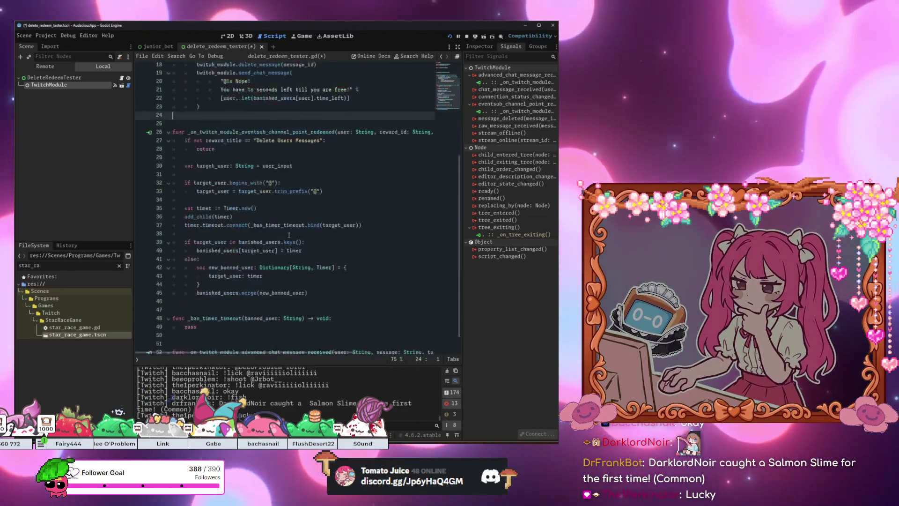
# Replace pass in _ban_timer_timeout with banished_users.erase(banned_user)
pyautogui.click(254, 305)
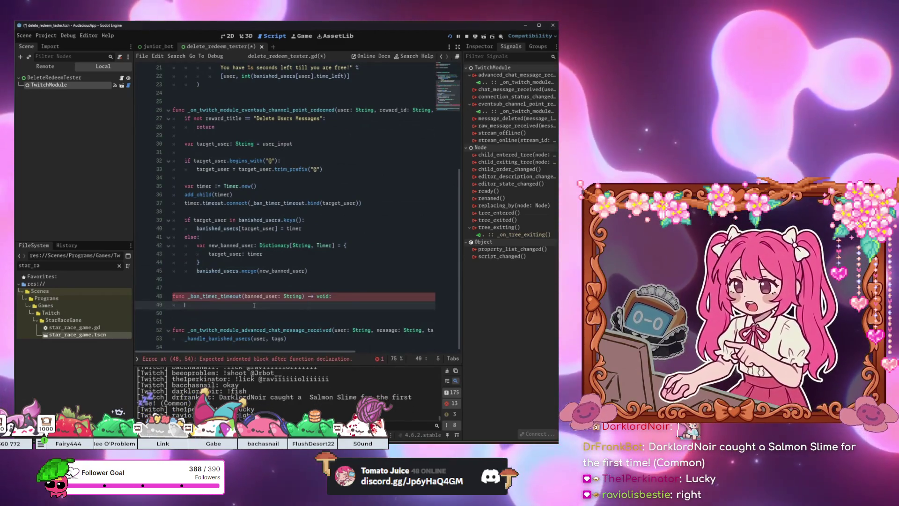
pyautogui.write('banished_users.')
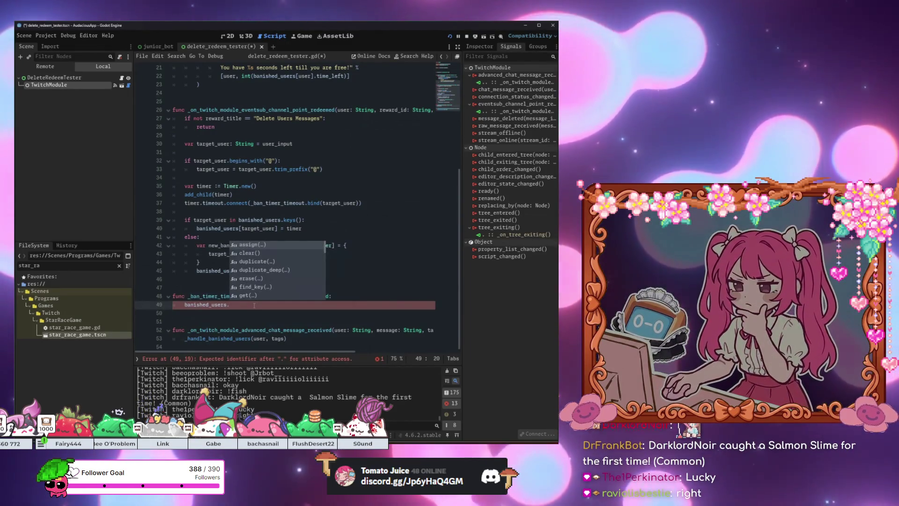
pyautogui.write('er')
pyautogui.press('Return')
pyautogui.write('ba')
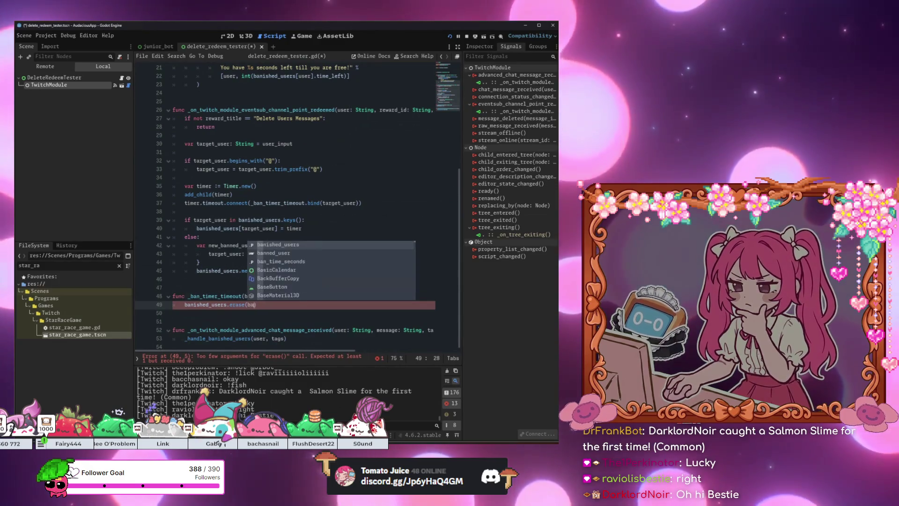
pyautogui.press('Return')
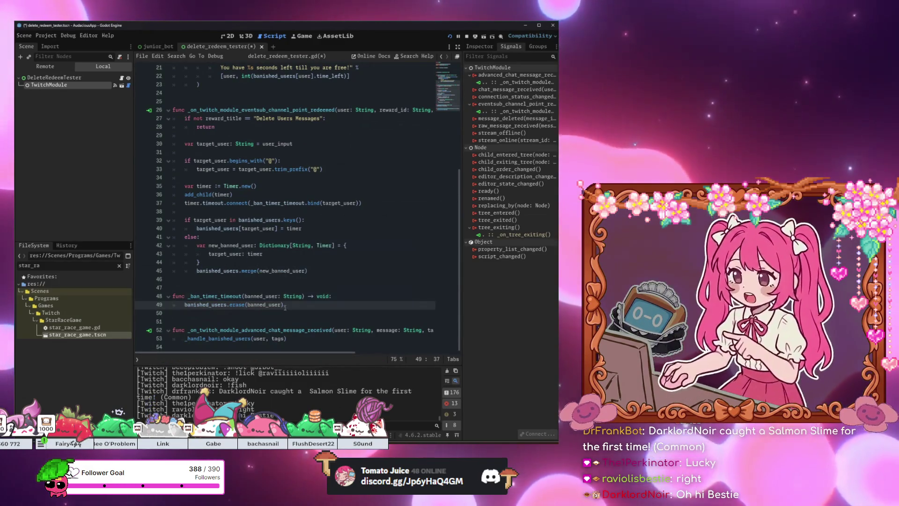
pyautogui.click(317, 296)
pyautogui.scroll(2, 356, 289)
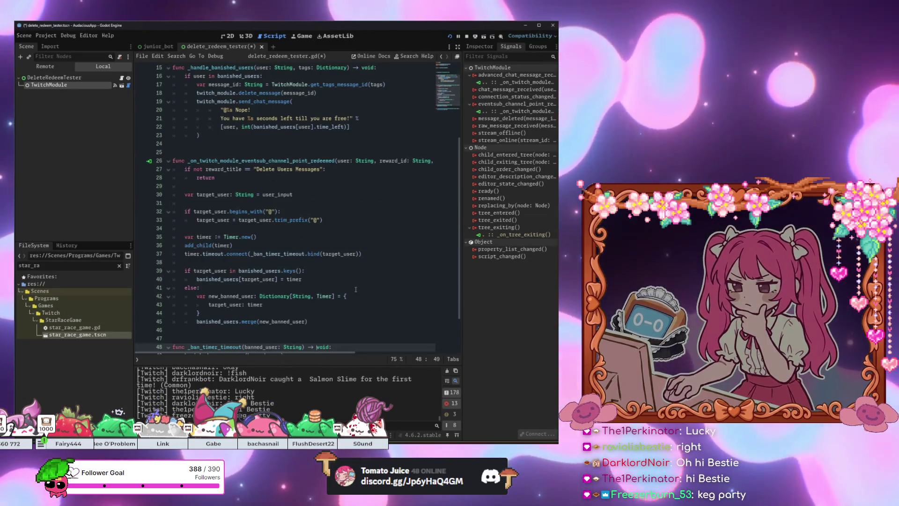
pyautogui.scroll(-2, 355, 289)
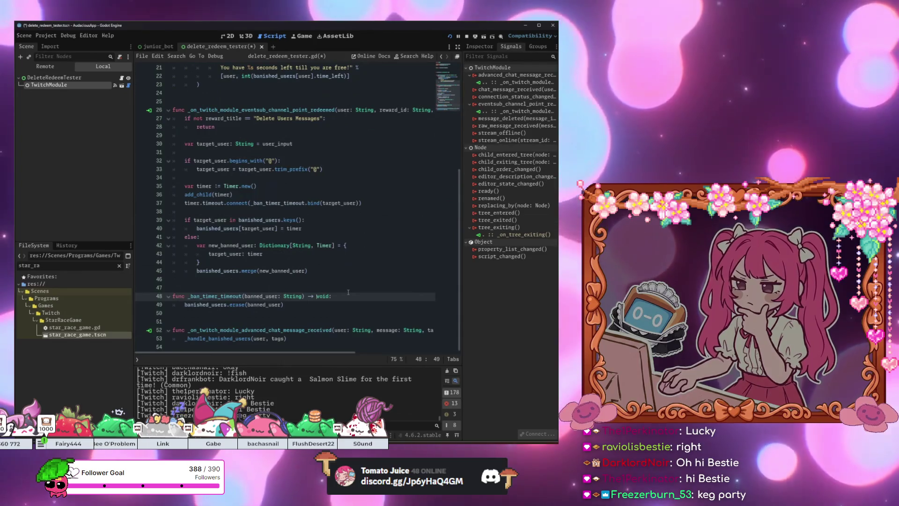
pyautogui.scroll(5, 347, 291)
pyautogui.scroll(-4, 347, 292)
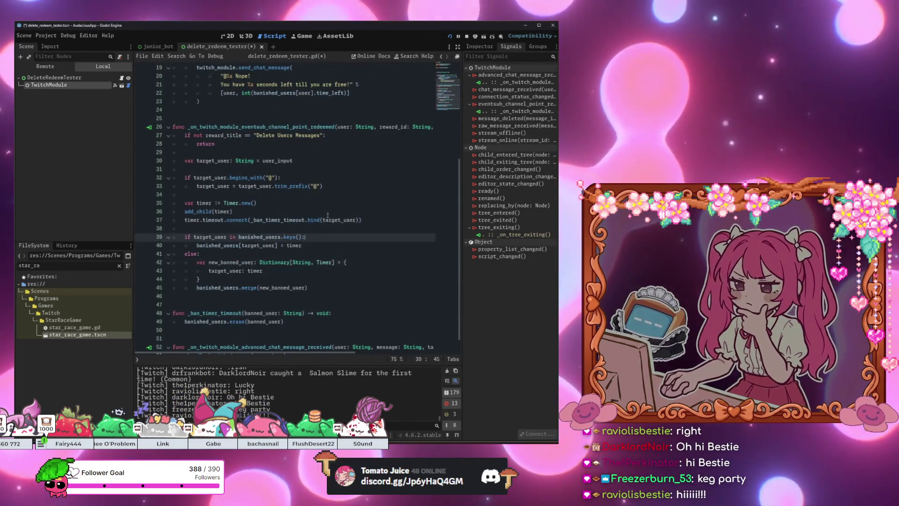
# Add timer.start(ban_time_seconds) on a new line after add_child(timer)
pyautogui.click(377, 220)
pyautogui.click(367, 213)
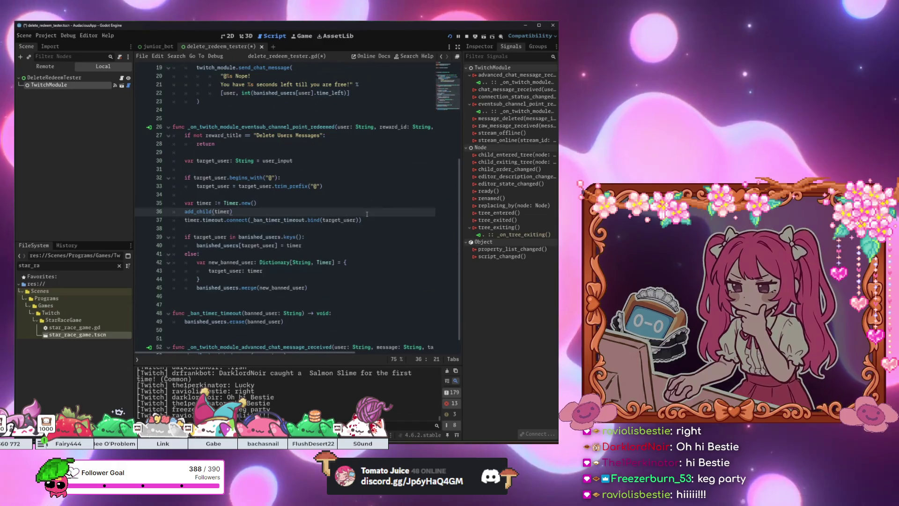
pyautogui.press('Return')
pyautogui.write('timer.sta')
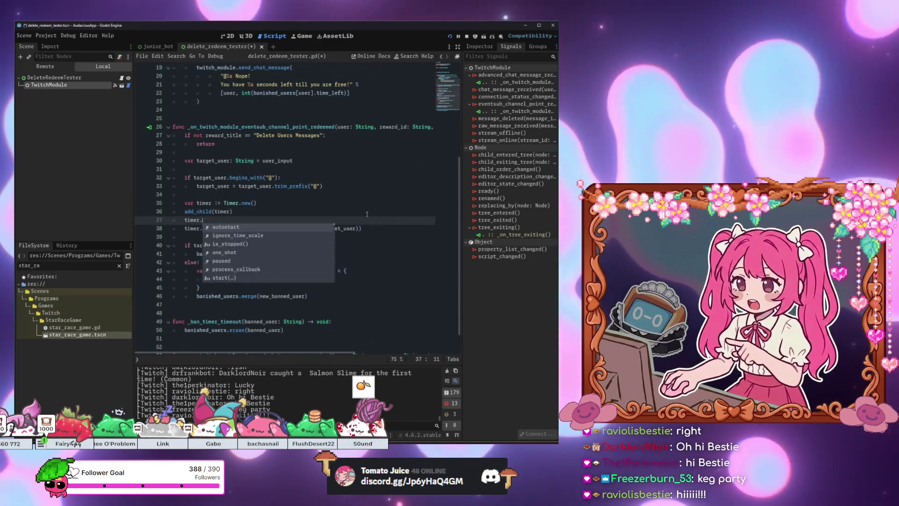
pyautogui.press('Return')
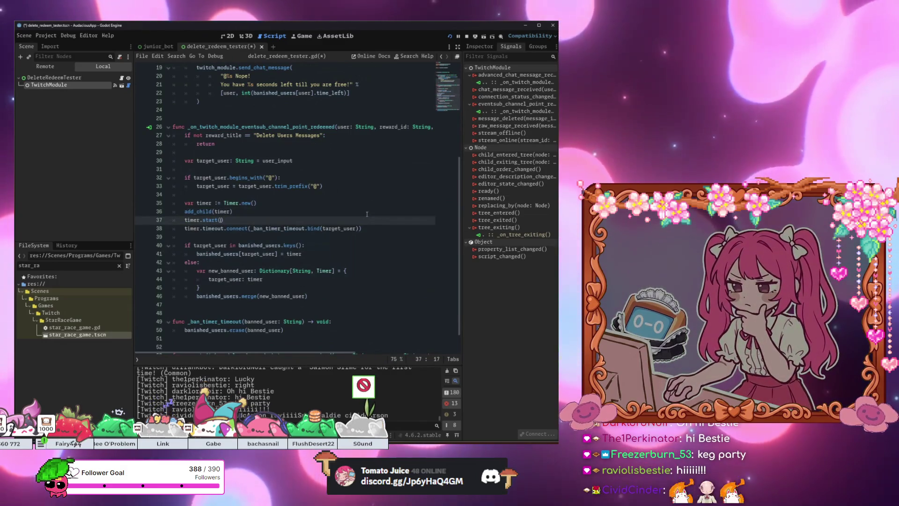
pyautogui.scroll(6, 363, 217)
pyautogui.scroll(-4, 356, 221)
pyautogui.write('ba')
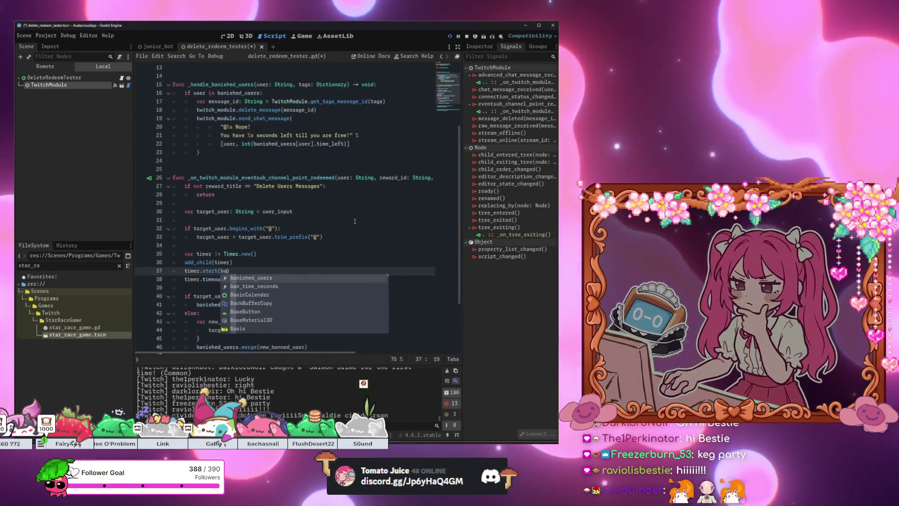
pyautogui.click(279, 286)
pyautogui.scroll(-3, 299, 205)
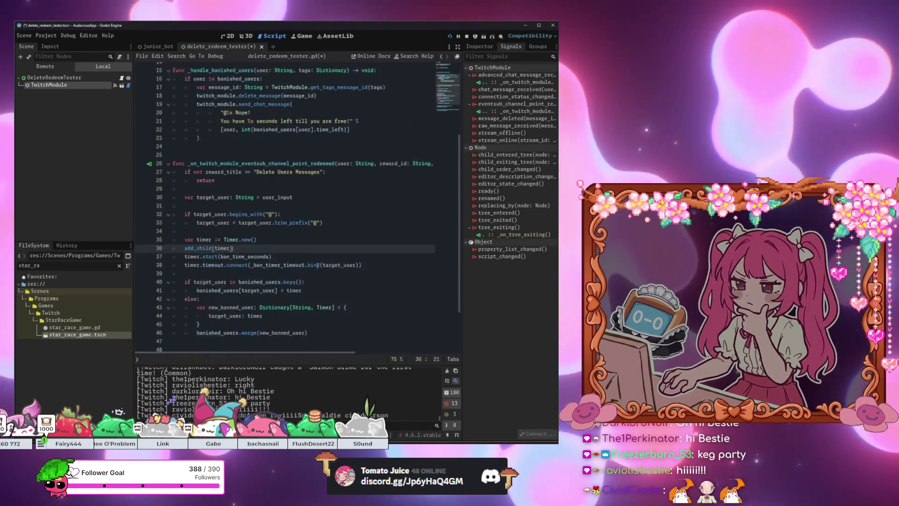
pyautogui.click(300, 204)
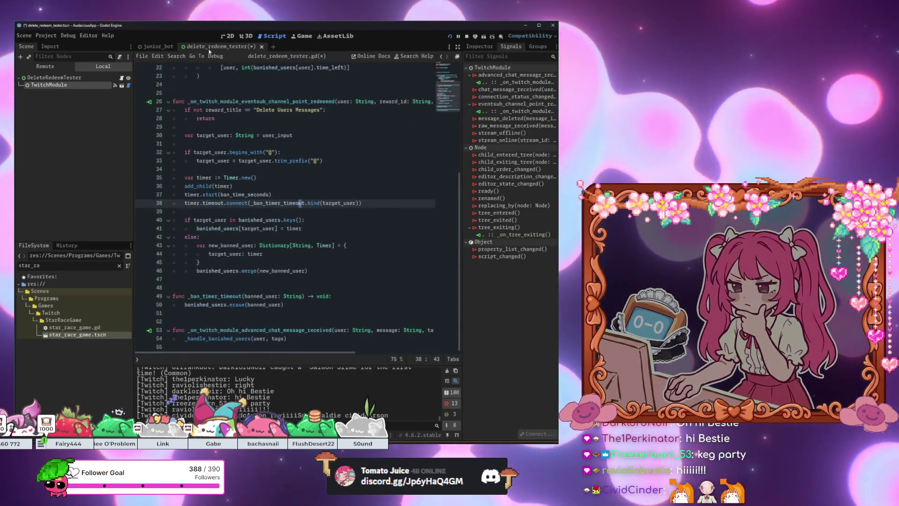
pyautogui.rightClick(209, 48)
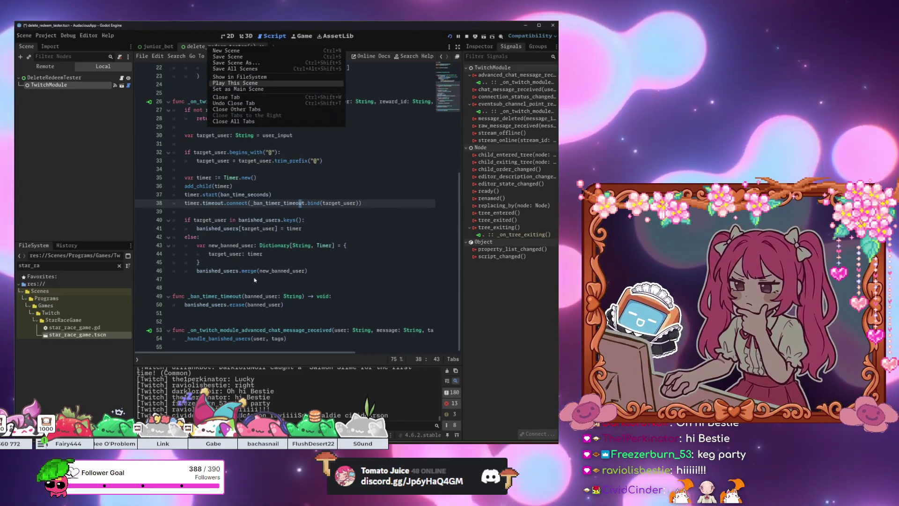
# Save the delete-redeem tester scene with Ctrl+S
pyautogui.hotkey('ctrl', 's')
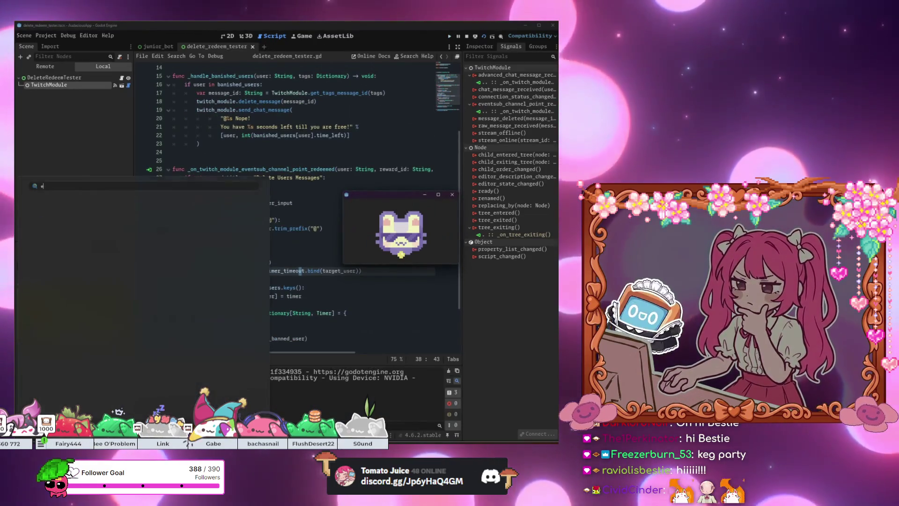
pyautogui.press('super')
pyautogui.write('edge')
pyautogui.press('Return')
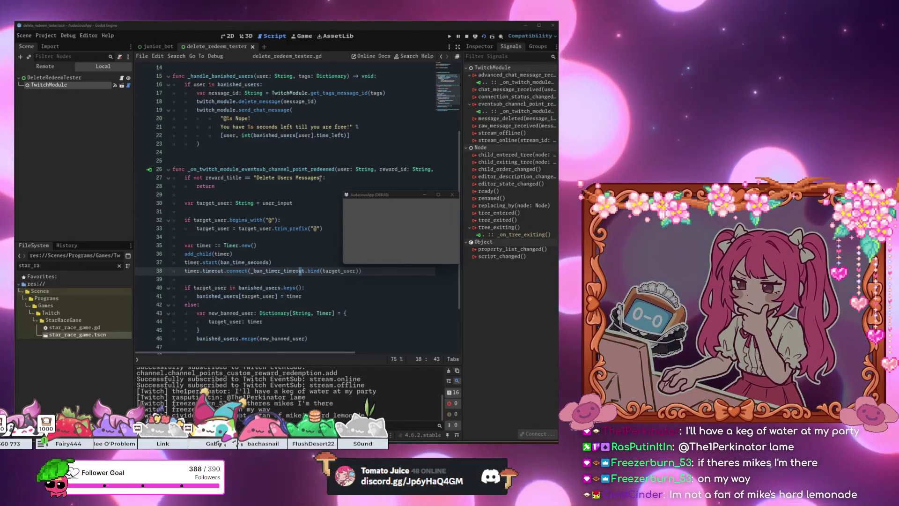
# Change the reward title on line 27 from "Delete Users Messages" to "Banish User"
pyautogui.moveTo(298, 177); pyautogui.dragTo(257, 179)
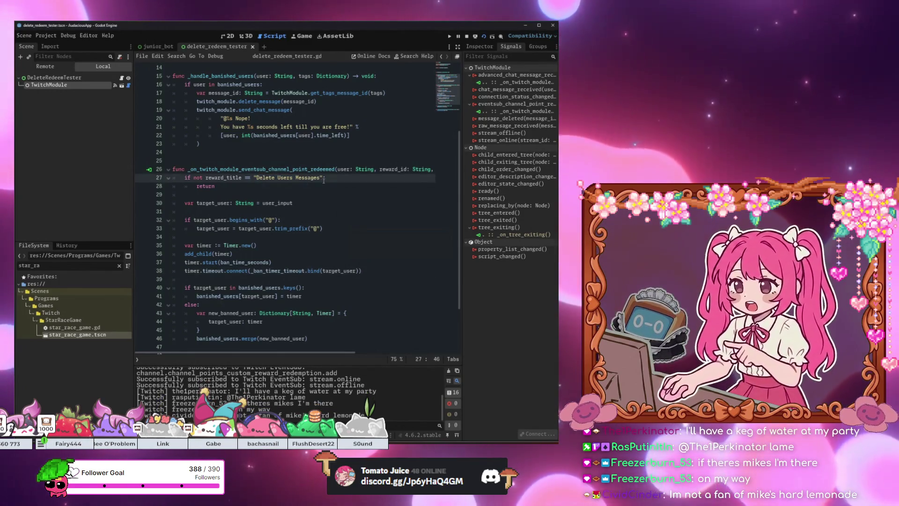
pyautogui.write('Banish Us')
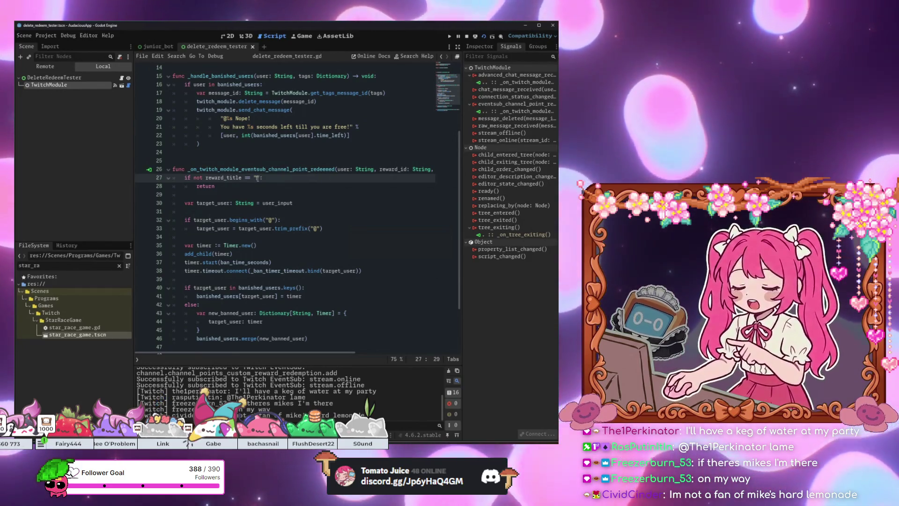
pyautogui.write('er')
pyautogui.click(319, 211)
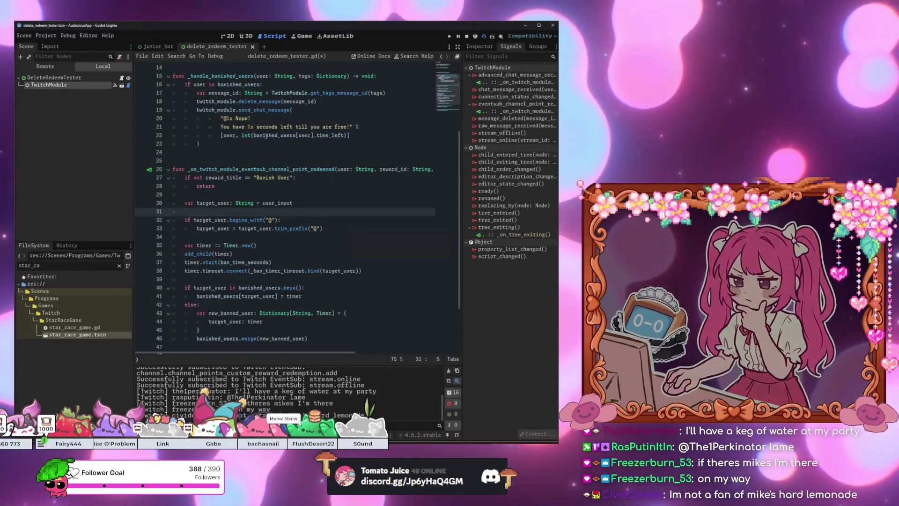
# Stop the running game and relaunch the tester scene with Play This Scene
pyautogui.press('F6')
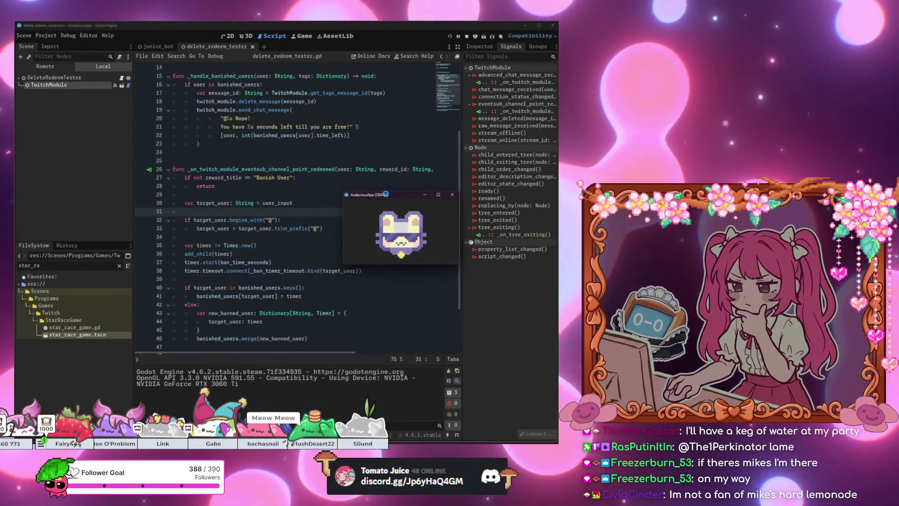
pyautogui.click(387, 170)
pyautogui.rightClick(198, 46)
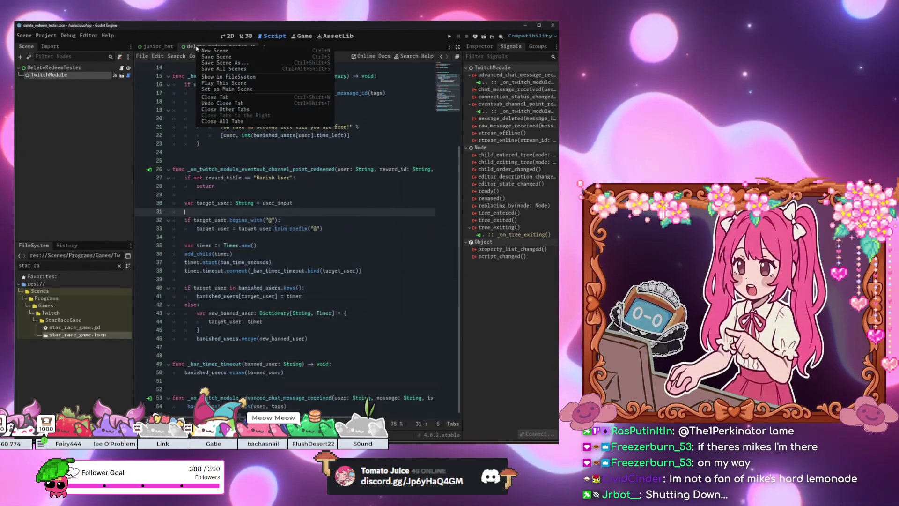
pyautogui.click(225, 88)
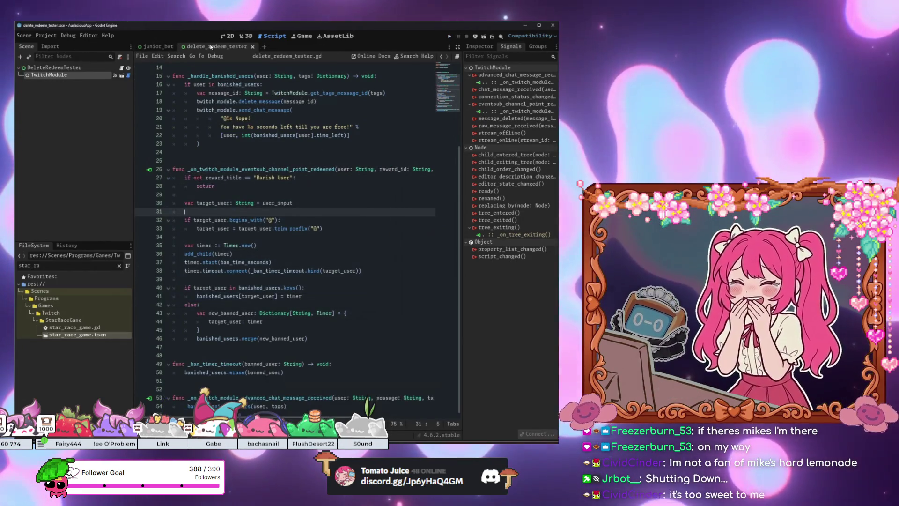
pyautogui.rightClick(211, 47)
pyautogui.click(243, 87)
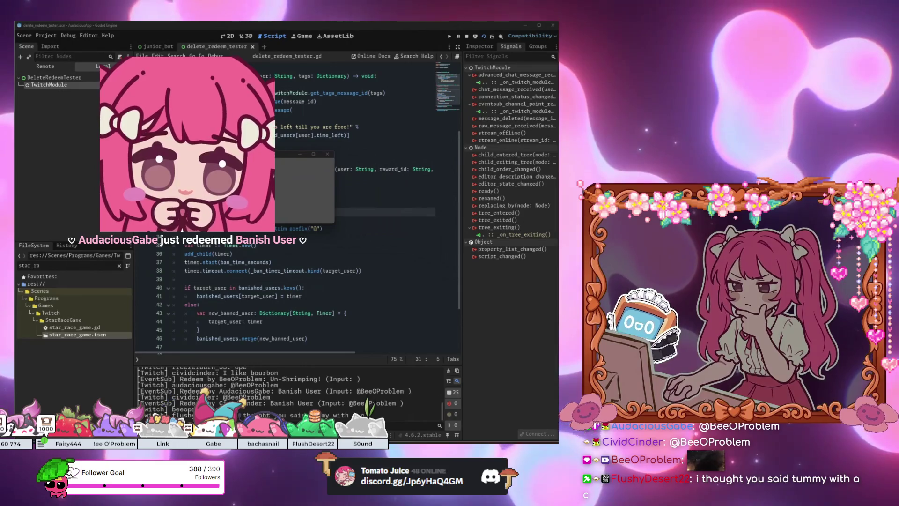
# In the Remote tree, select DeleteRedeemTester and expand its Banished User dictionary in the Inspector
pyautogui.scroll(-3, 178, 263)
pyautogui.moveTo(309, 155); pyautogui.dragTo(526, 158)
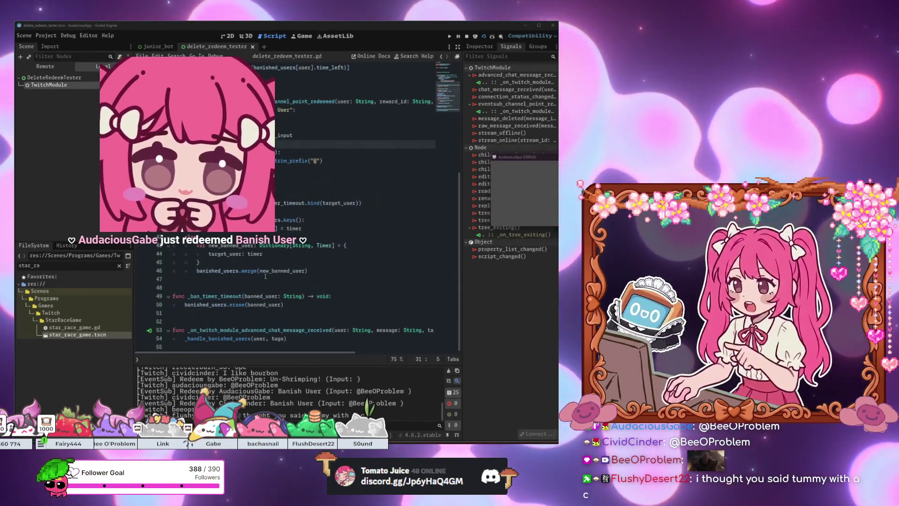
pyautogui.click(264, 276)
pyautogui.click(290, 339)
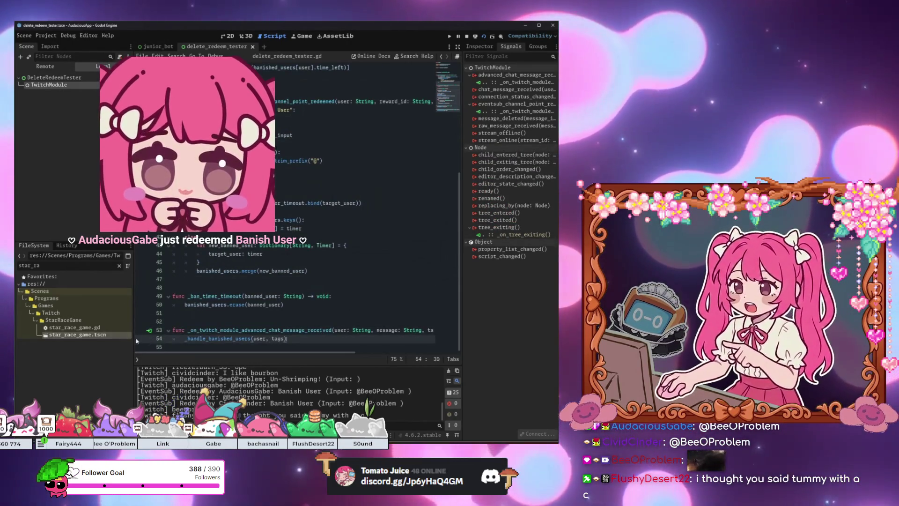
pyautogui.scroll(6, 203, 288)
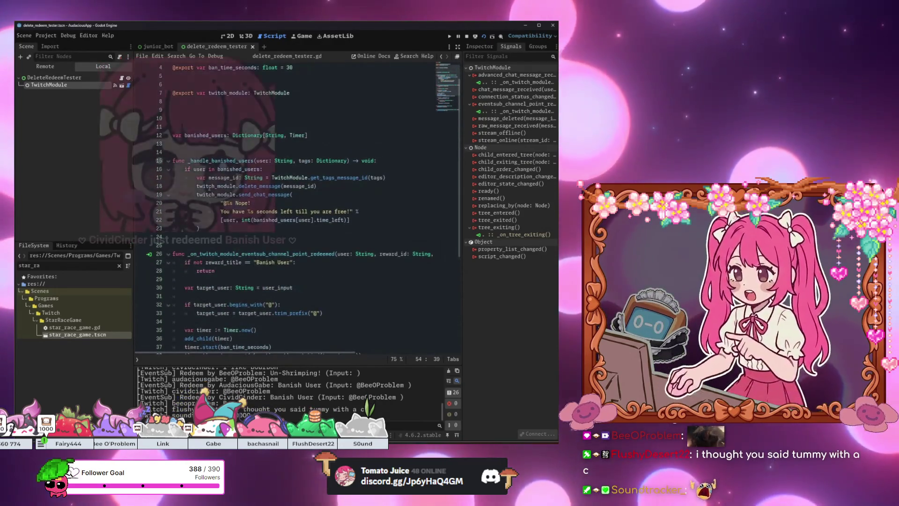
pyautogui.click(45, 66)
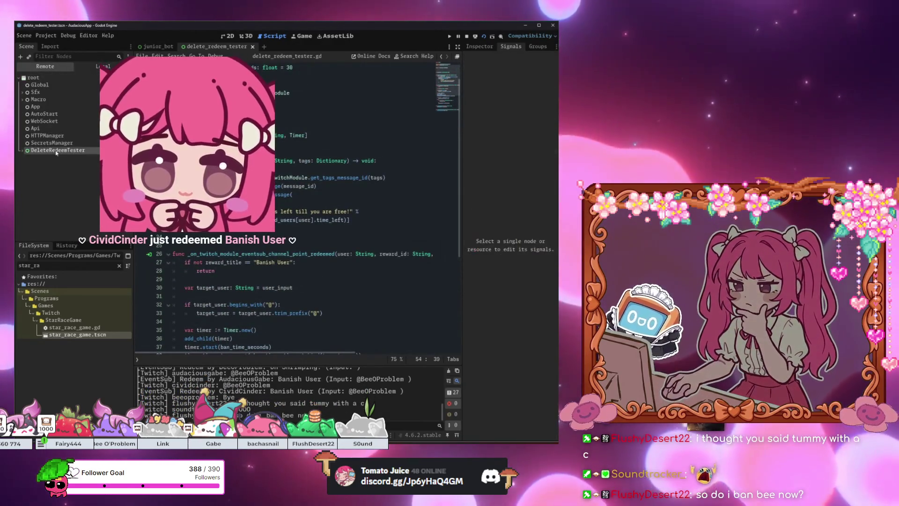
pyautogui.click(56, 150)
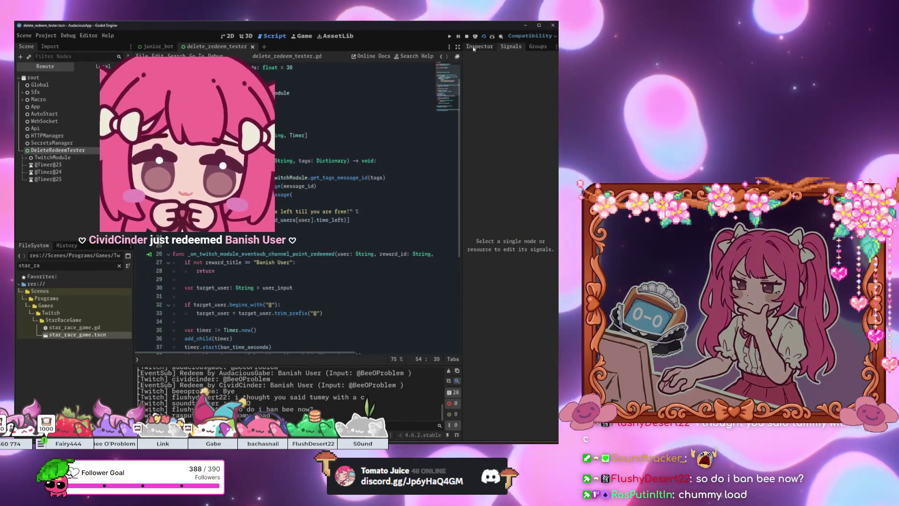
pyautogui.click(480, 47)
pyautogui.click(521, 94)
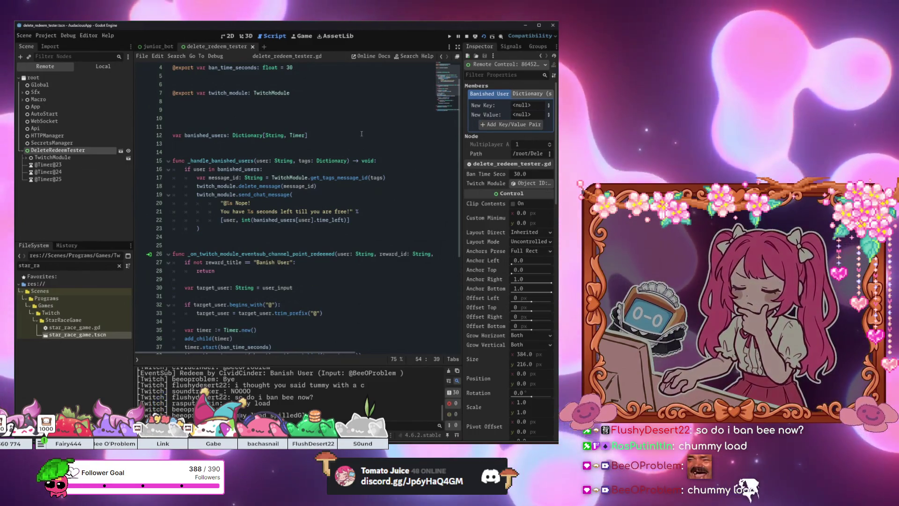
# Move the game window aside and add a breakpoint on line 17 in _handle_banished_users
pyautogui.scroll(2, 338, 159)
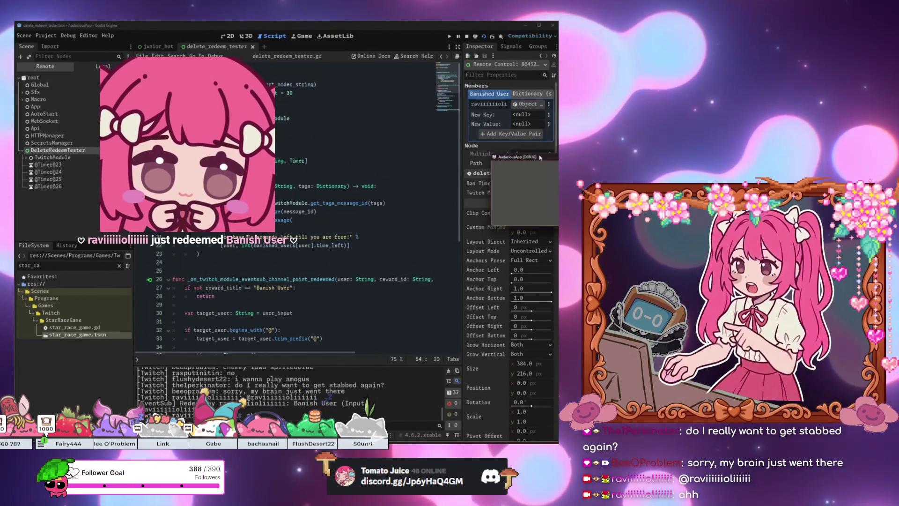
pyautogui.moveTo(532, 157)
pyautogui.mouseDown()
pyautogui.moveTo(384, 186)
pyautogui.moveTo(322, 300)
pyautogui.mouseUp()
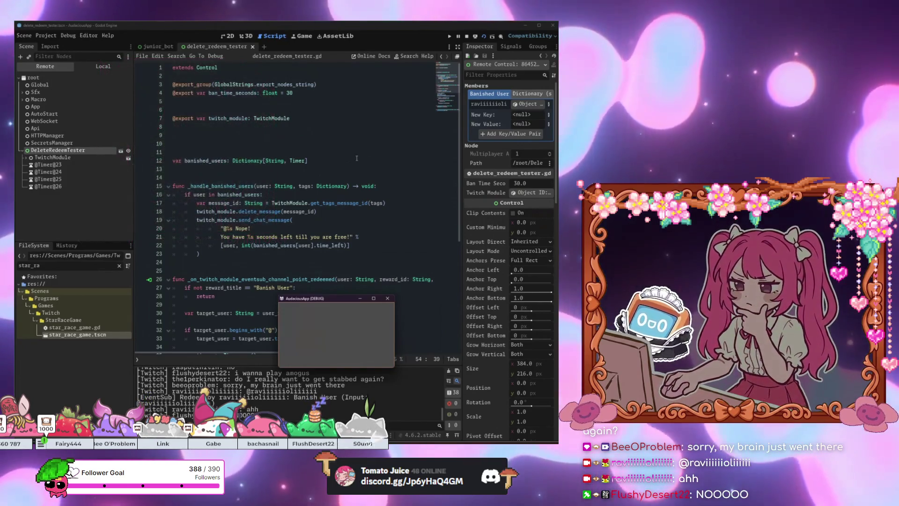
pyautogui.click(356, 168)
pyautogui.scroll(-2, 218, 237)
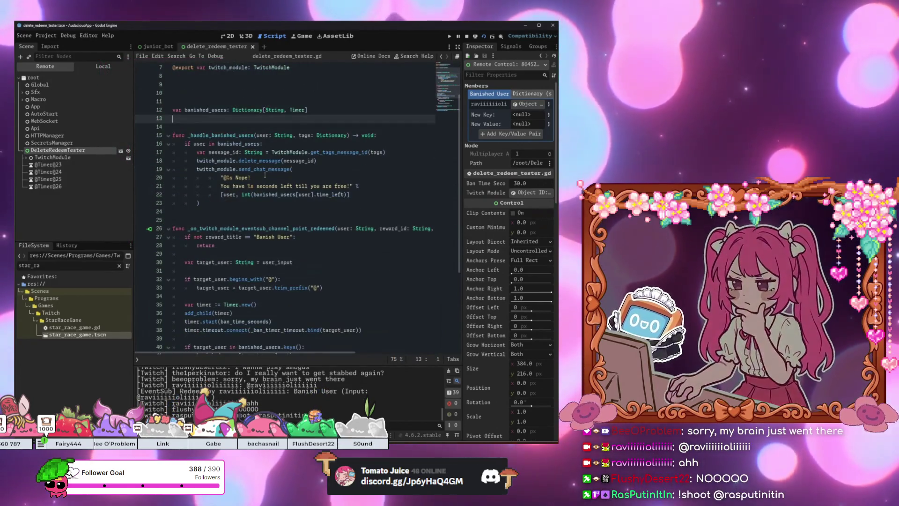
pyautogui.click(260, 161)
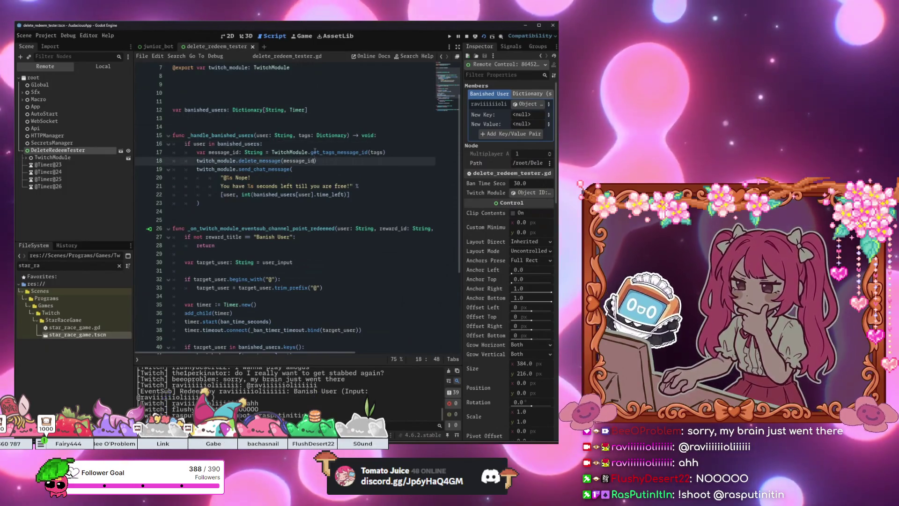
pyautogui.click(307, 152)
pyautogui.scroll(-5, 260, 282)
pyautogui.scroll(4, 260, 282)
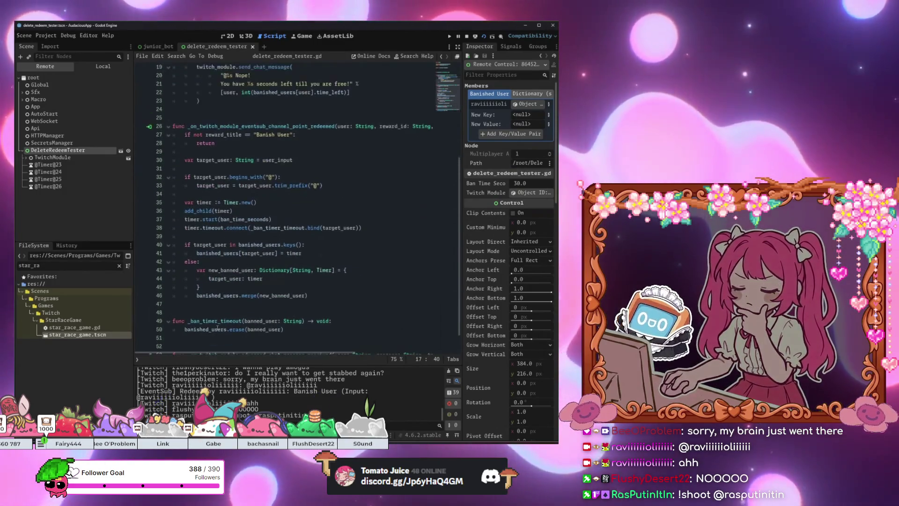
pyautogui.moveTo(290, 127); pyautogui.dragTo(140, 130)
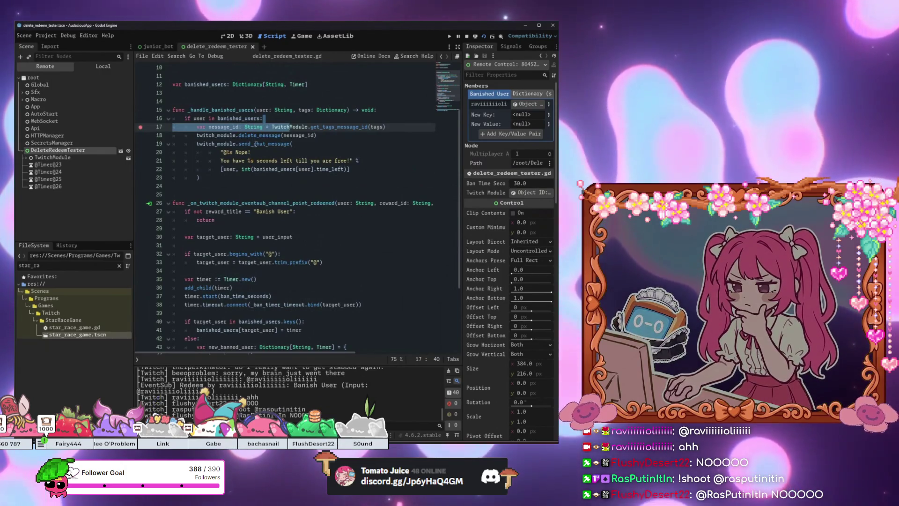
# Move the breakpoint from line 17 to line 16, the 'if user in banished_users' check
pyautogui.click(256, 144)
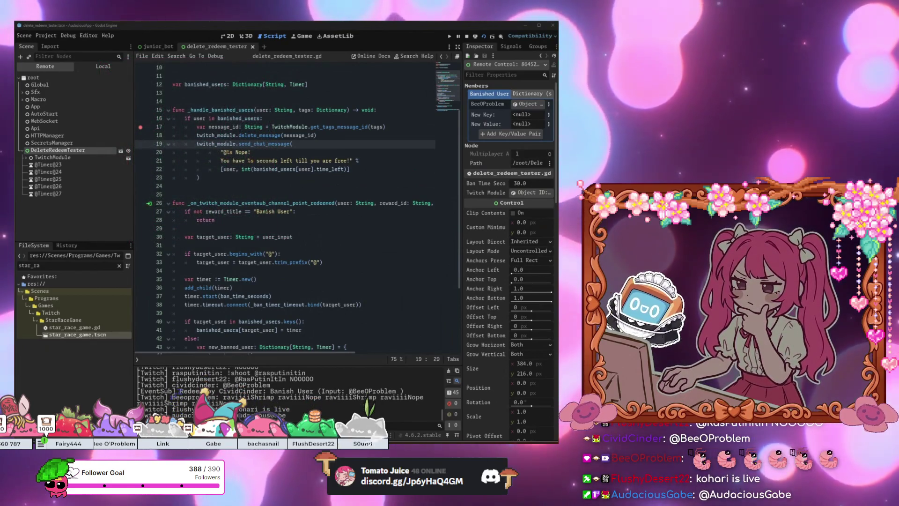
pyautogui.click(342, 161)
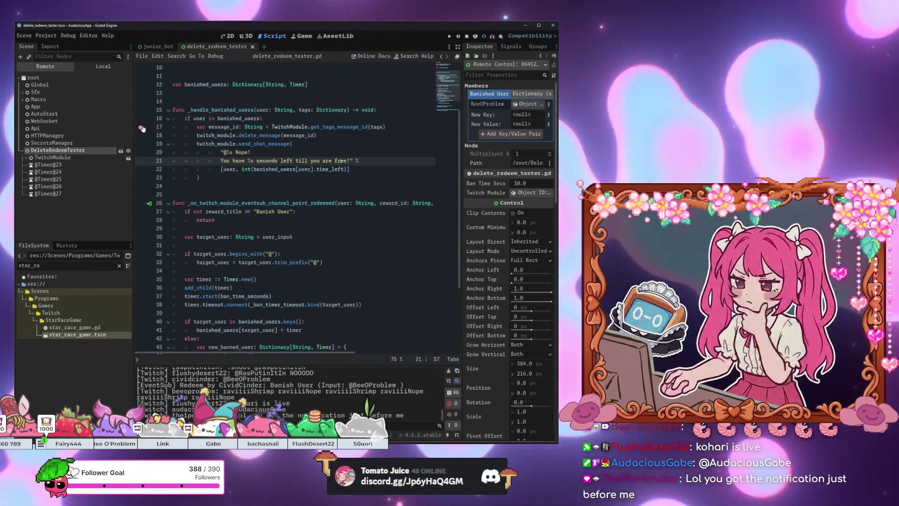
pyautogui.scroll(-4, 184, 304)
pyautogui.click(220, 330)
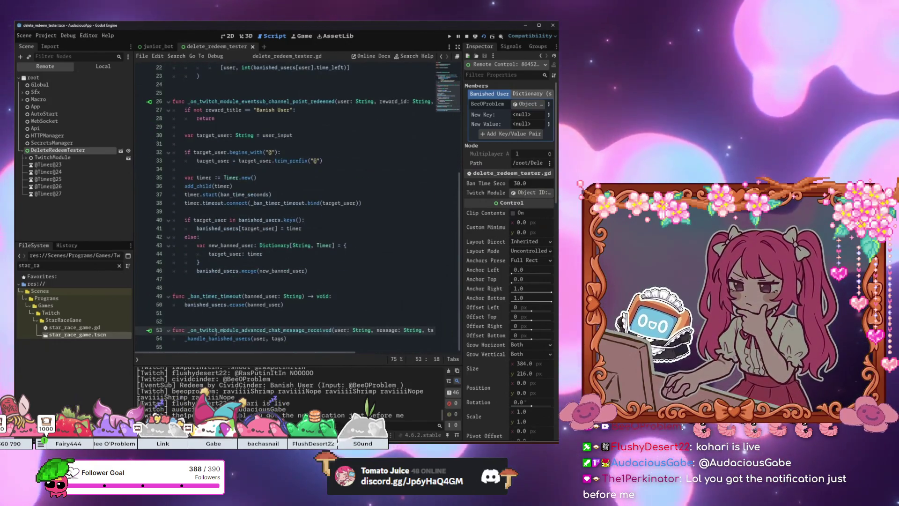
pyautogui.click(323, 338)
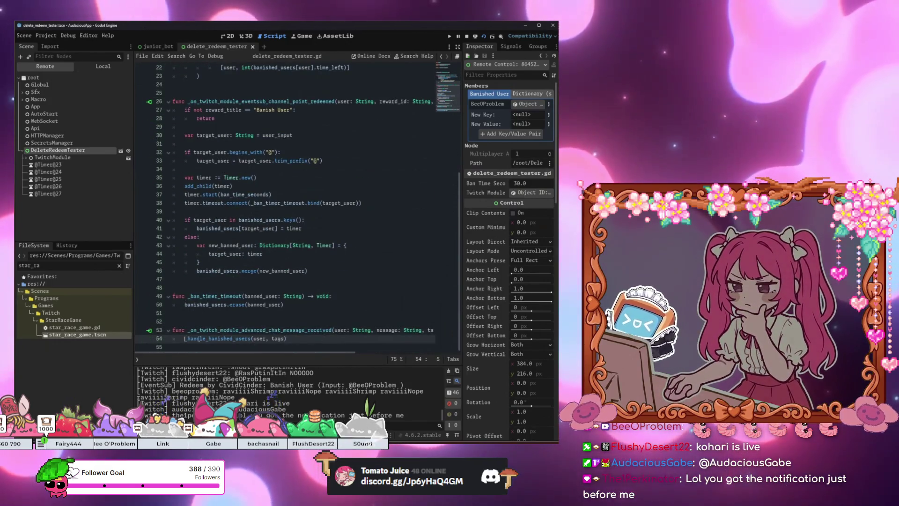
pyautogui.press('Home')
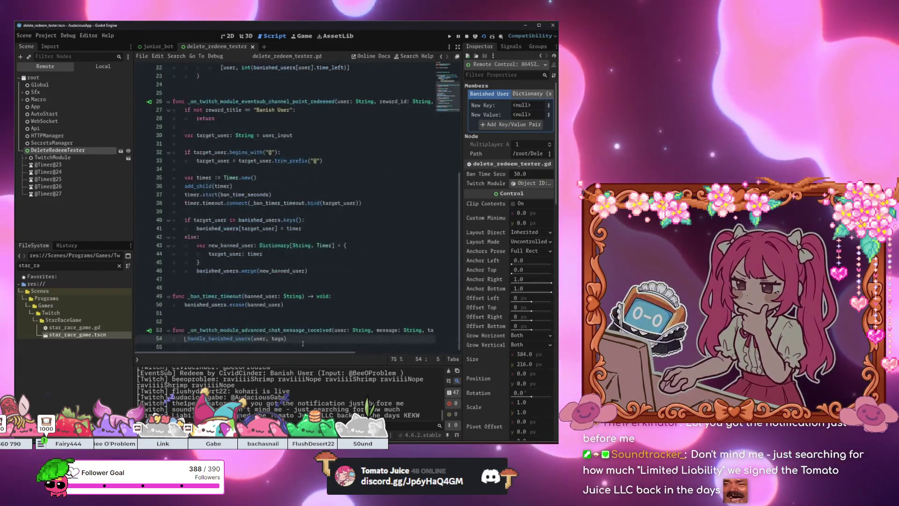
pyautogui.click(285, 335)
pyautogui.scroll(6, 285, 335)
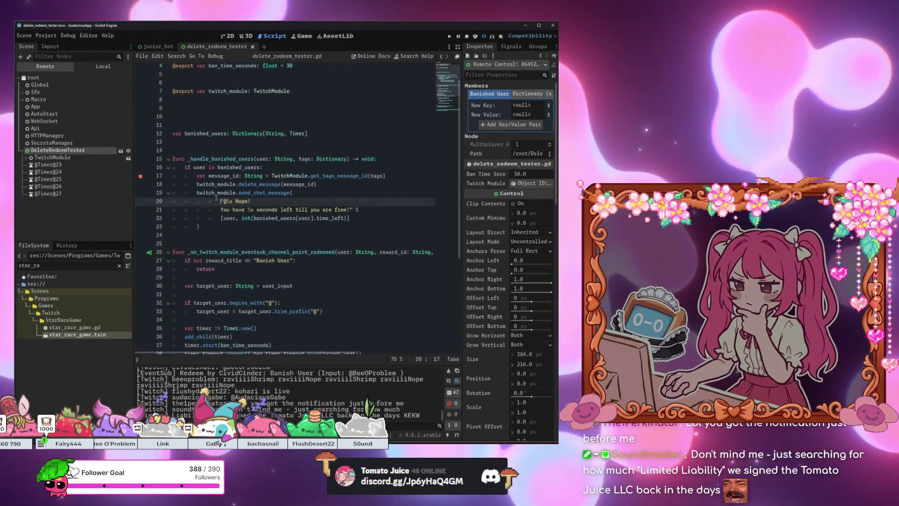
pyautogui.click(305, 160)
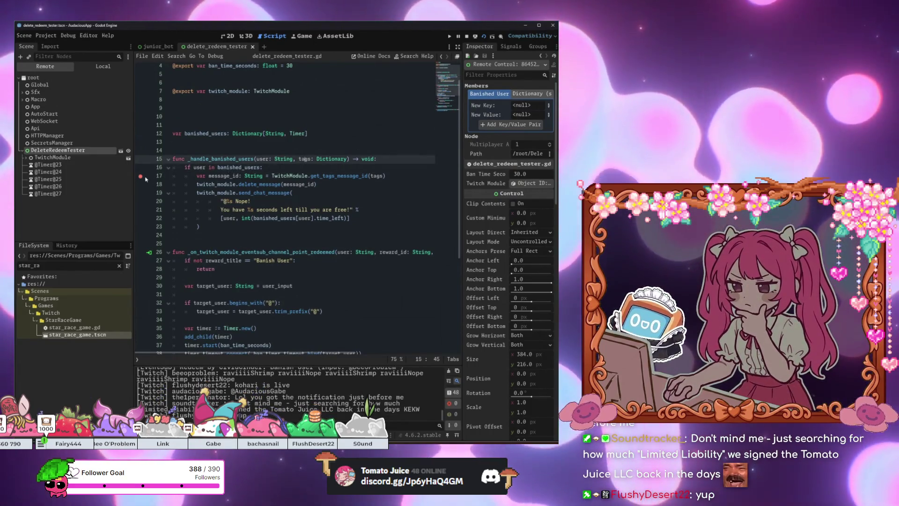
pyautogui.click(299, 208)
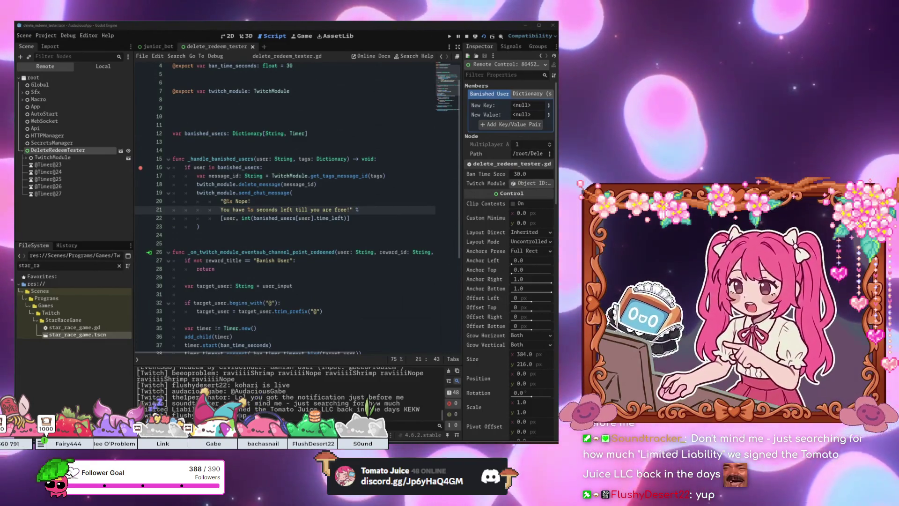
pyautogui.scroll(2, 318, 210)
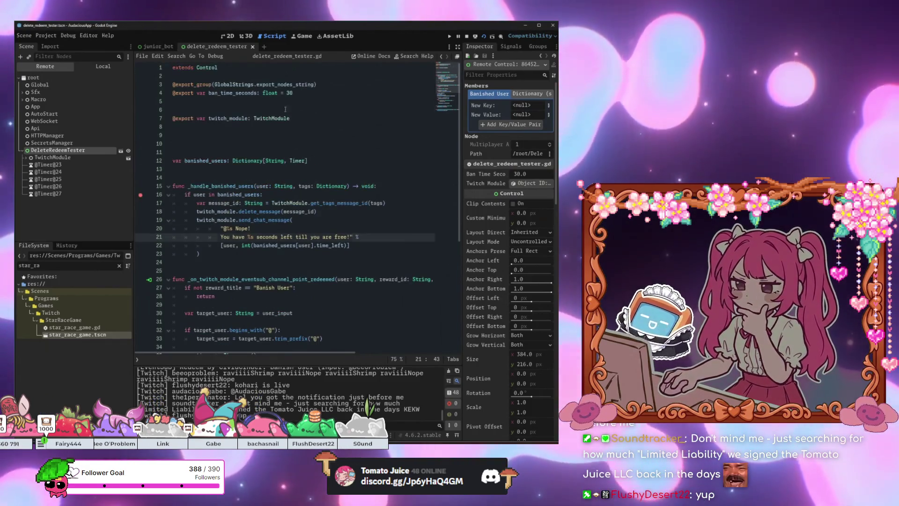
pyautogui.click(301, 92)
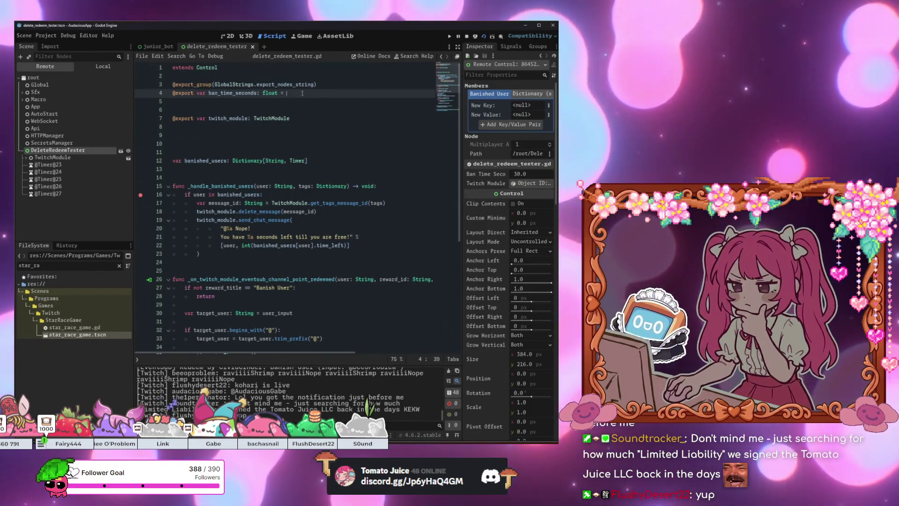
# Change ban_time_seconds on line 4 from 30 to 60
pyautogui.press('BackSpace')
pyautogui.press('BackSpace')
pyautogui.press('BackSpace')
pyautogui.write('60')
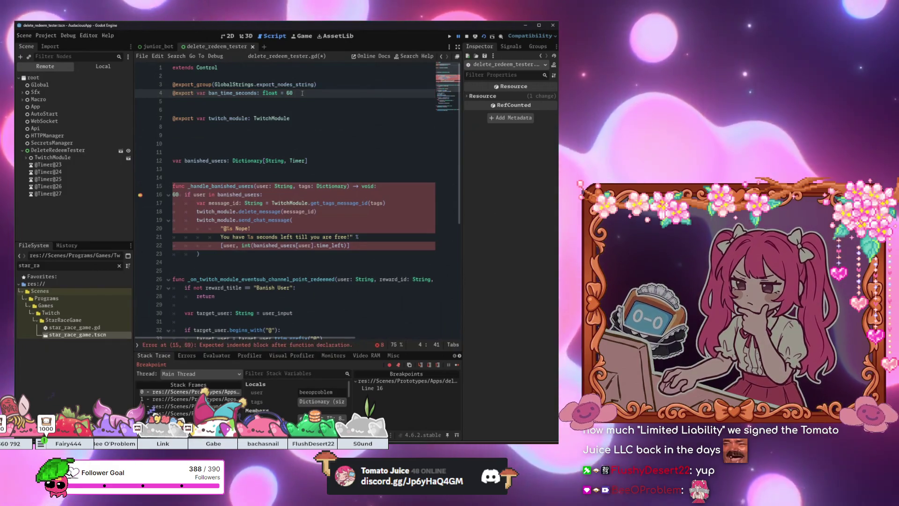
pyautogui.moveTo(268, 236); pyautogui.dragTo(269, 244)
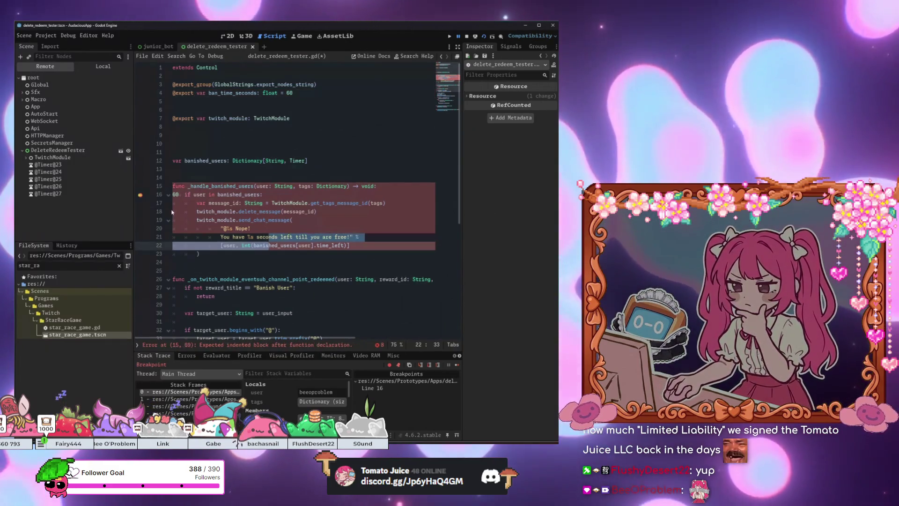
pyautogui.click(277, 236)
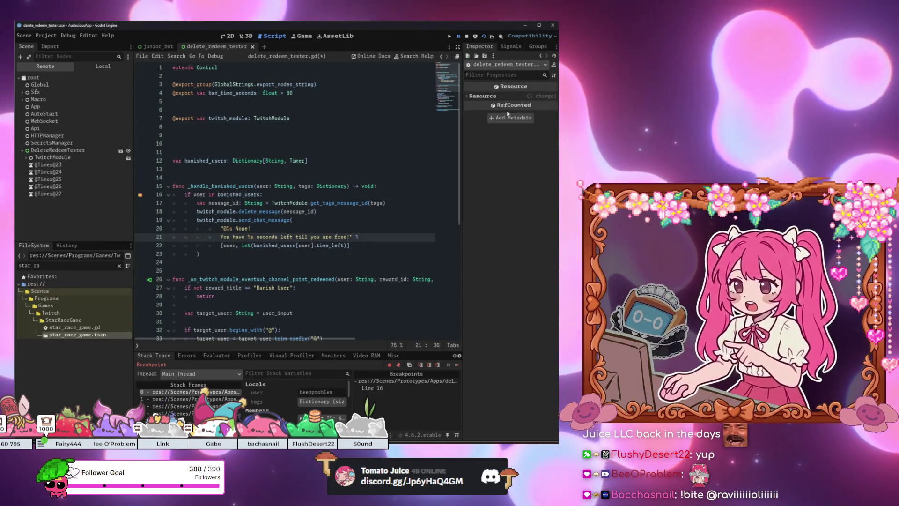
# Check the DeleteRedeemTester node's Ban Time and Export Nodes properties in the local Inspector
pyautogui.click(103, 66)
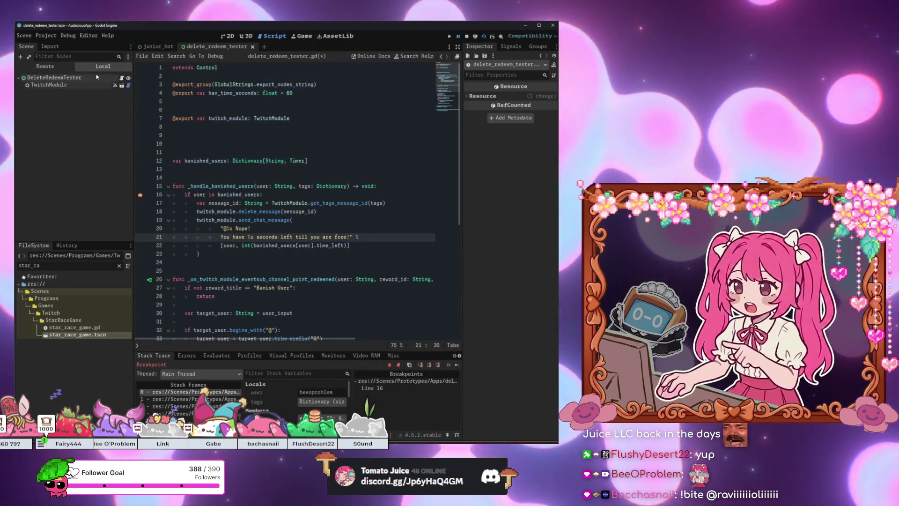
pyautogui.click(128, 86)
pyautogui.hotkey('alt', 'Left')
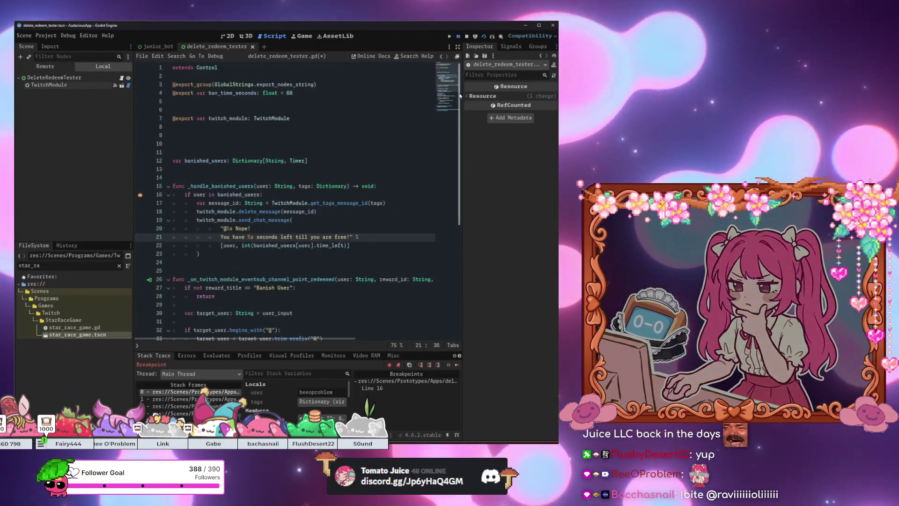
pyautogui.click(77, 78)
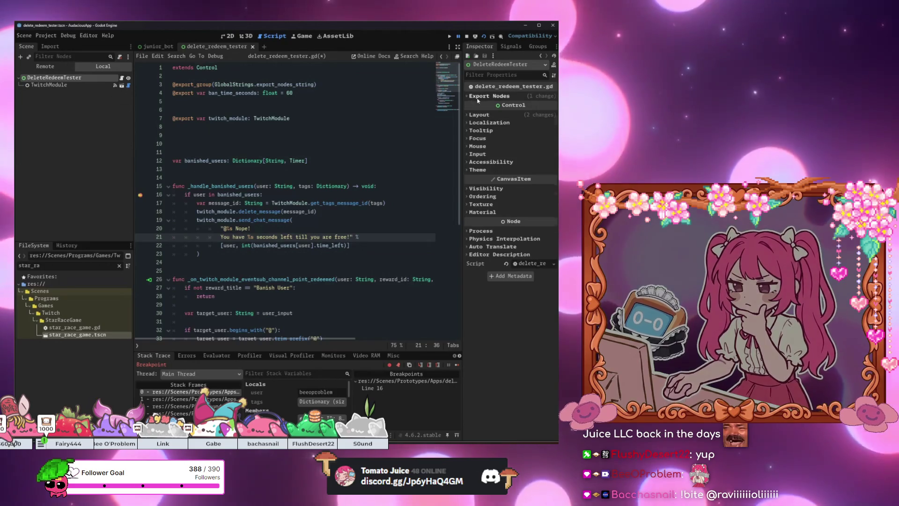
pyautogui.click(477, 98)
# Remove the line 16 breakpoint and resume the paused game with F12
pyautogui.click(255, 202)
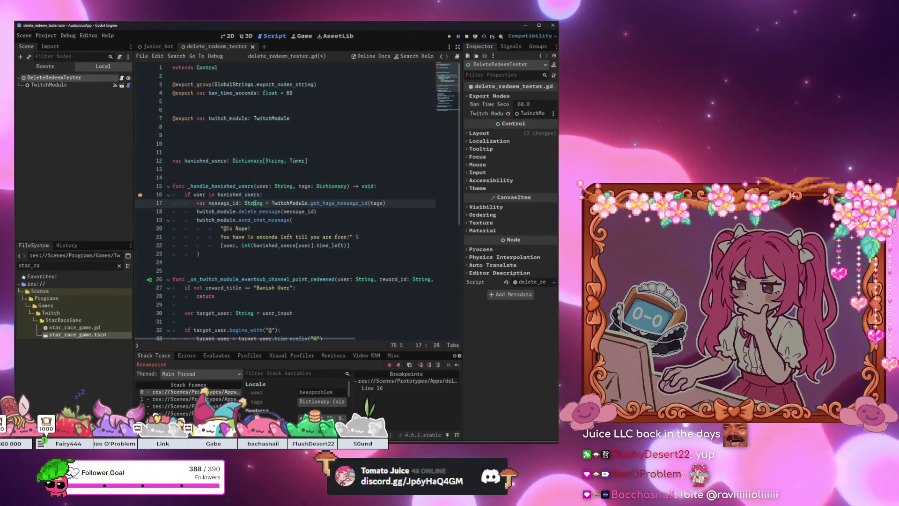
pyautogui.click(140, 194)
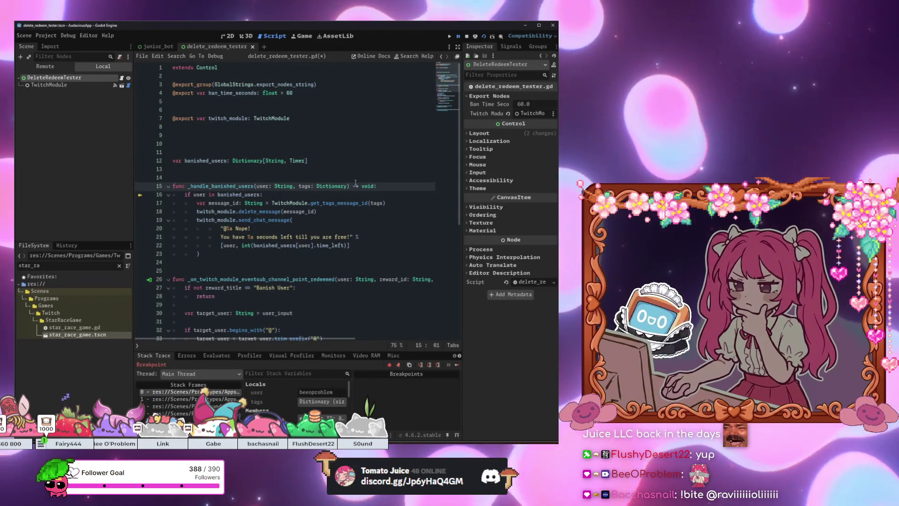
pyautogui.press('F12')
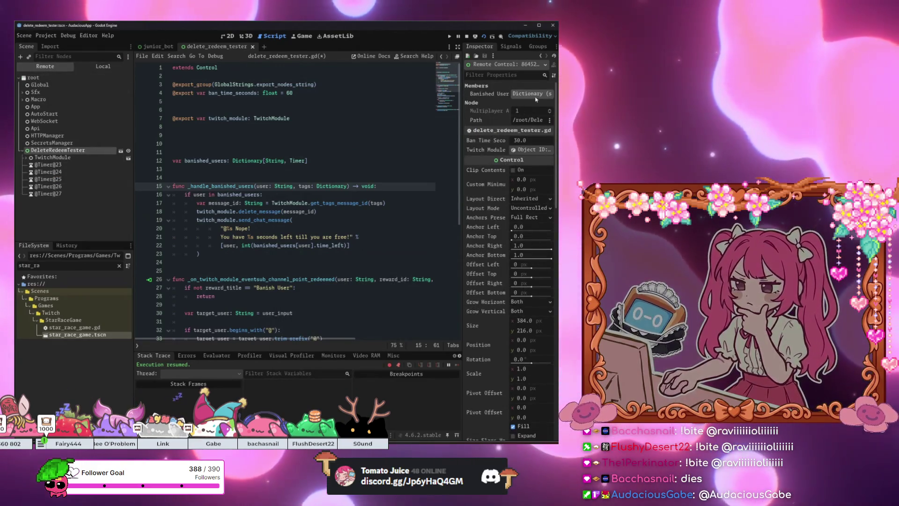
# Expand the remote Banished User dictionary, then re-add the breakpoint on handler line 16
pyautogui.click(535, 96)
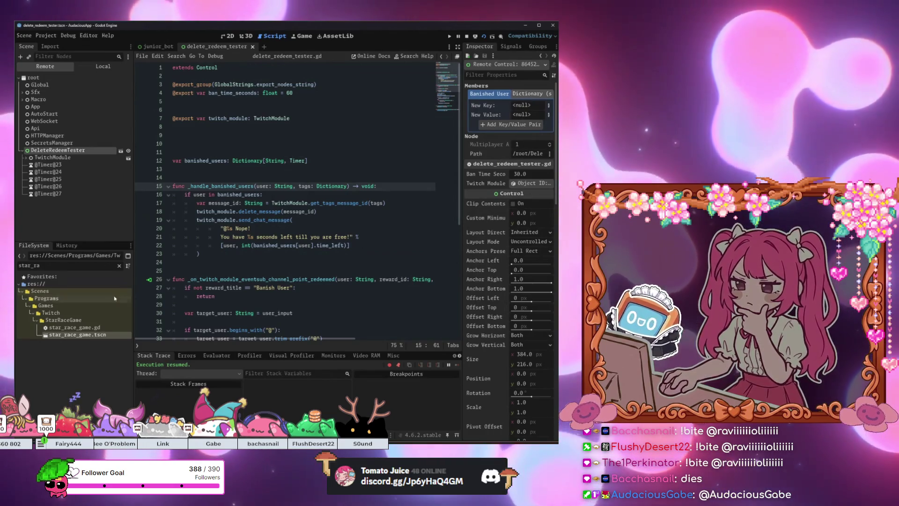
pyautogui.scroll(-6, 215, 250)
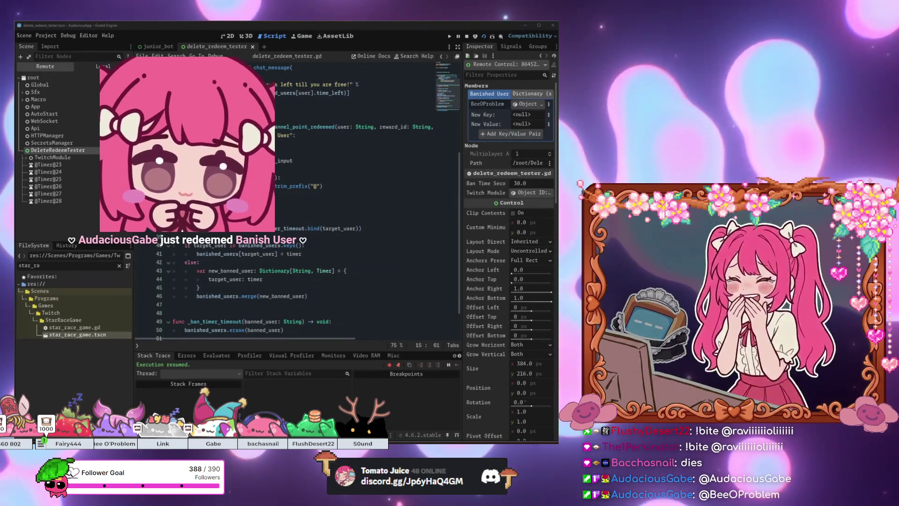
pyautogui.scroll(6, 328, 197)
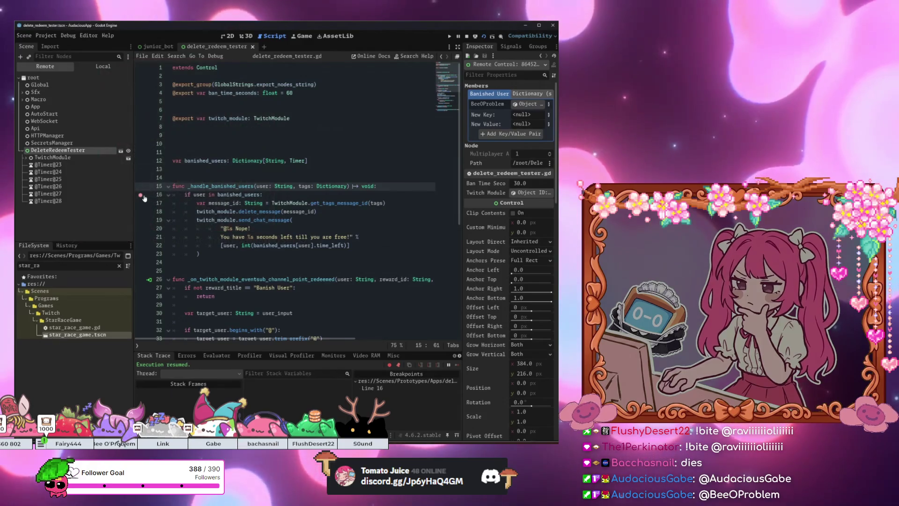
pyautogui.click(140, 195)
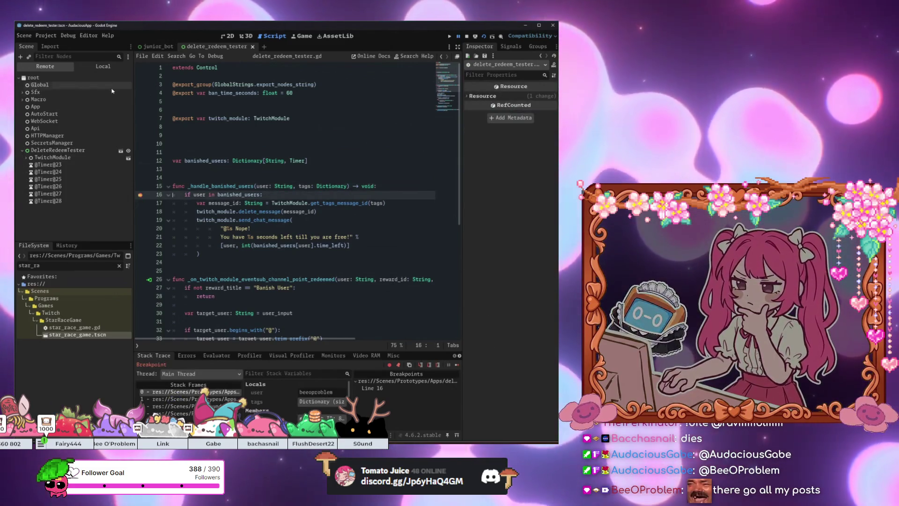
# Return to the local scene tree and remove the line 16 breakpoint
pyautogui.click(104, 67)
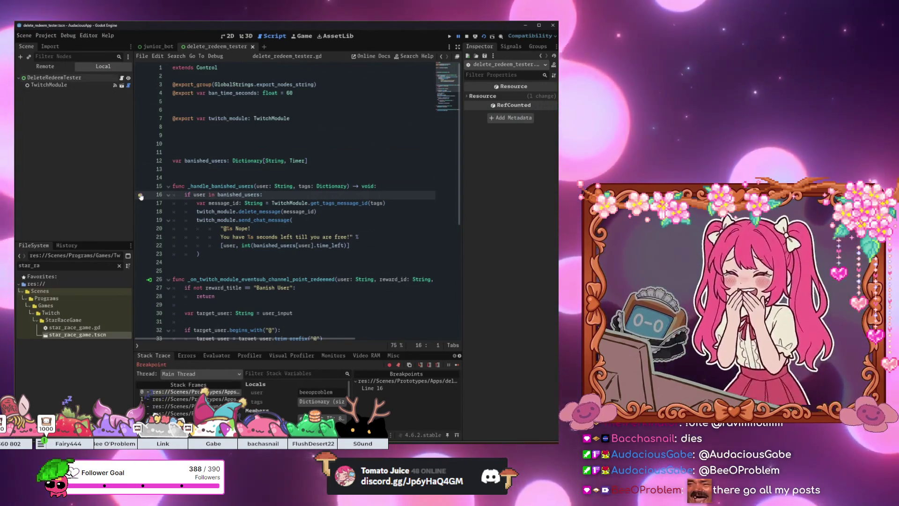
pyautogui.click(140, 195)
pyautogui.click(253, 229)
pyautogui.click(253, 245)
pyautogui.scroll(-3, 257, 248)
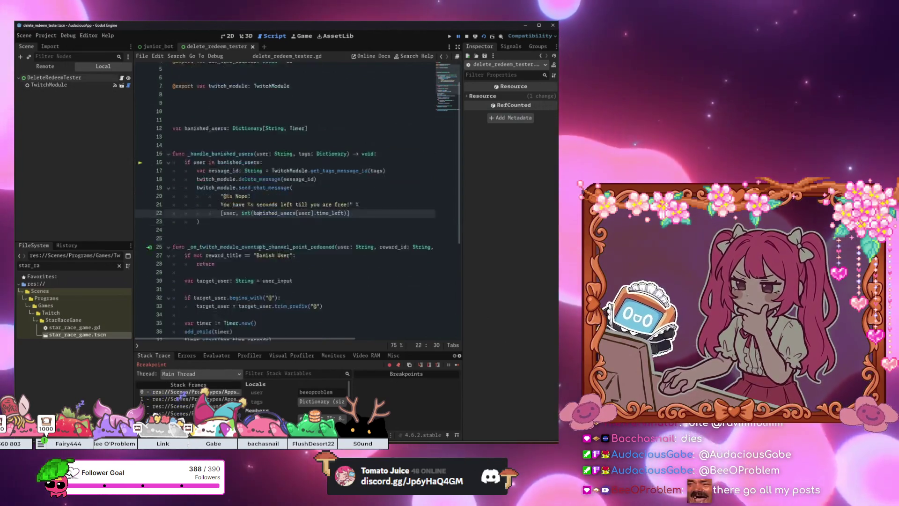
pyautogui.scroll(-4, 262, 247)
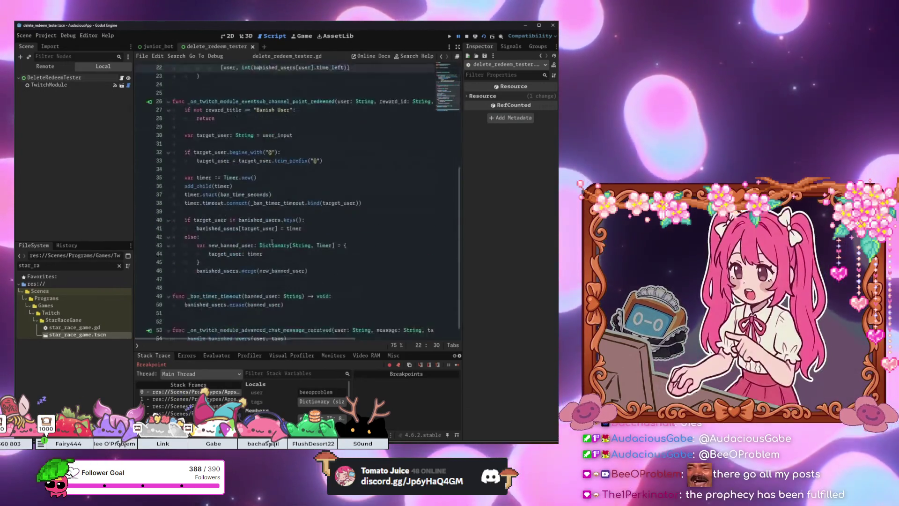
pyautogui.scroll(3, 286, 223)
pyautogui.scroll(5, 286, 223)
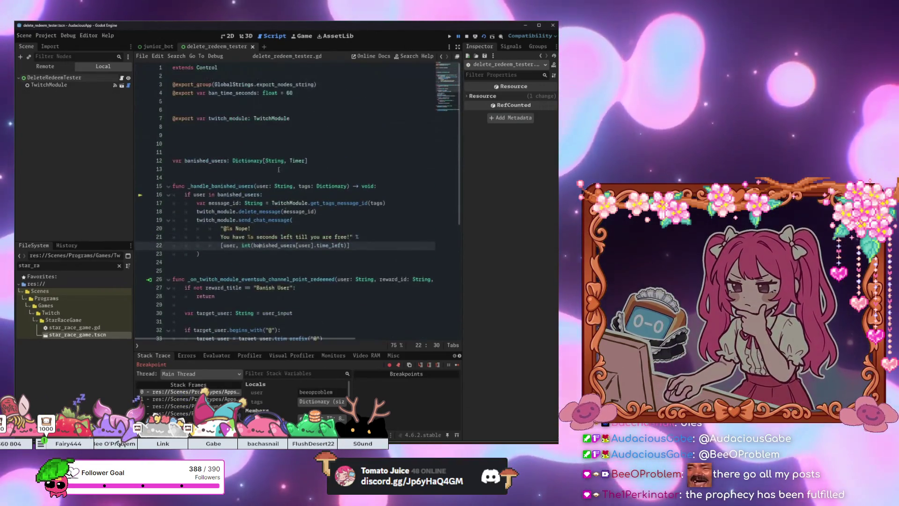
# Change the ban_time_seconds default to 60.0 and add .0 to the line 37 timer.start call
pyautogui.click(297, 94)
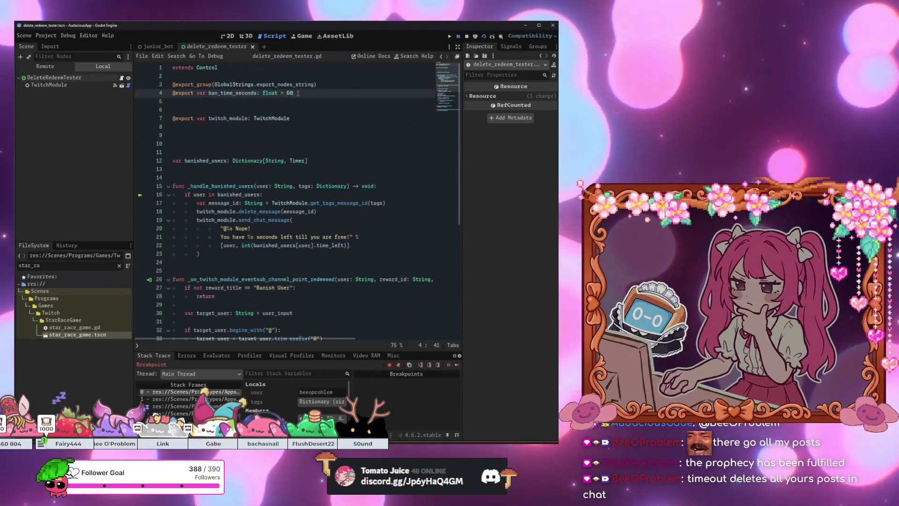
pyautogui.write('.0')
pyautogui.scroll(-4, 222, 181)
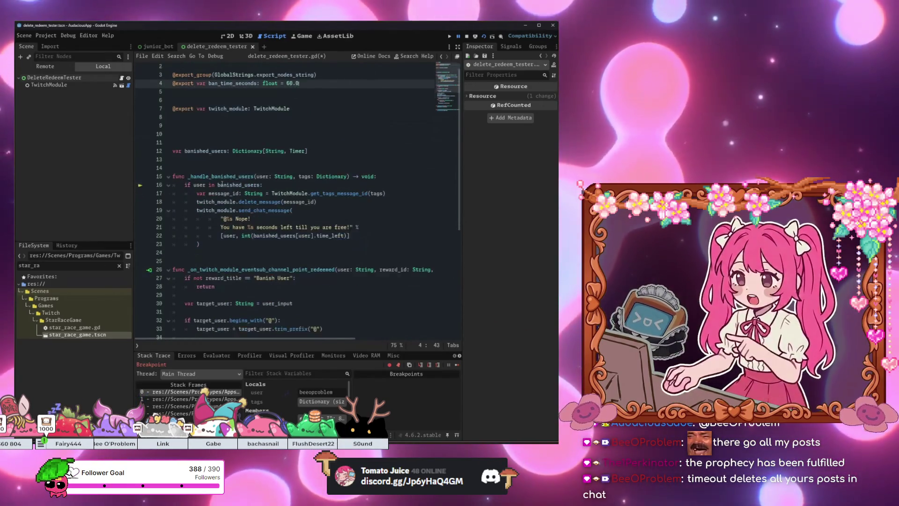
pyautogui.scroll(-3, 223, 181)
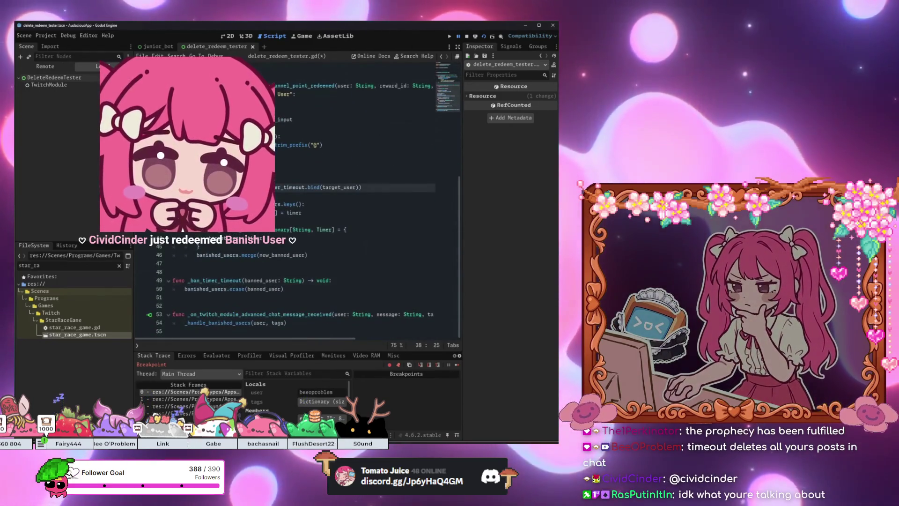
pyautogui.click(223, 181)
pyautogui.write('.0)')
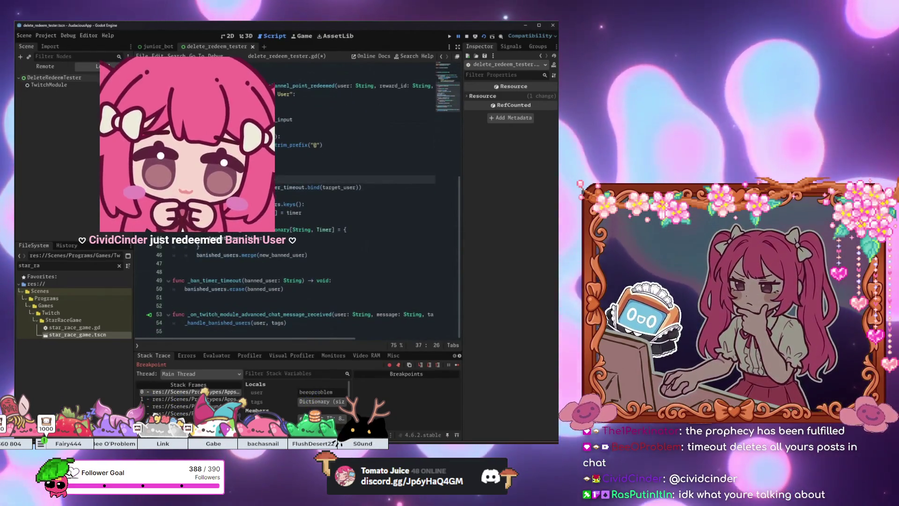
pyautogui.press('BackSpace')
pyautogui.press('BackSpace')
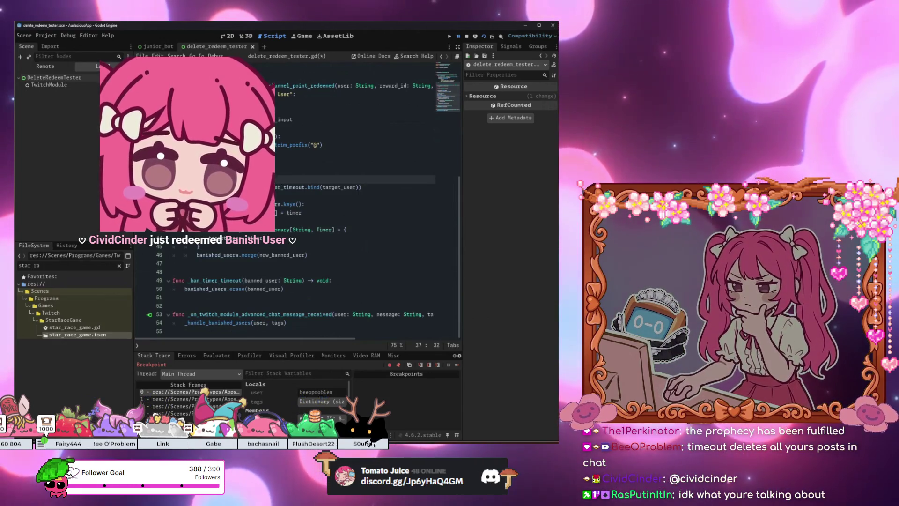
pyautogui.moveTo(273, 187)
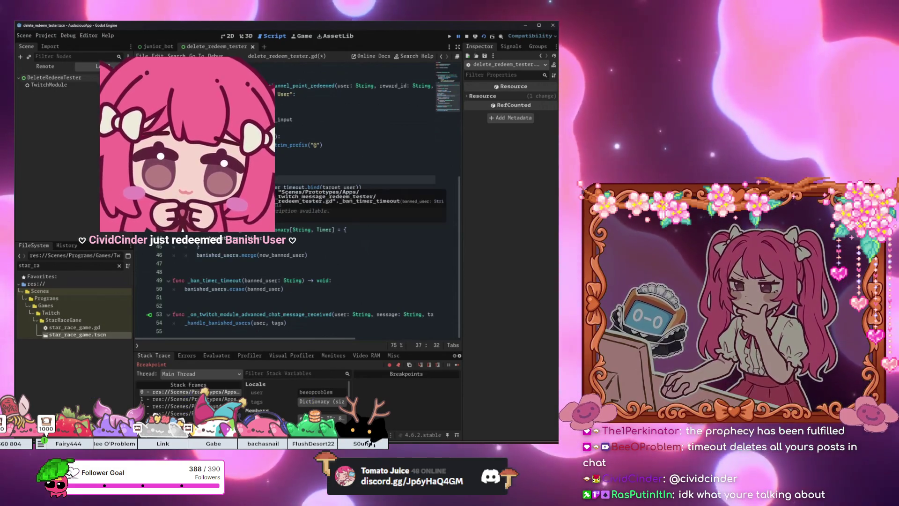
pyautogui.click(221, 187)
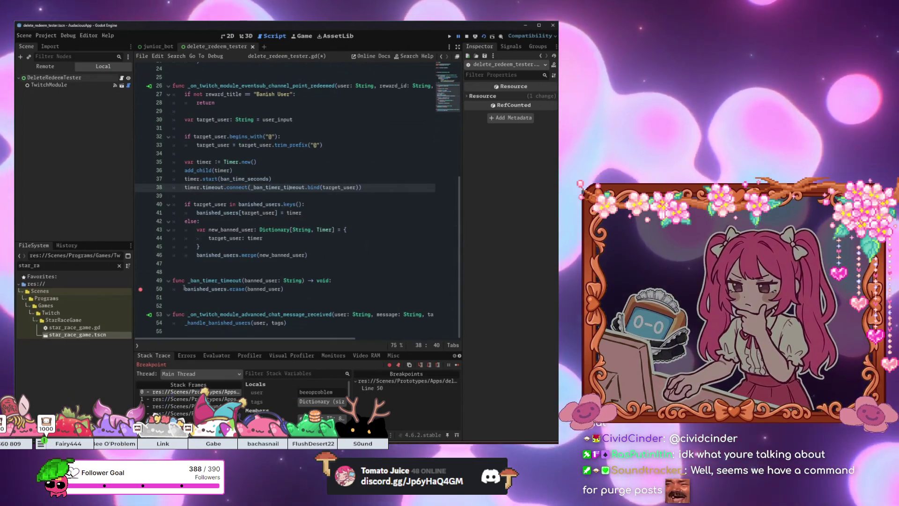
# Save the script and continue execution until it pauses at the line 50 breakpoint
pyautogui.click(279, 303)
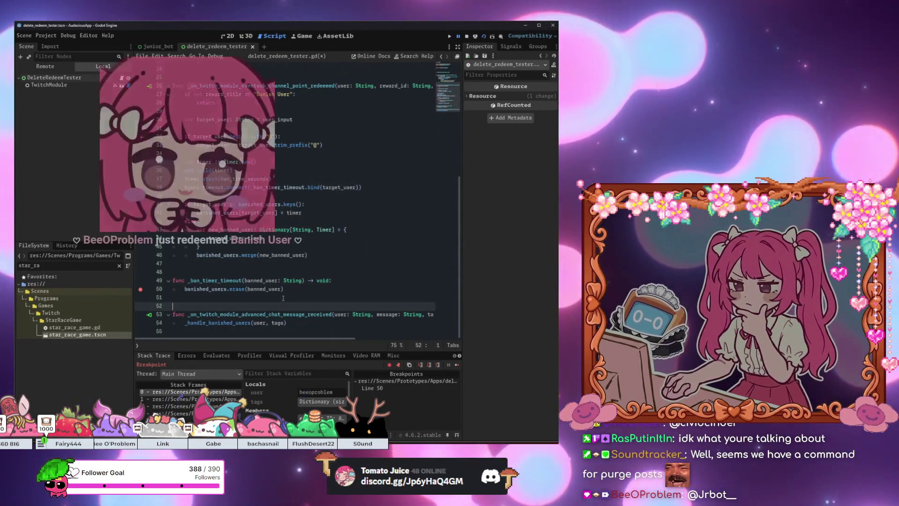
pyautogui.hotkey('ctrl', 's')
pyautogui.press('F12')
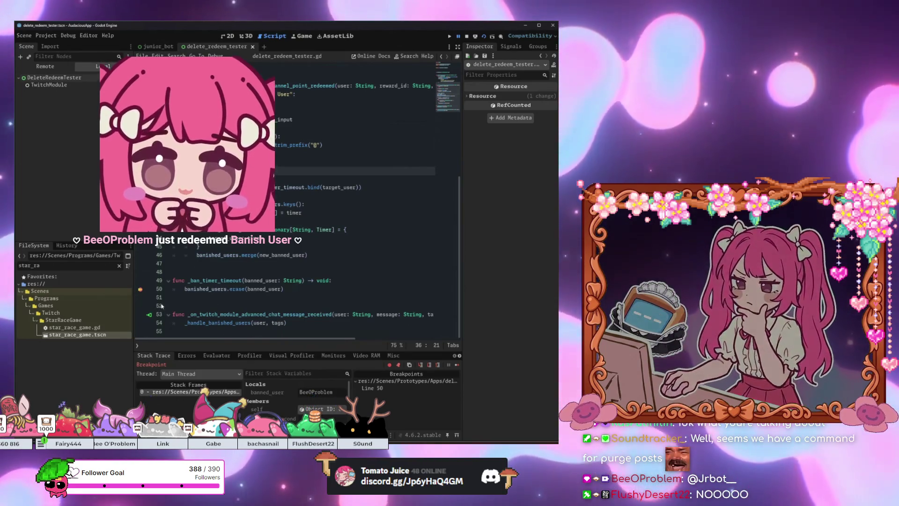
# Review the timer setup code, leaving the caret after the Timer.new() line
pyautogui.scroll(4, 329, 266)
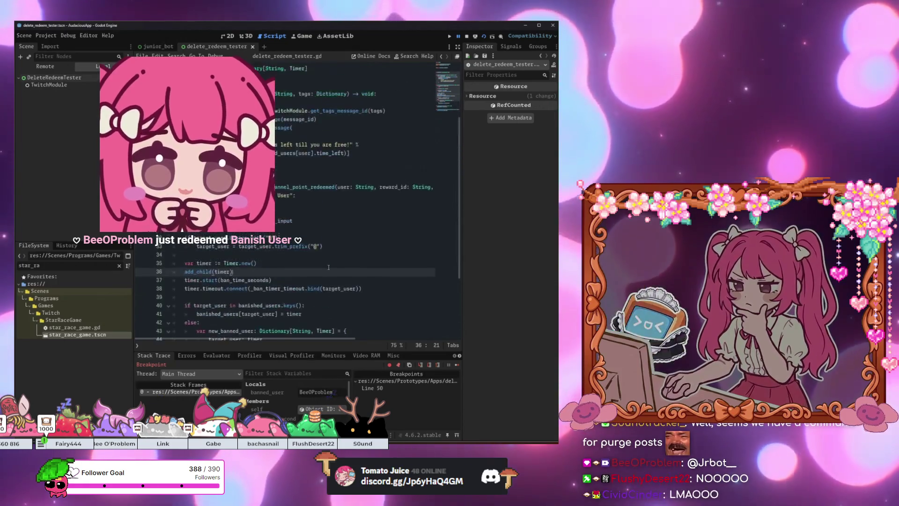
pyautogui.scroll(-4, 329, 267)
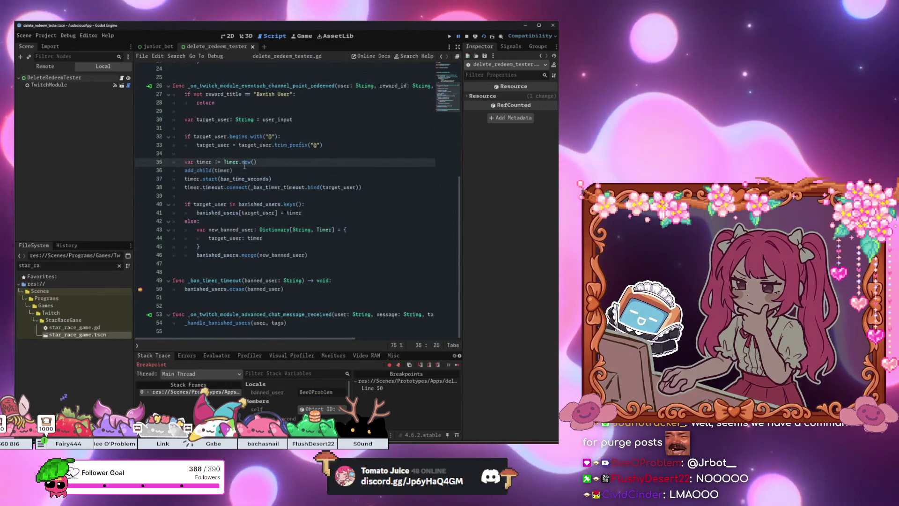
pyautogui.moveTo(233, 170); pyautogui.dragTo(209, 171)
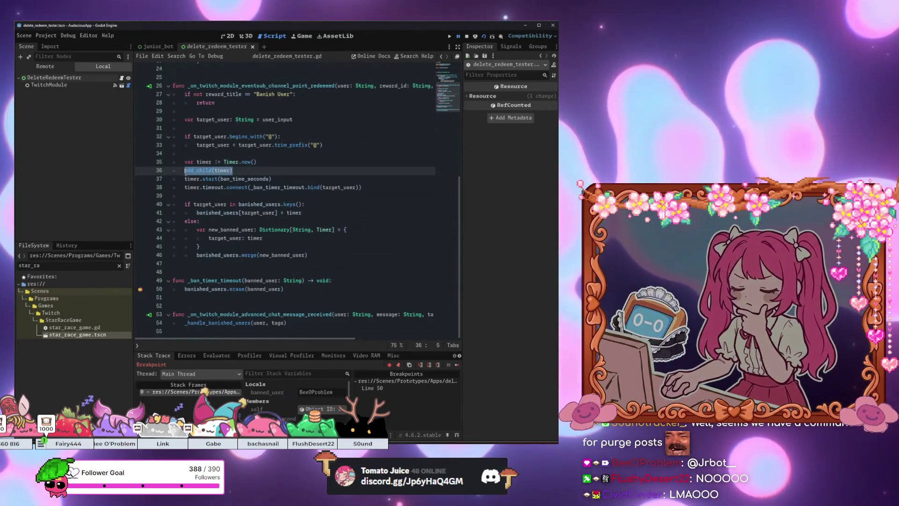
pyautogui.click(188, 272)
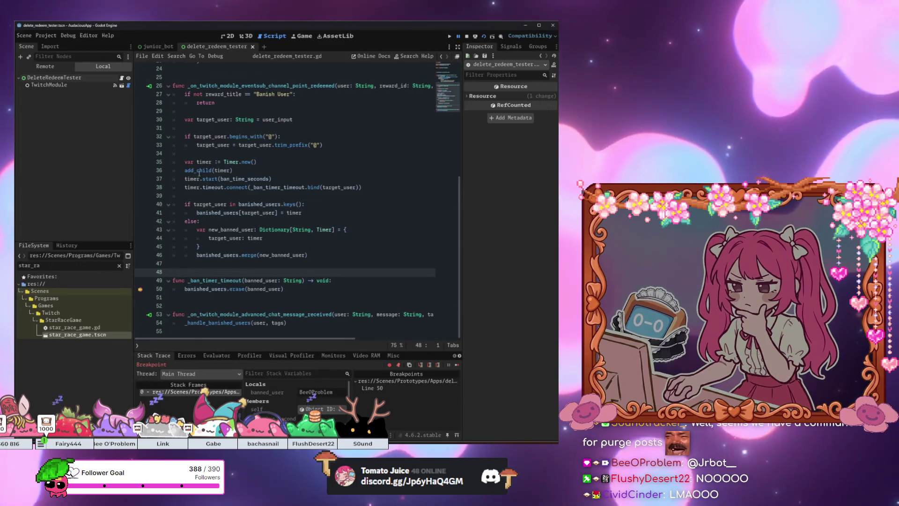
pyautogui.click(271, 162)
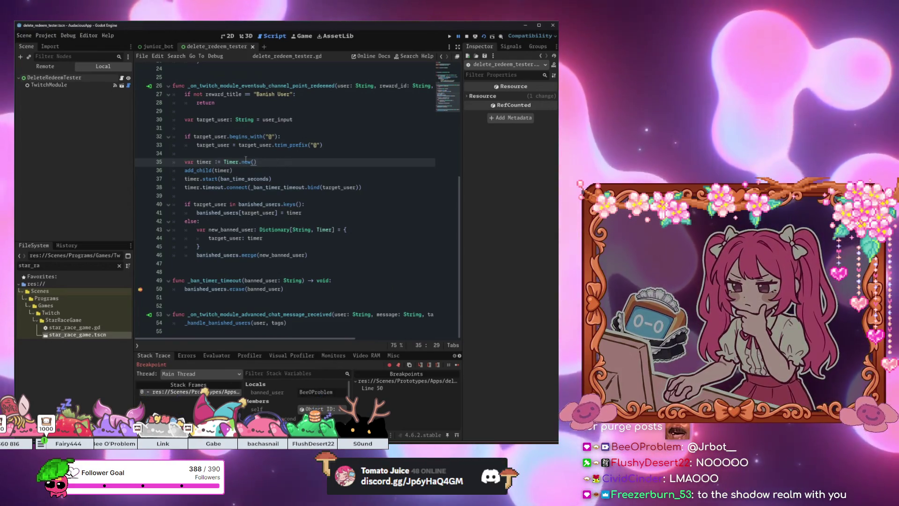
# Add 'timer.autostart = false' after Timer.new() using autocomplete
pyautogui.press('Return')
pyautogui.write('timer.')
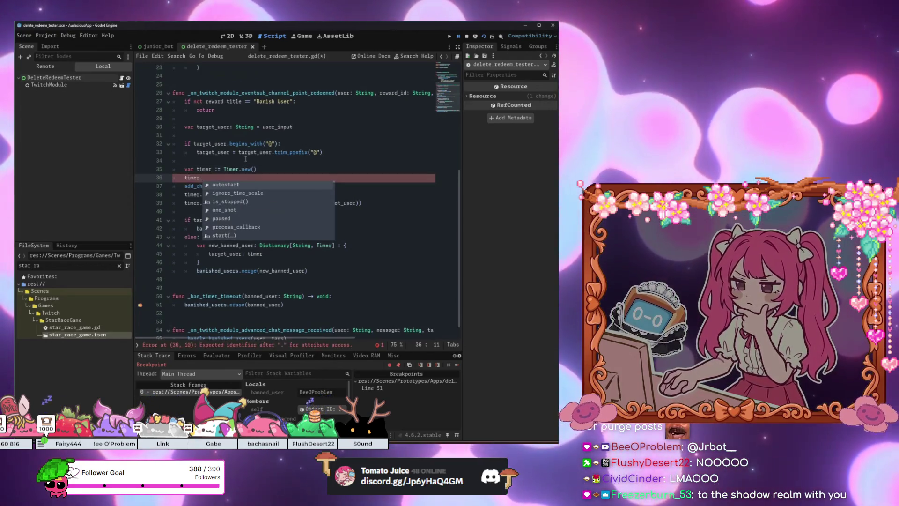
pyautogui.press('Return')
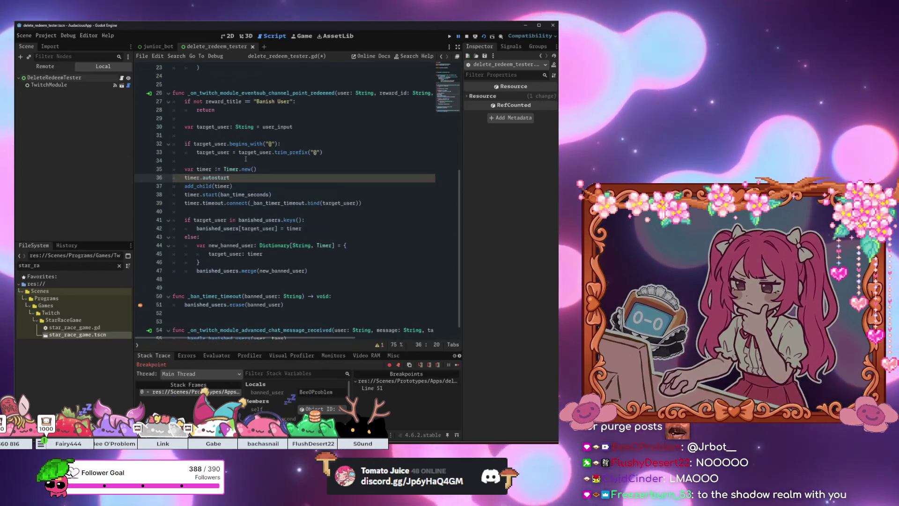
pyautogui.press('BackSpace')
pyautogui.press('BackSpace')
pyautogui.press('BackSpace')
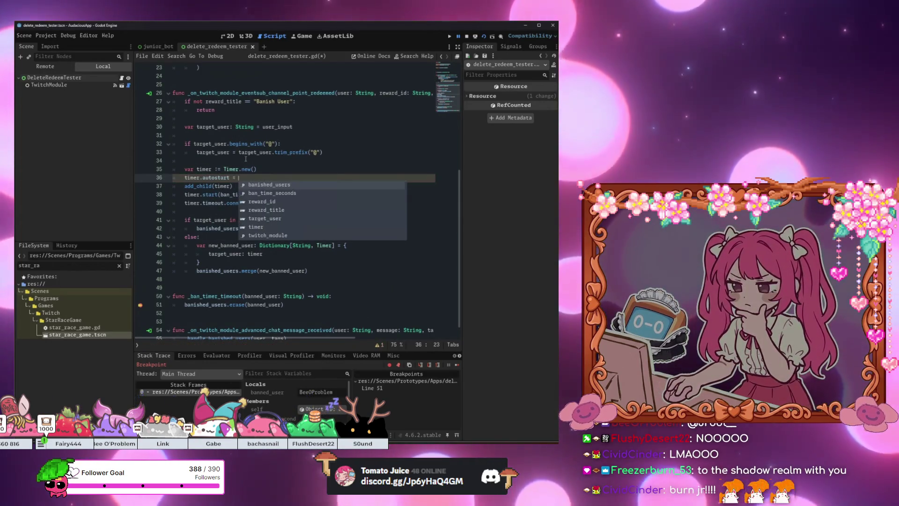
pyautogui.write('tart = fa')
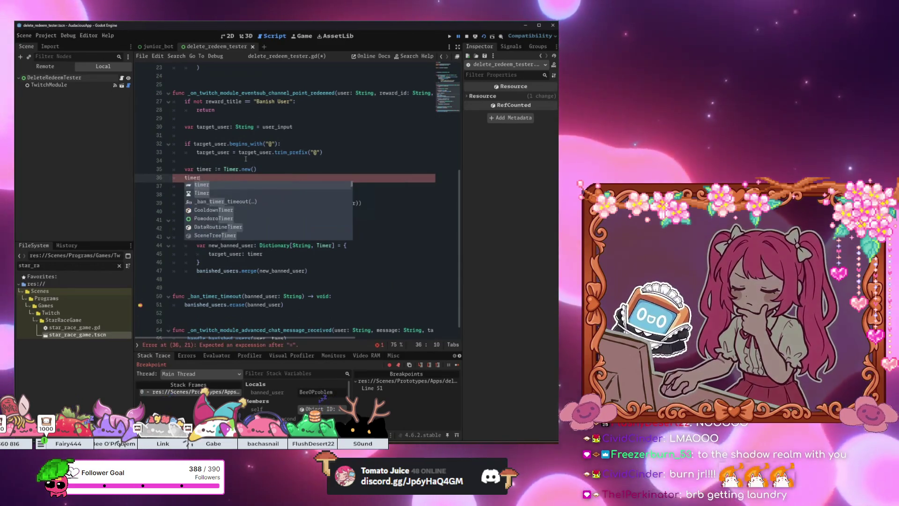
pyautogui.press('Return')
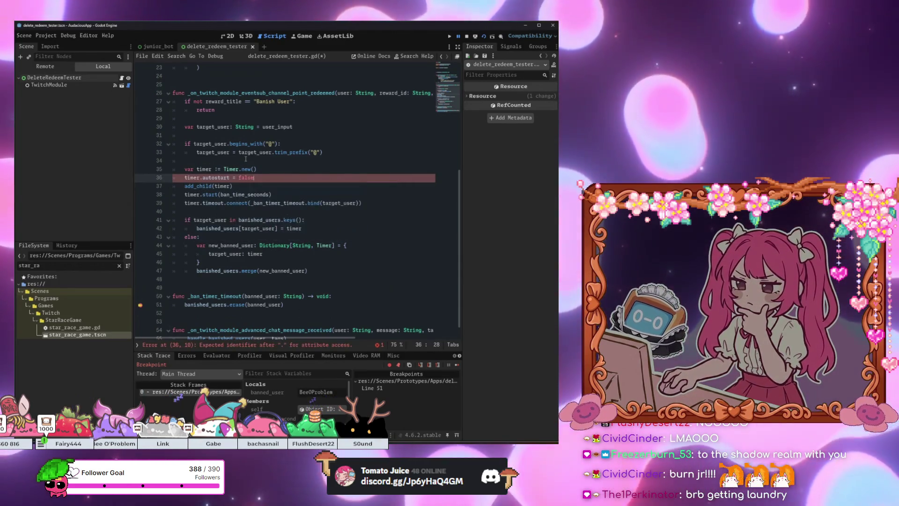
# Stop the running game, then save and relaunch the project with F5
pyautogui.click(315, 281)
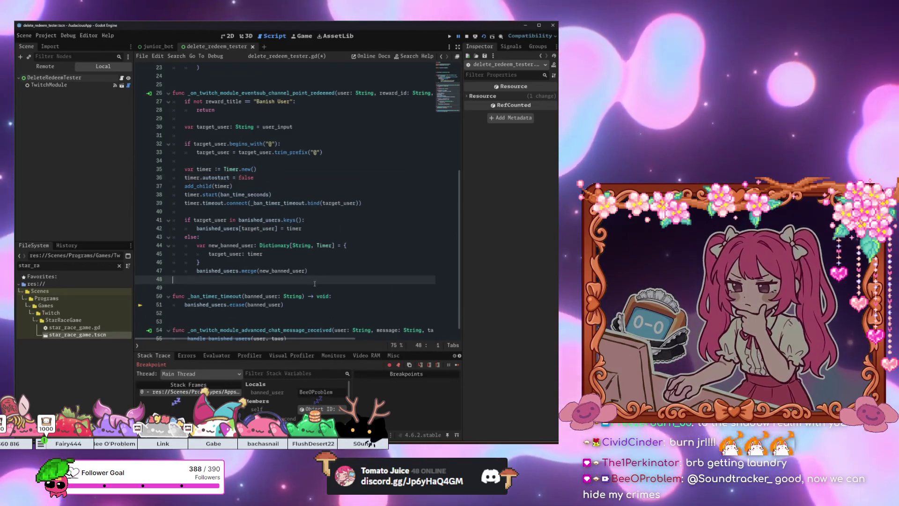
pyautogui.press('F8')
pyautogui.click(278, 257)
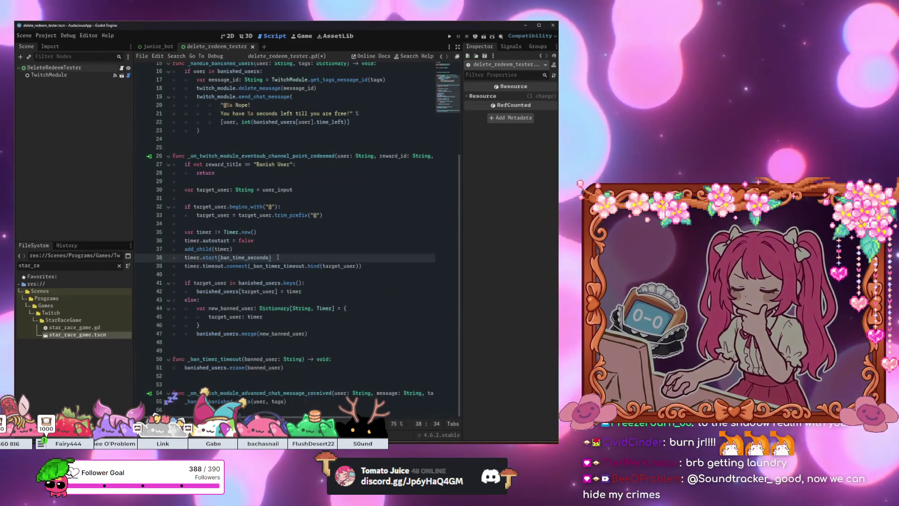
pyautogui.press('F5')
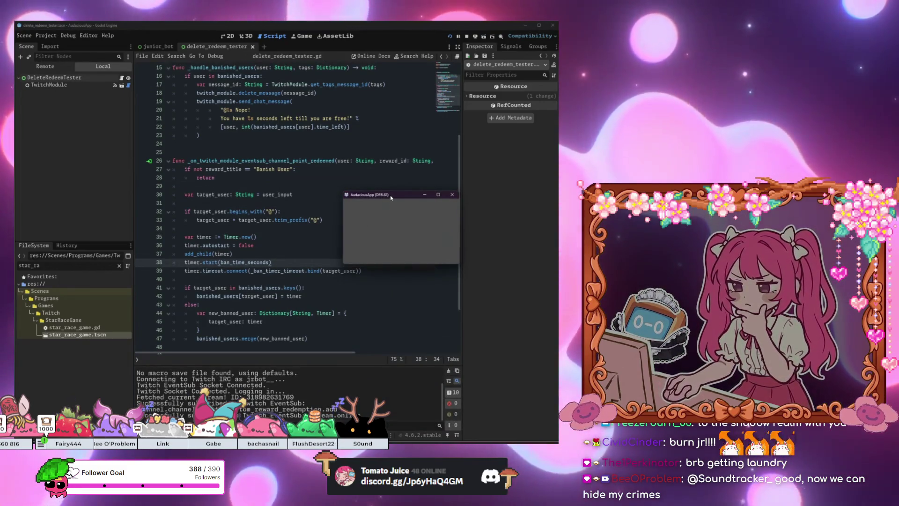
# Drag the AudaciousApp (DEBUG) window up and to the left, clear of the Output panel
pyautogui.moveTo(391, 197); pyautogui.dragTo(352, 166)
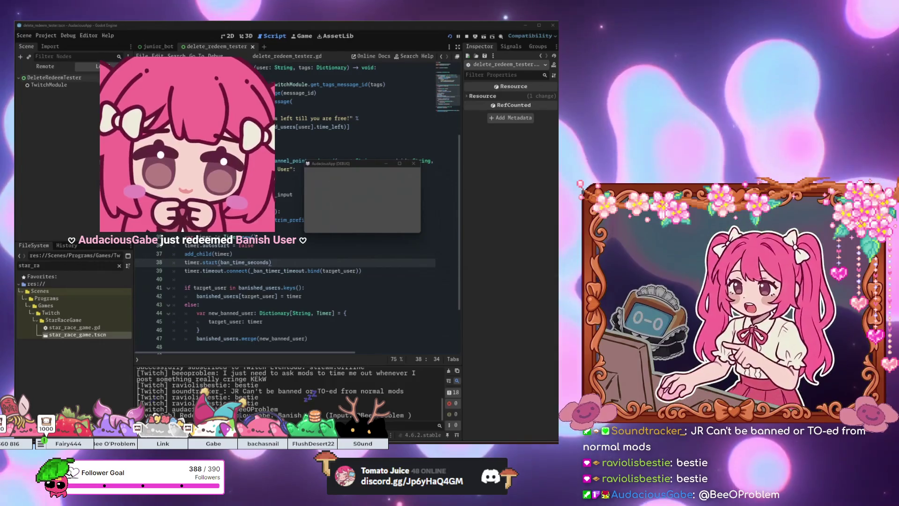
# Inspect the live DeleteRedeemTester node and expand its Banished User dictionary
pyautogui.click(45, 66)
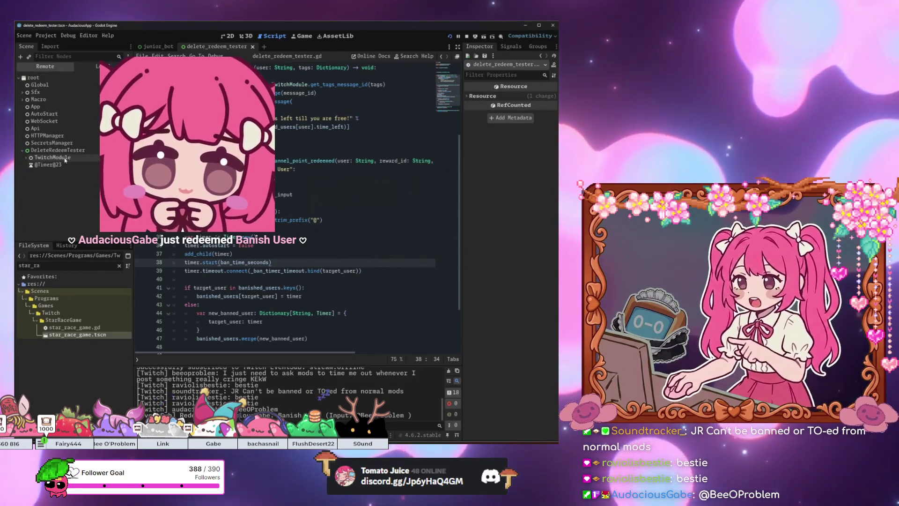
pyautogui.click(57, 150)
pyautogui.click(534, 94)
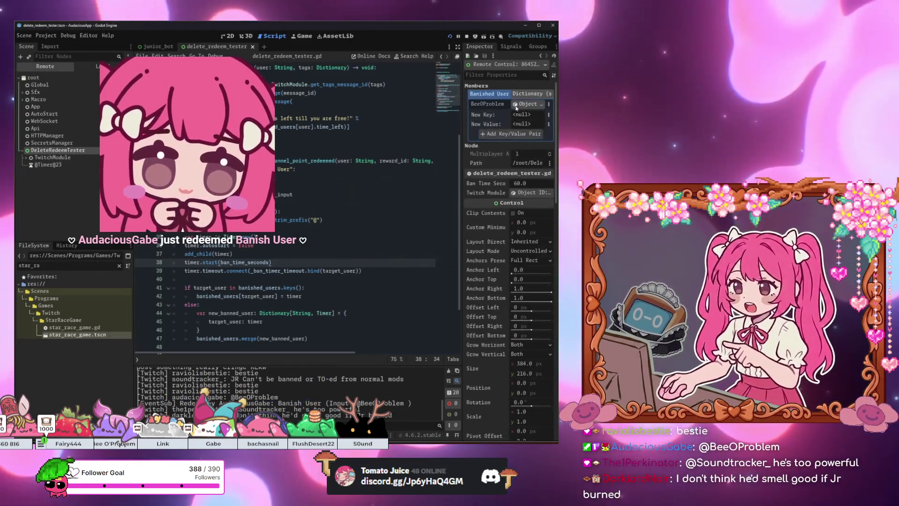
pyautogui.scroll(-3, 251, 261)
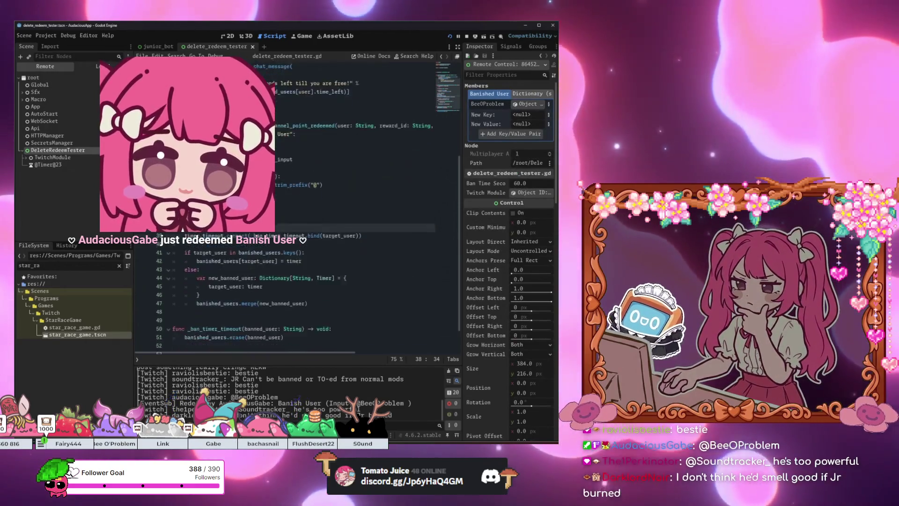
pyautogui.scroll(3, 251, 262)
pyautogui.scroll(4, 252, 262)
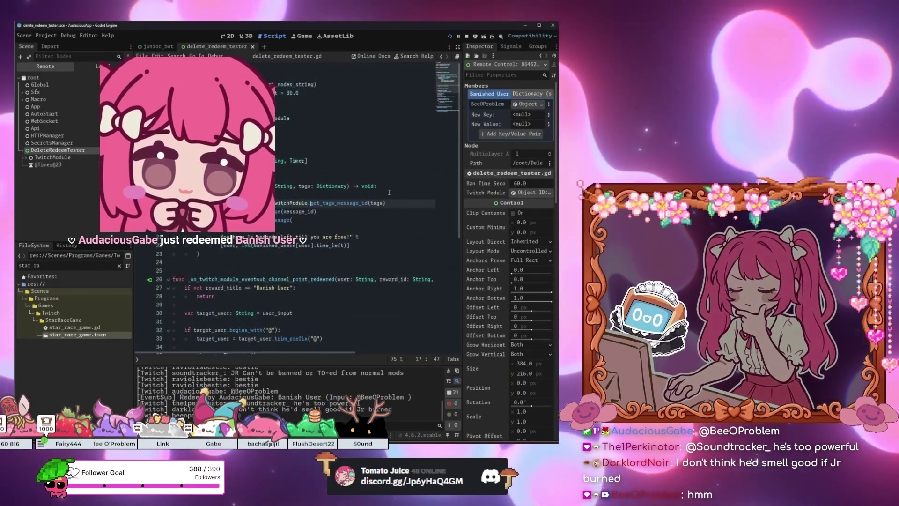
# Insert a print.celebration(us line into _handle_banished_users and save the script
pyautogui.click(395, 186)
pyautogui.press('Return')
pyautogui.write('print.celebration(')
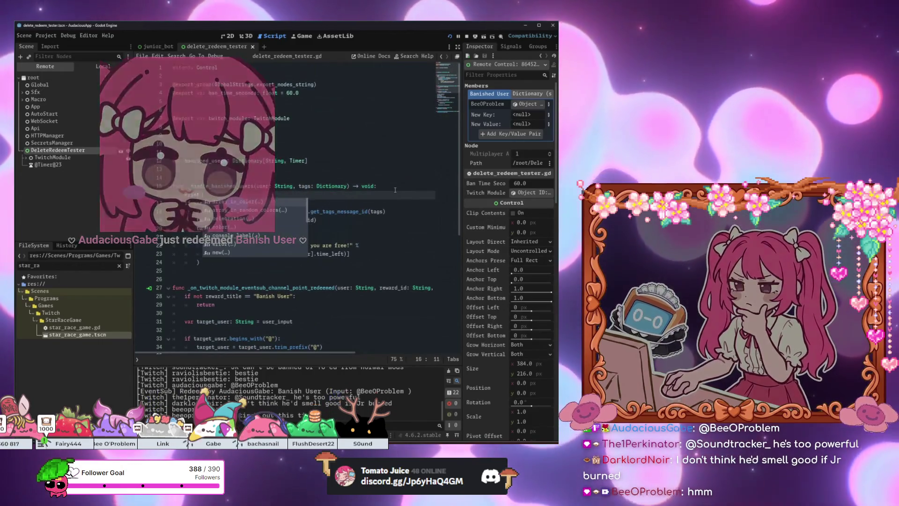
pyautogui.write('us')
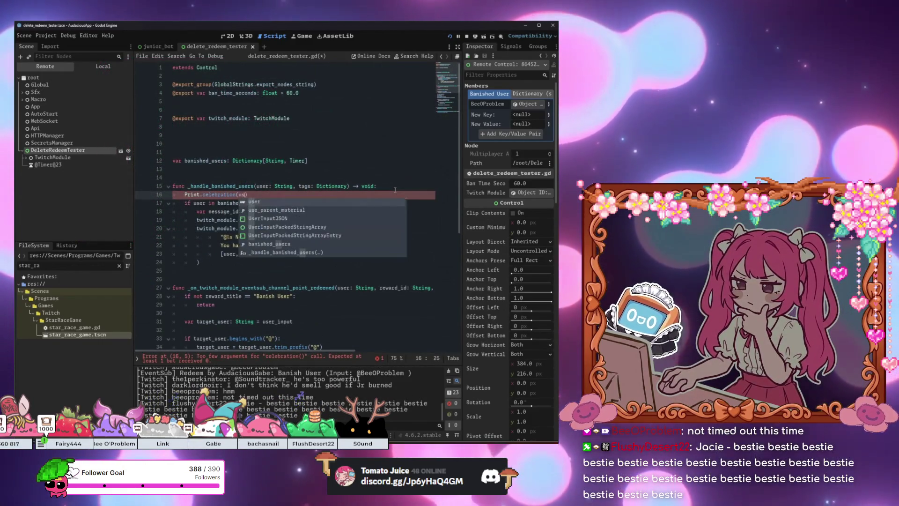
pyautogui.click(394, 190)
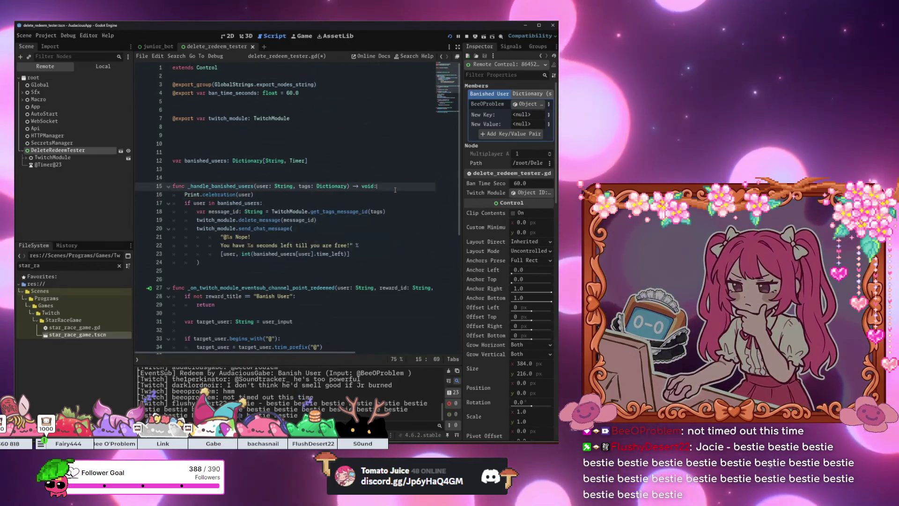
pyautogui.hotkey('ctrl', 's')
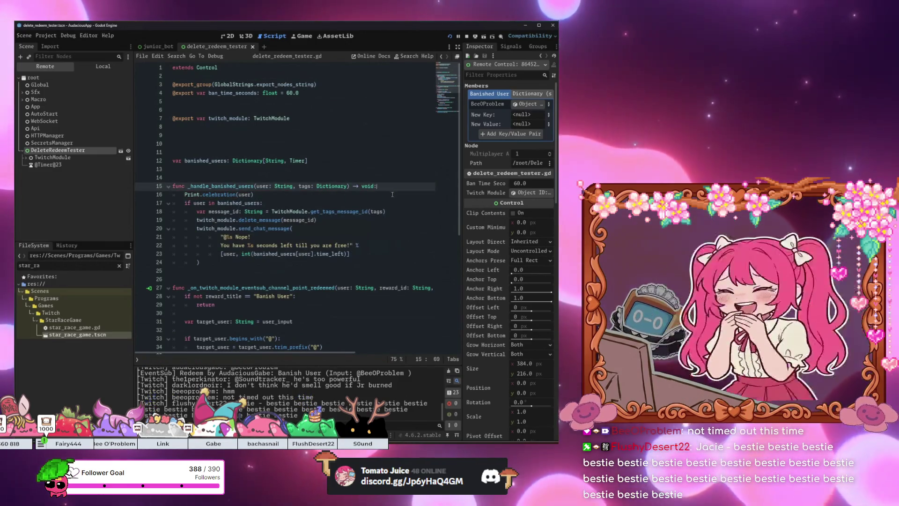
# Review the script down to line 52, then open a blank line after line 34's @-prefix trimming
pyautogui.press('Down')
pyautogui.press('Down')
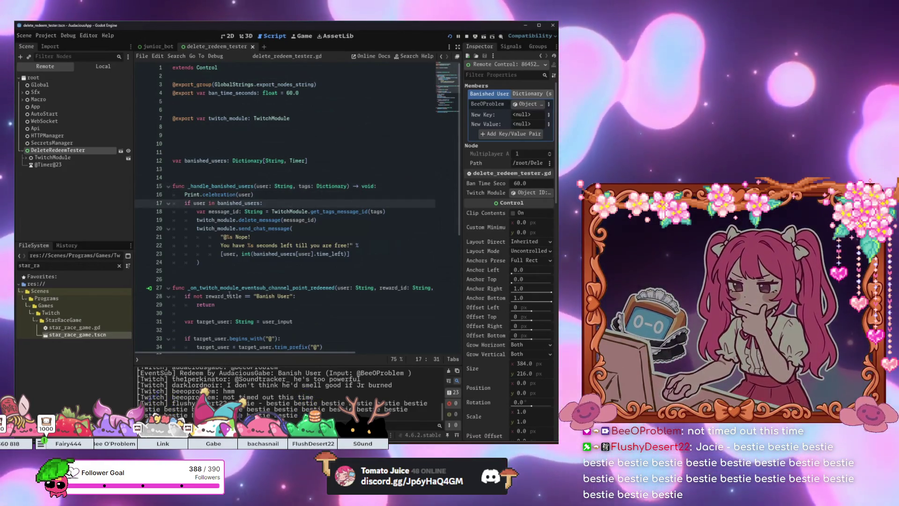
pyautogui.click(228, 195)
pyautogui.scroll(-3, 229, 202)
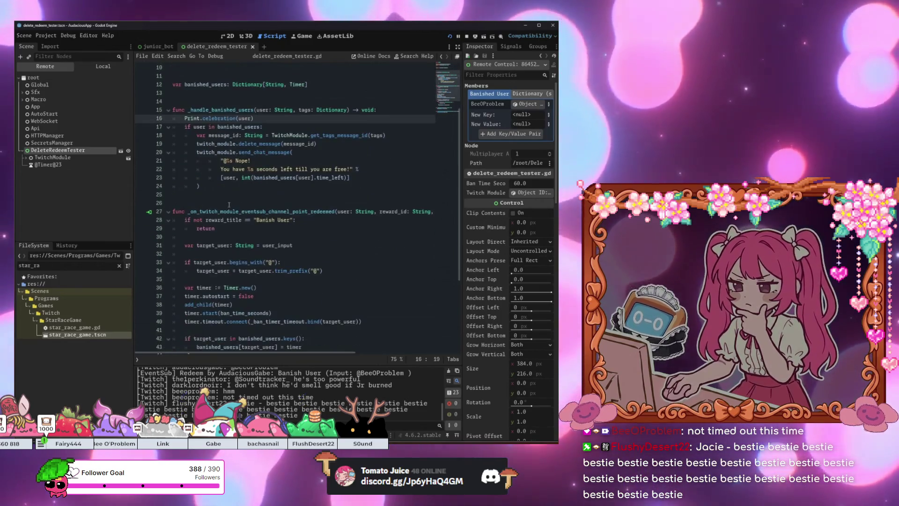
pyautogui.scroll(-5, 229, 204)
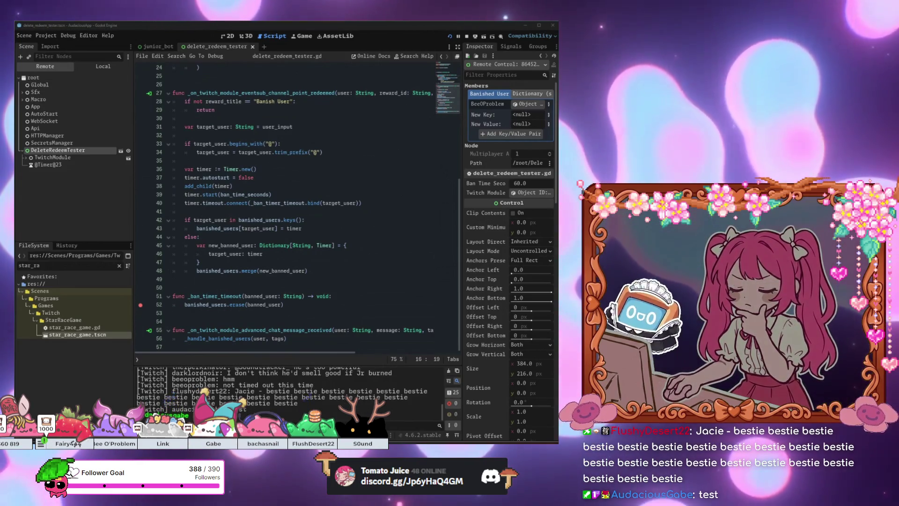
pyautogui.scroll(7, 285, 206)
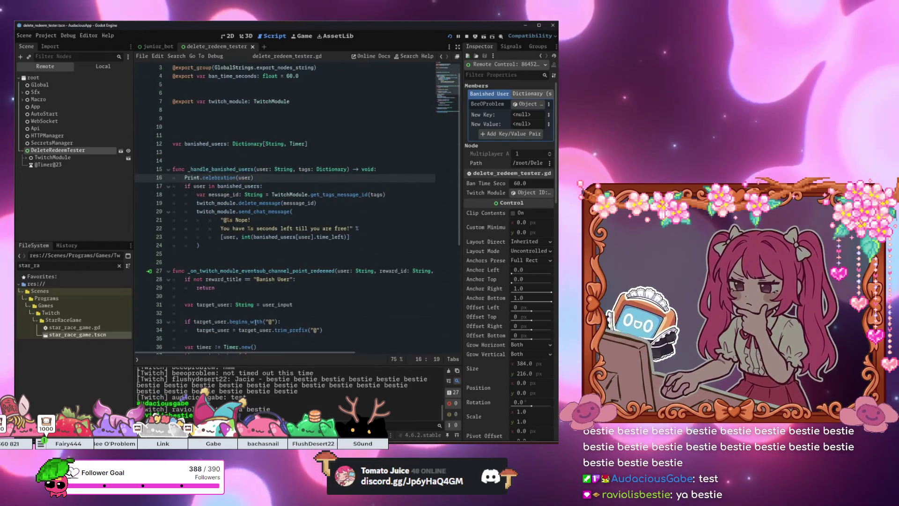
pyautogui.moveTo(255, 322)
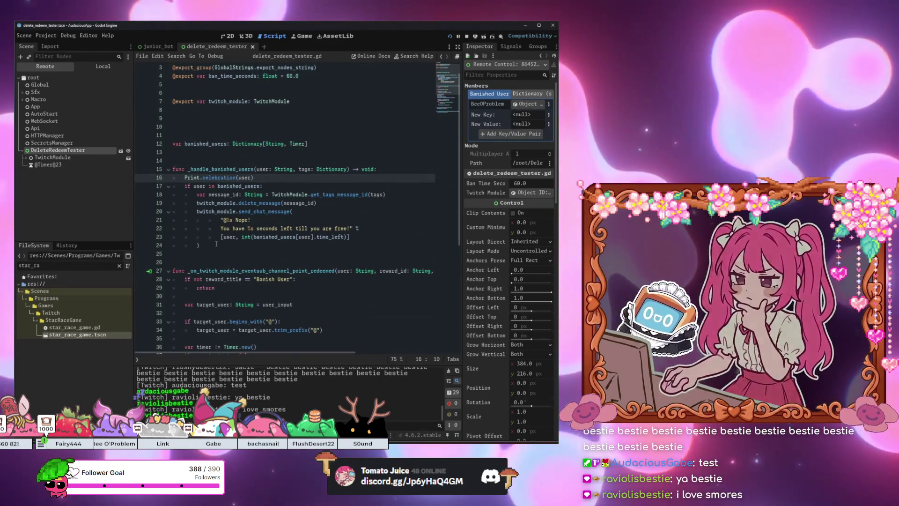
pyautogui.scroll(-6, 216, 243)
pyautogui.click(300, 330)
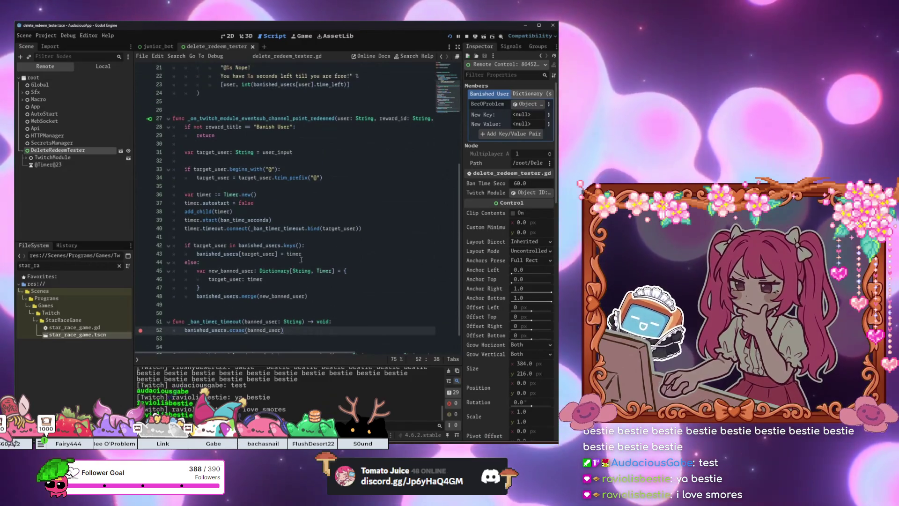
pyautogui.click(302, 254)
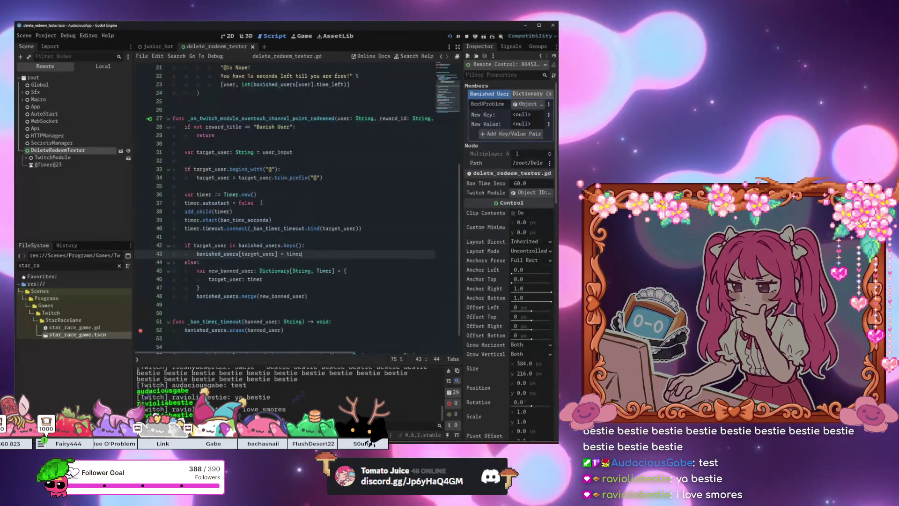
pyautogui.click(260, 194)
pyautogui.scroll(1, 235, 173)
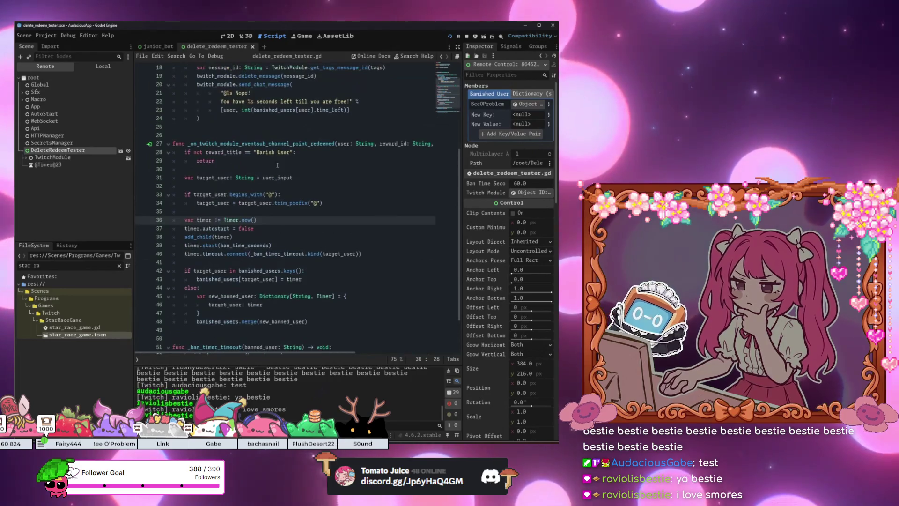
pyautogui.click(327, 180)
pyautogui.click(321, 203)
pyautogui.press('Return')
pyautogui.press('Return')
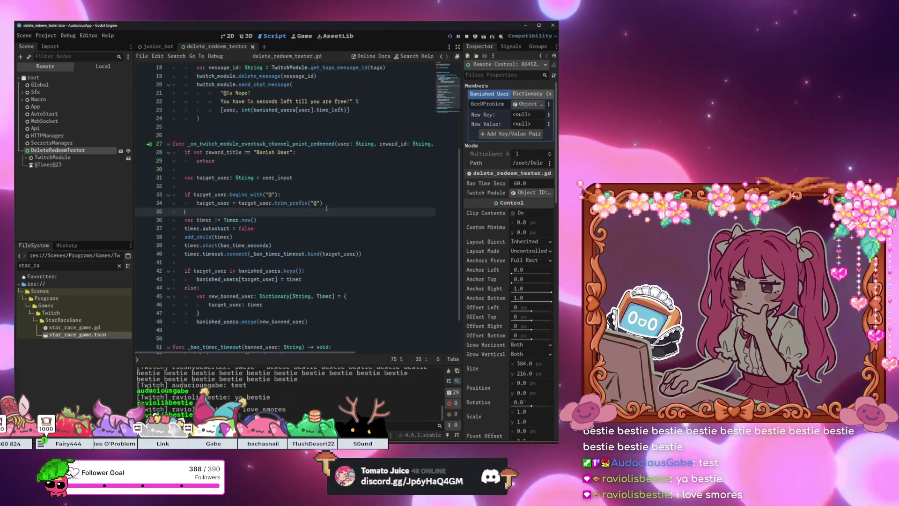
# Write target_user = target_user.to_lower() on line 36 with autocomplete
pyautogui.write('target_user.')
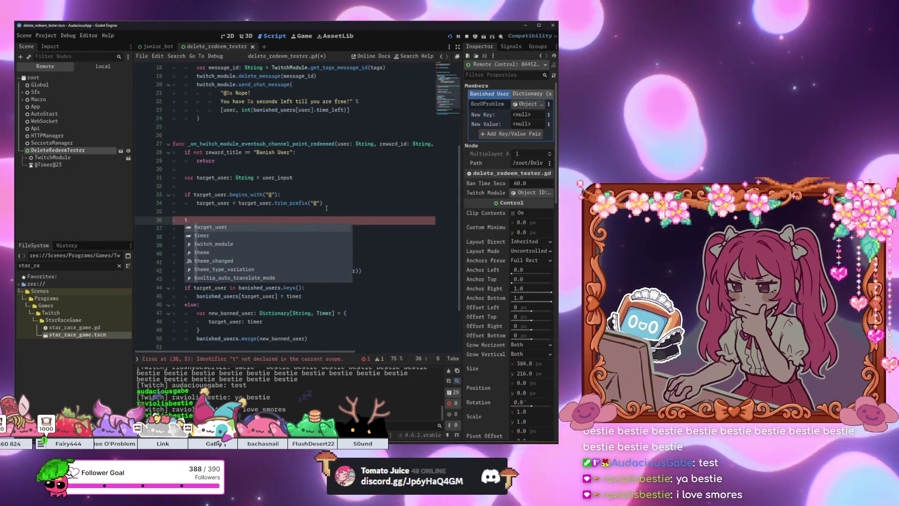
pyautogui.write('to_')
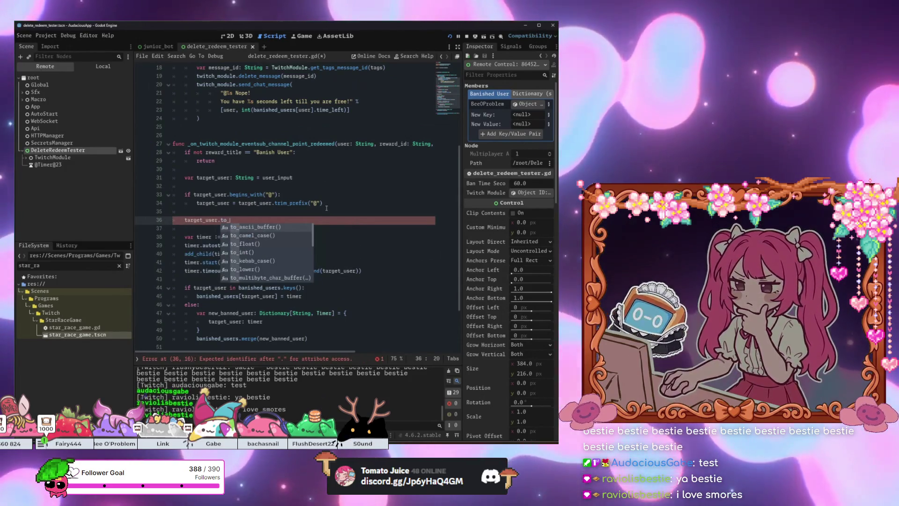
pyautogui.write('us')
pyautogui.press('BackSpace')
pyautogui.press('BackSpace')
pyautogui.press('BackSpace')
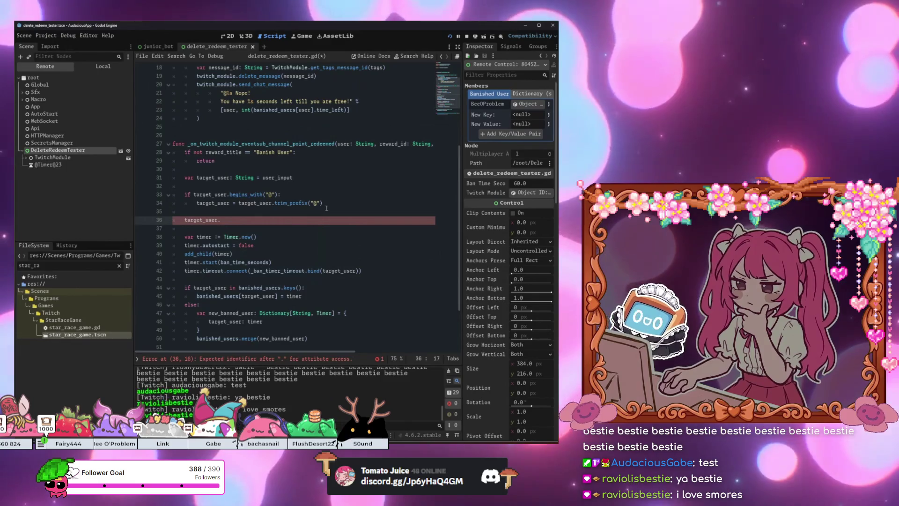
pyautogui.hotkey('ctrl', 'space')
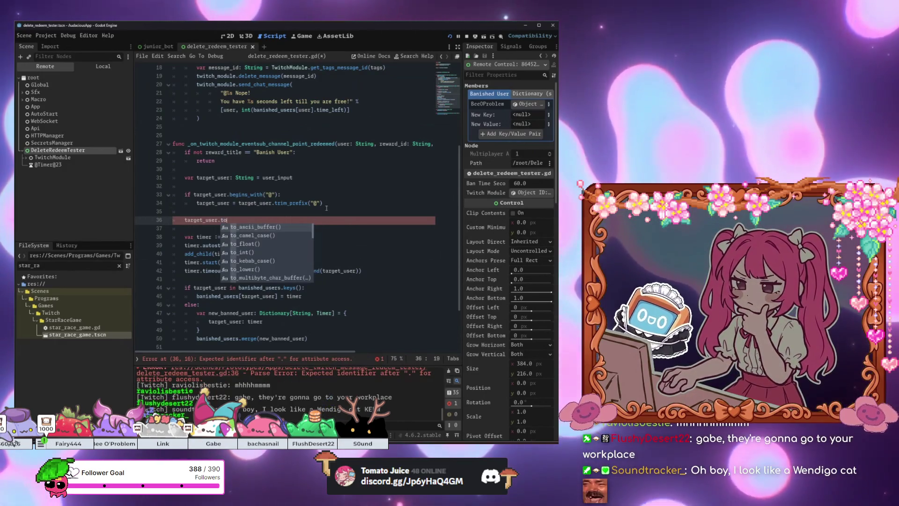
pyautogui.write('_lower(')
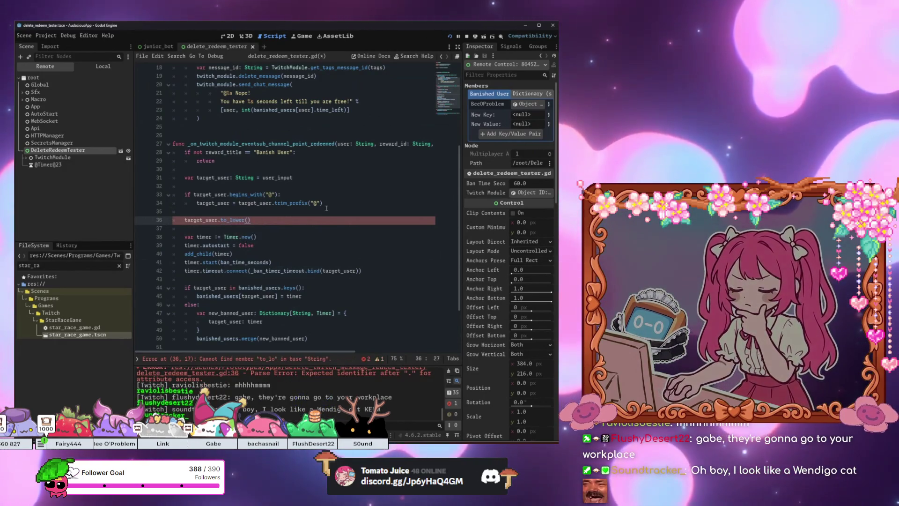
pyautogui.write('target_user =')
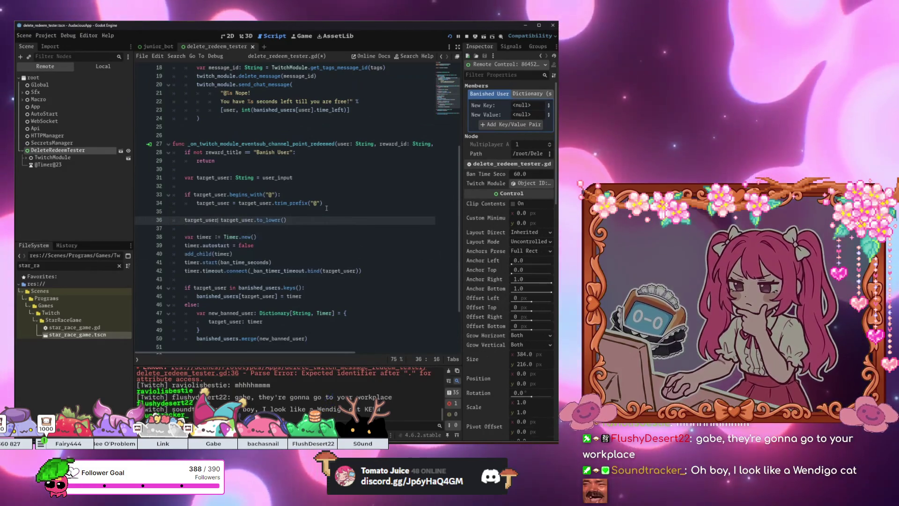
pyautogui.click(354, 193)
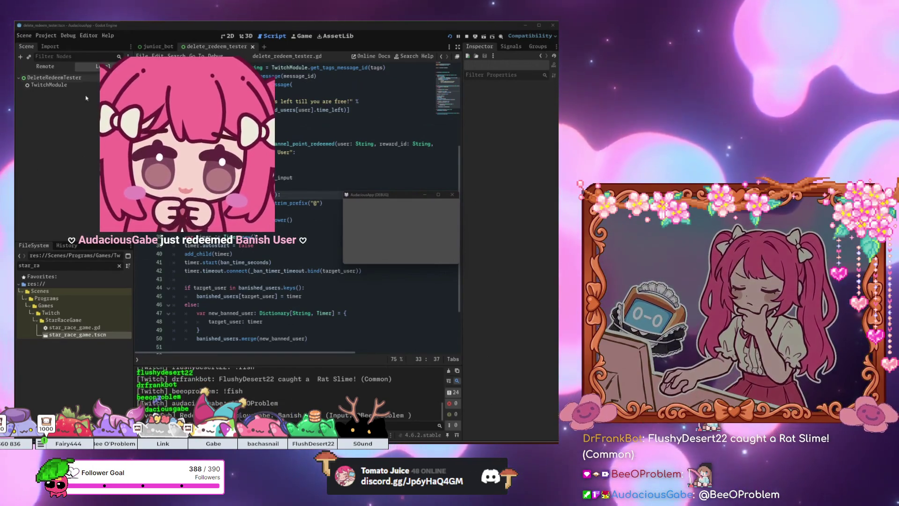
# Rerun the scene and inspect the live DeleteRedeemTester's Banished User dictionary
pyautogui.press('F8')
pyautogui.click(90, 79)
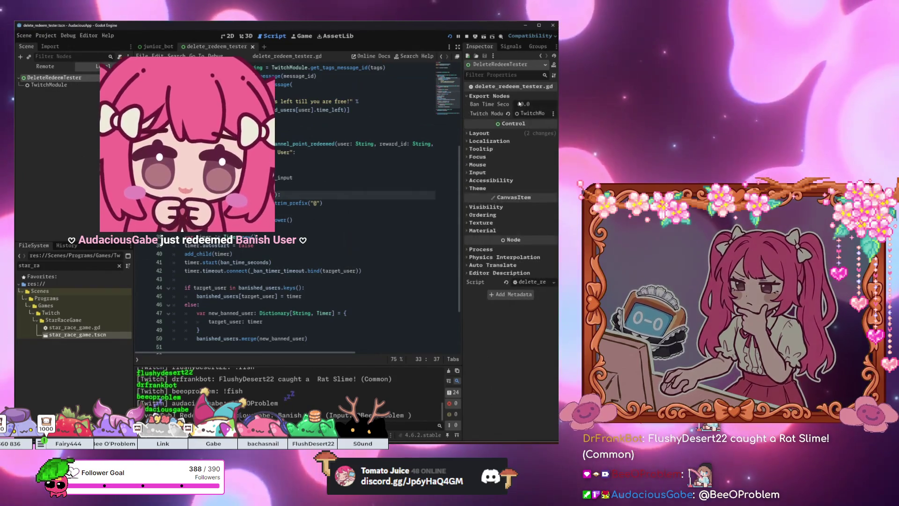
pyautogui.press('F6')
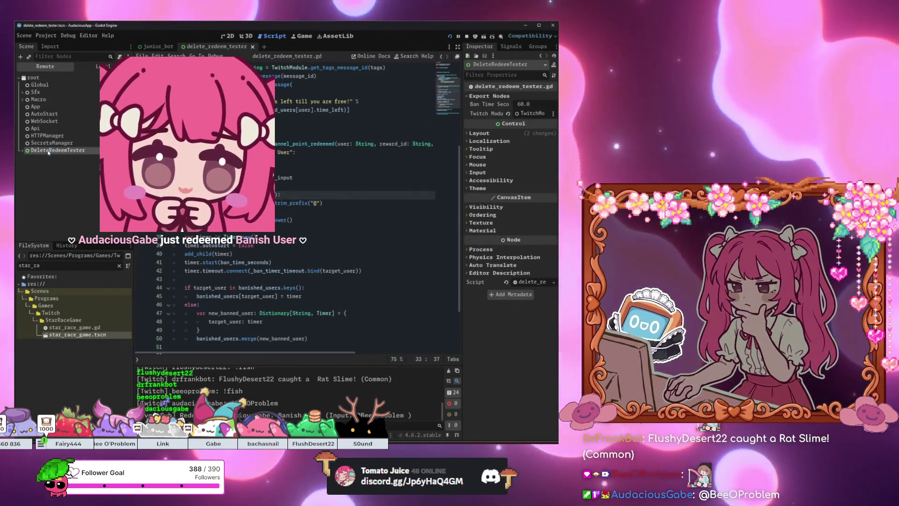
pyautogui.click(57, 150)
pyautogui.click(528, 95)
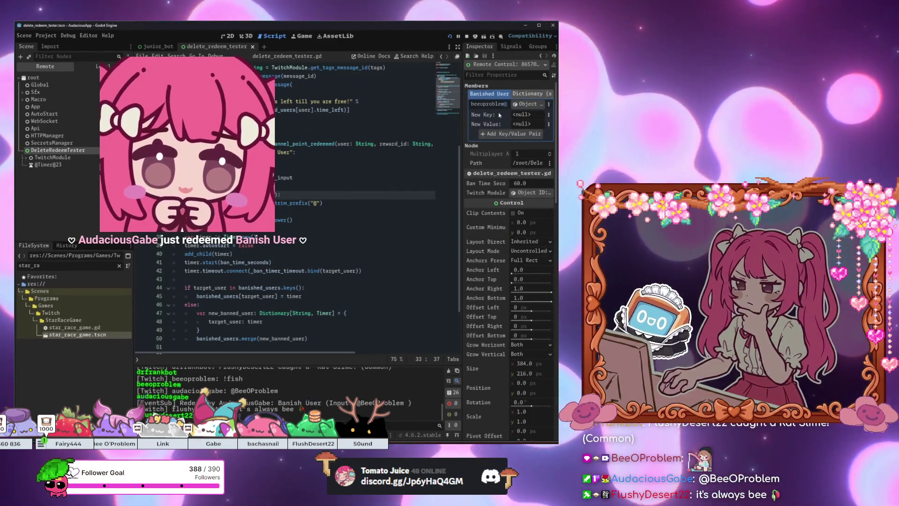
pyautogui.scroll(-2, 298, 301)
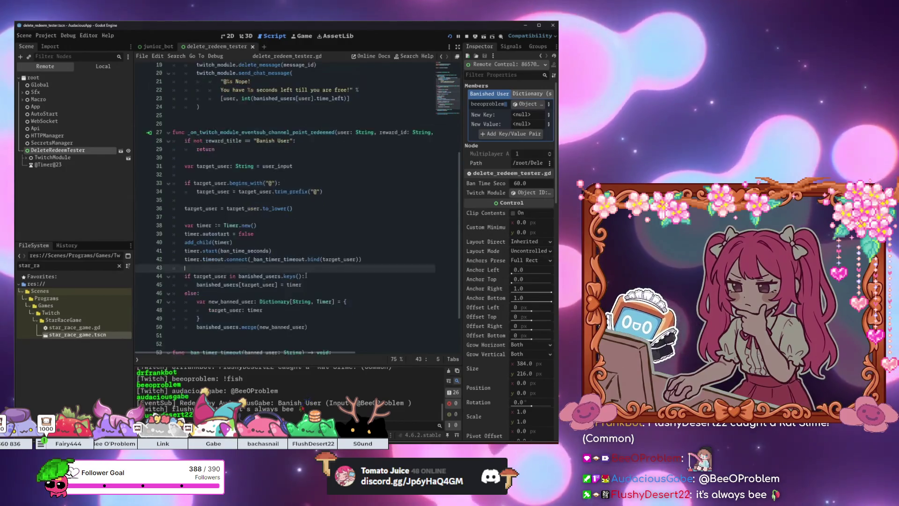
# Append .strip_edges() after to_lower() on line 36, then save and rerun with F6
pyautogui.moveTo(185, 186); pyautogui.dragTo(323, 180)
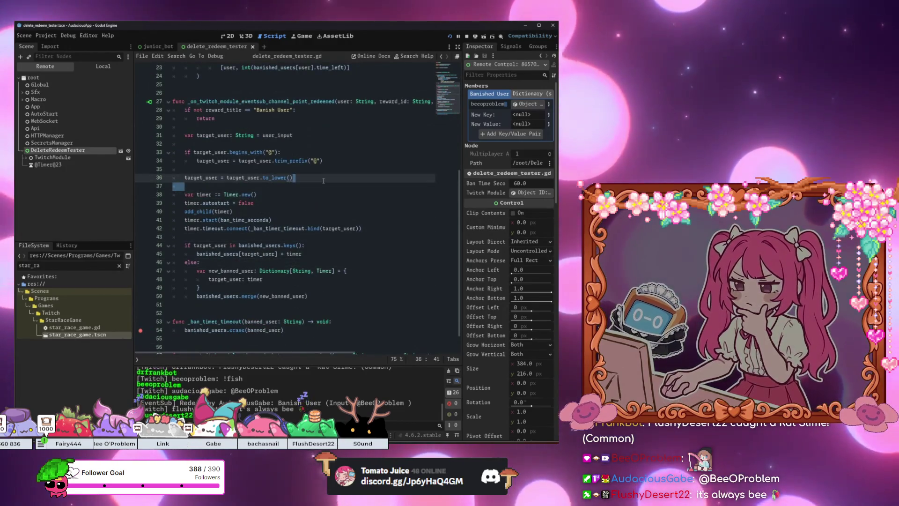
pyautogui.press('Down')
pyautogui.click(323, 180)
pyautogui.write('.str')
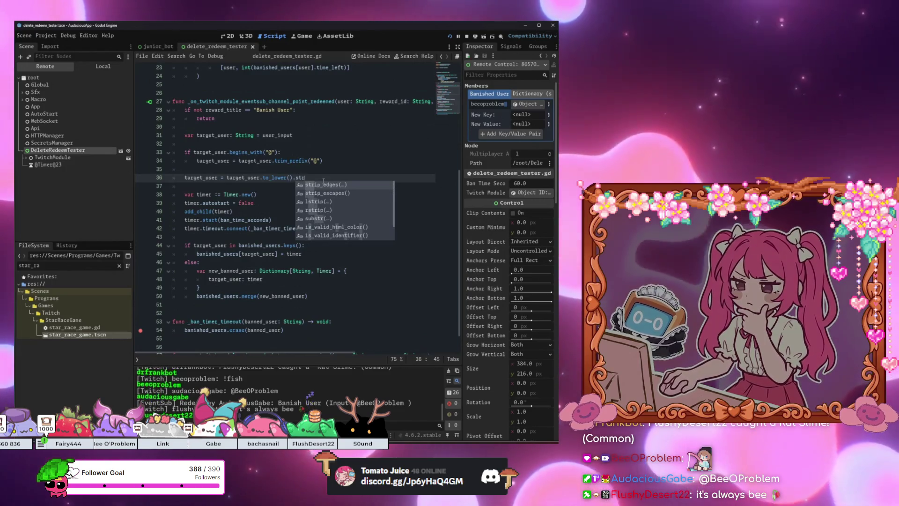
pyautogui.press('Return')
pyautogui.click(320, 178)
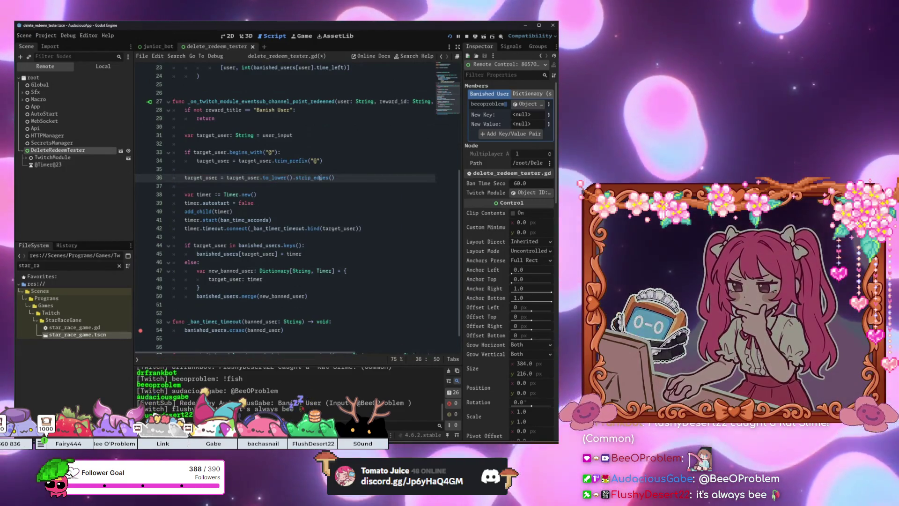
pyautogui.press('F6')
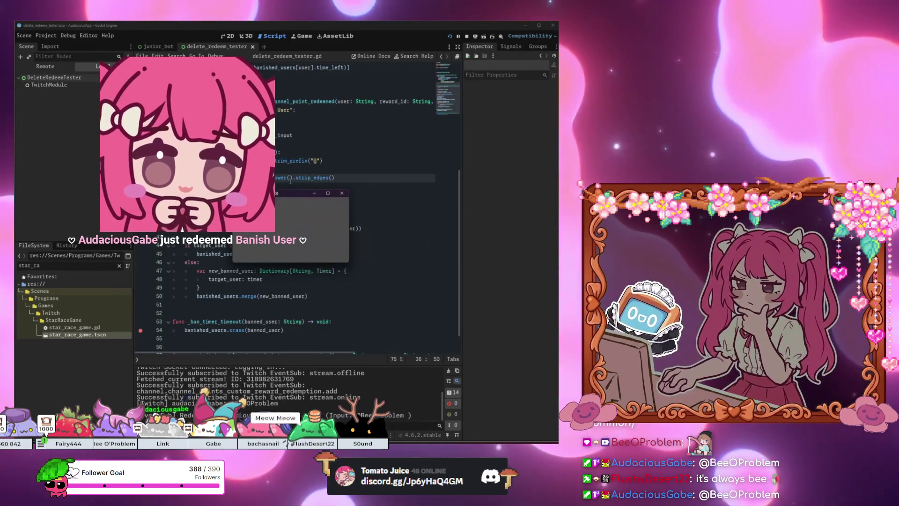
# Expand the live DeleteRedeemTester's Banished User dictionary, then open the debugger Errors list while awaiting the breakpoint
pyautogui.click(45, 66)
pyautogui.click(57, 150)
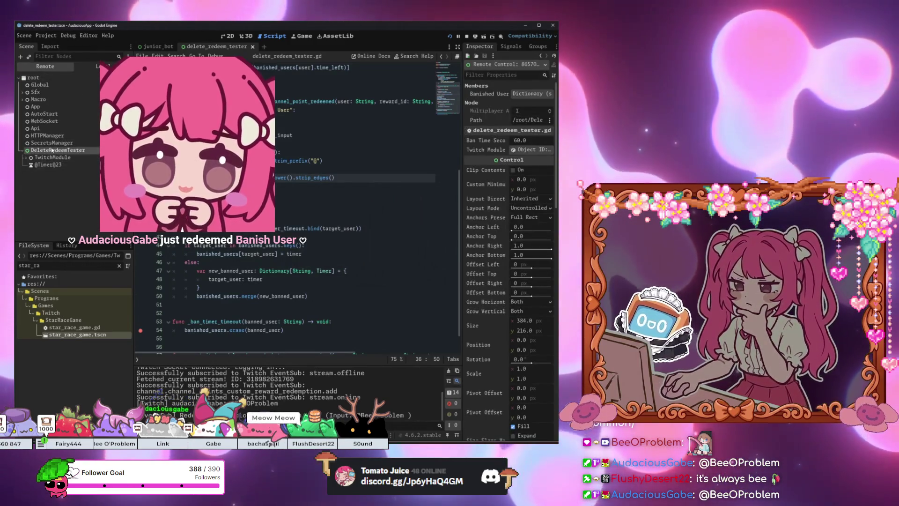
pyautogui.click(528, 94)
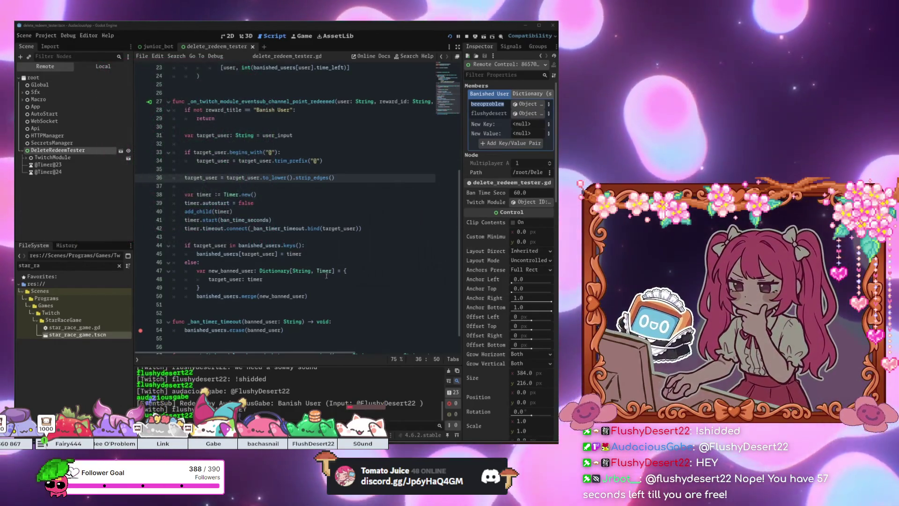
pyautogui.click(171, 435)
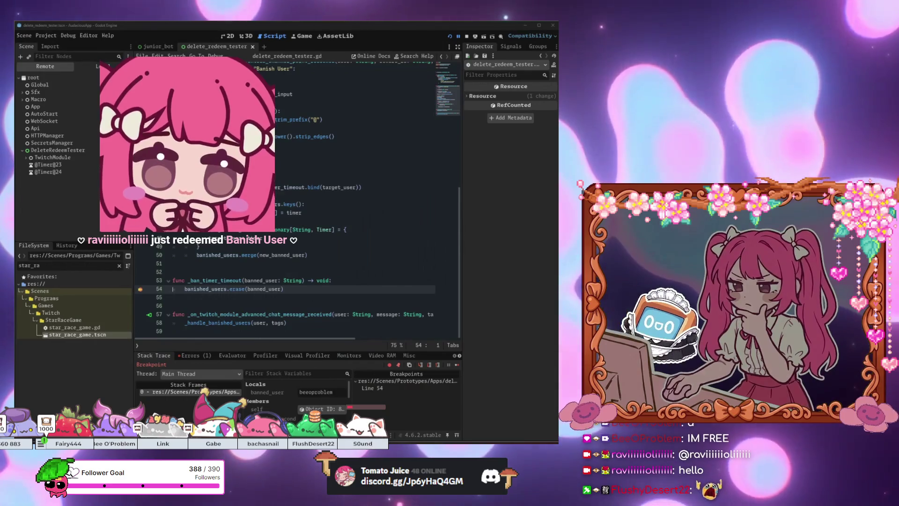
# Remove the line 54 breakpoint, resume the game, and open the debugger's Errors list
pyautogui.press('F9')
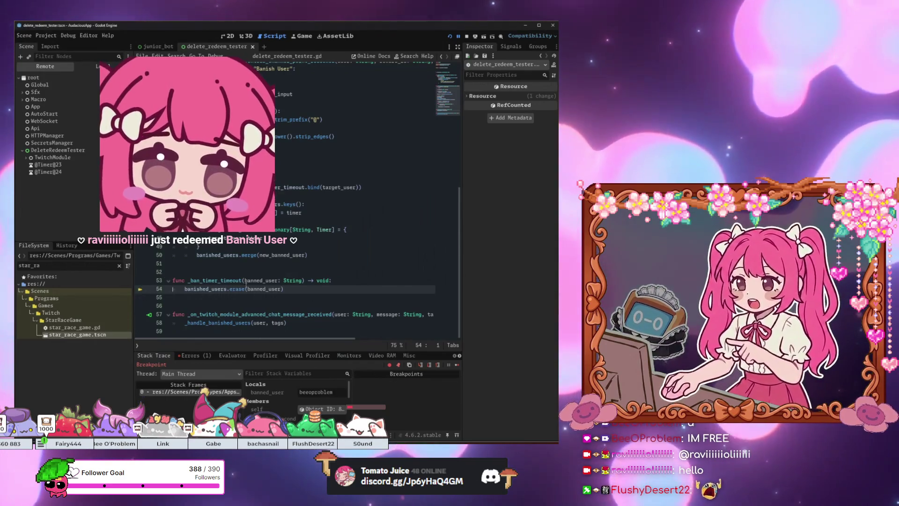
pyautogui.press('F12')
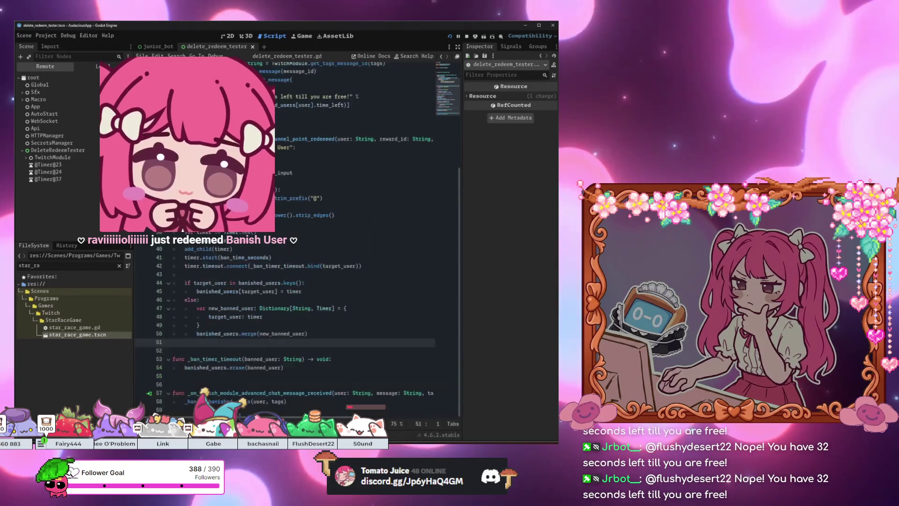
pyautogui.click(173, 435)
pyautogui.click(199, 356)
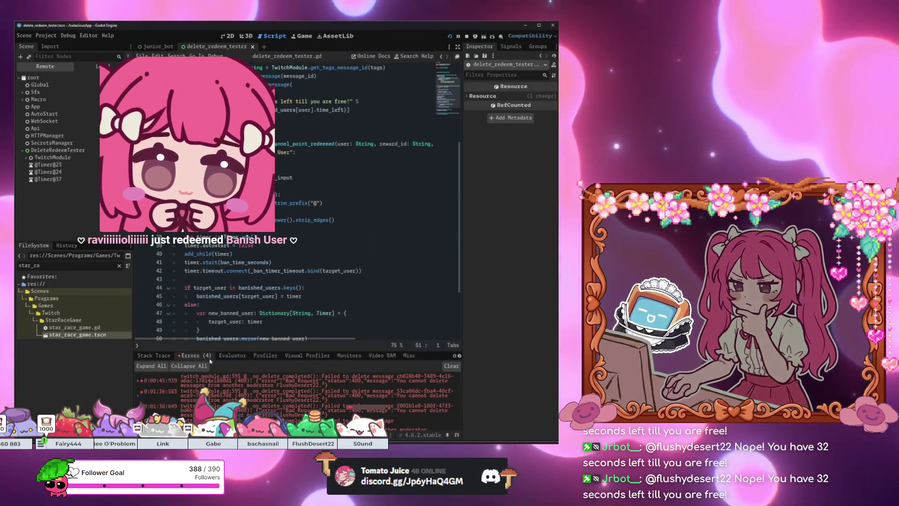
# Scroll through the five 400 Bad Request deletion errors and jump to the chat handler's banished-users call
pyautogui.scroll(-1, 314, 406)
pyautogui.scroll(-2, 336, 412)
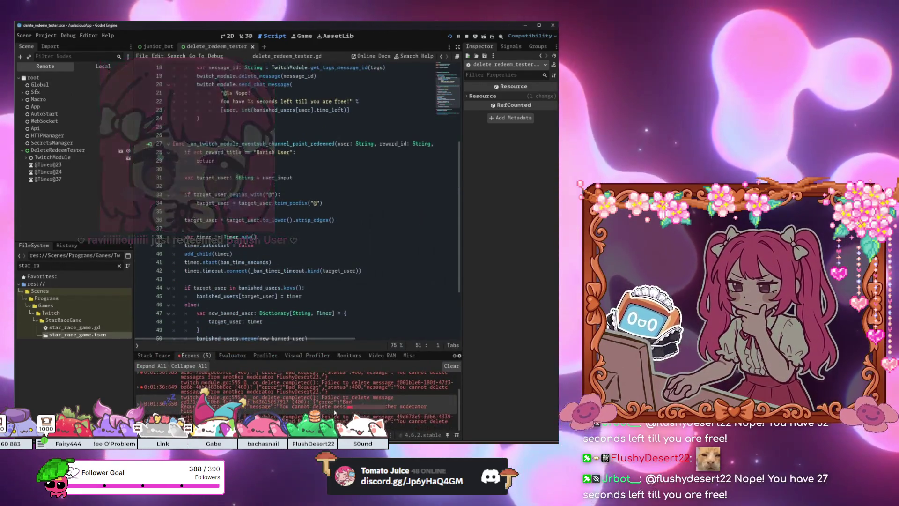
pyautogui.moveTo(335, 401)
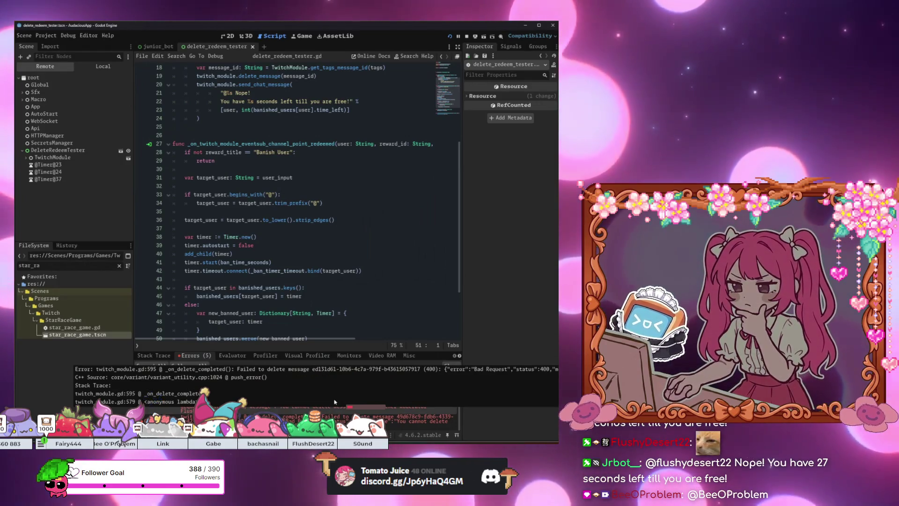
pyautogui.scroll(-3, 400, 304)
pyautogui.click(400, 320)
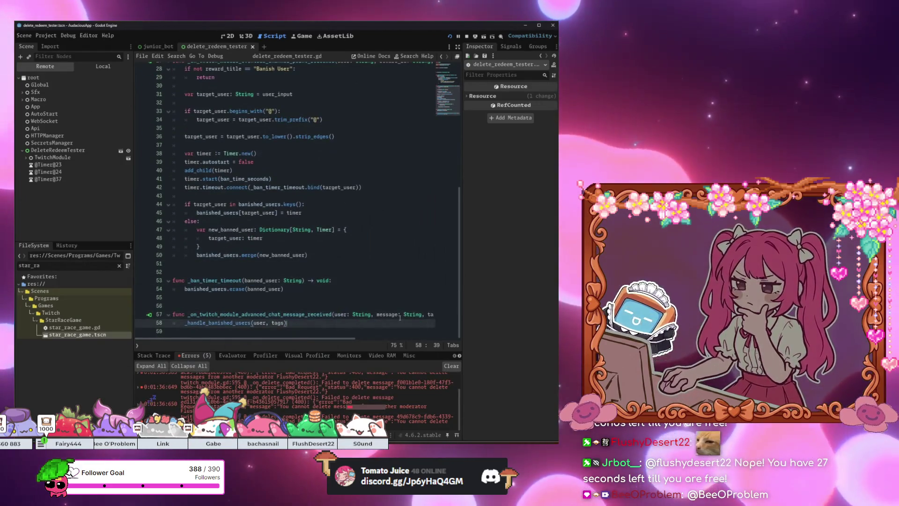
# Insert Print.color(tags, Color.AQUA) on line 58, just above the _handle_banished_users call
pyautogui.hscroll(3, 400, 318)
pyautogui.hscroll(-3, 328, 320)
pyautogui.click(182, 324)
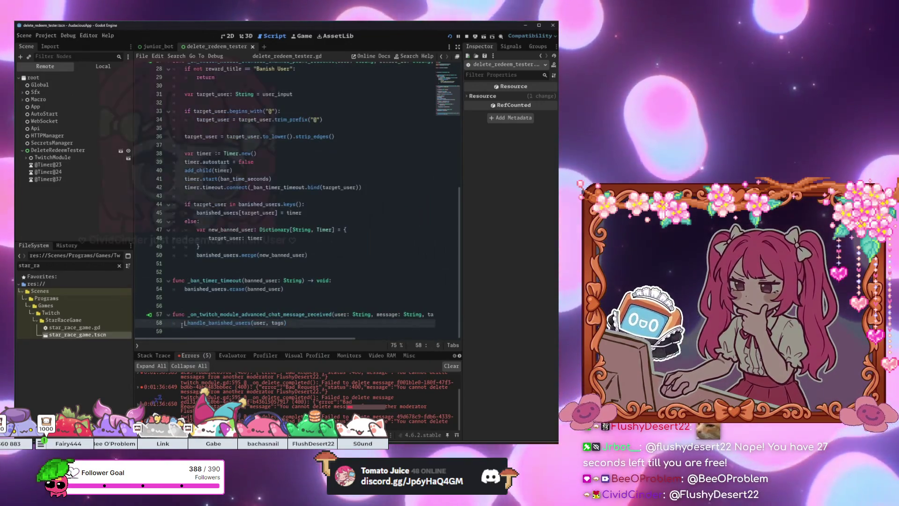
pyautogui.press('Return')
pyautogui.press('Up')
pyautogui.write('@')
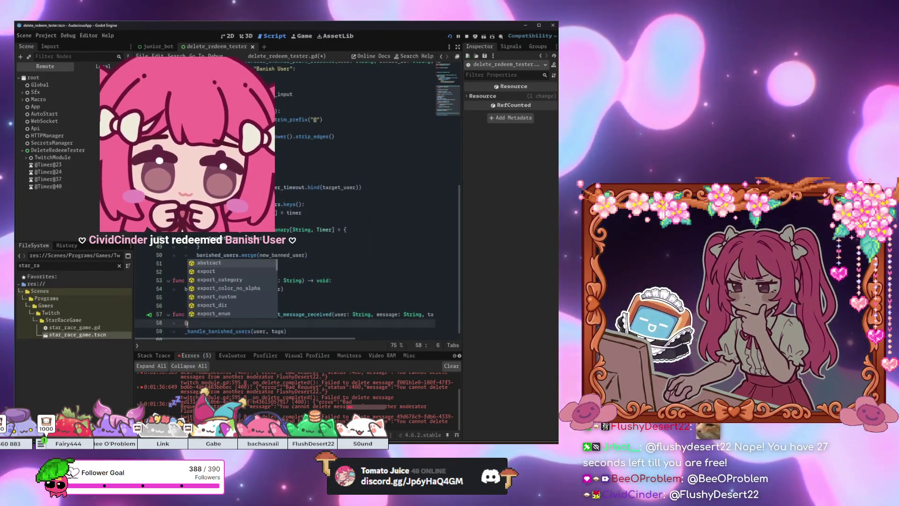
pyautogui.press('BackSpace')
pyautogui.write('Pr')
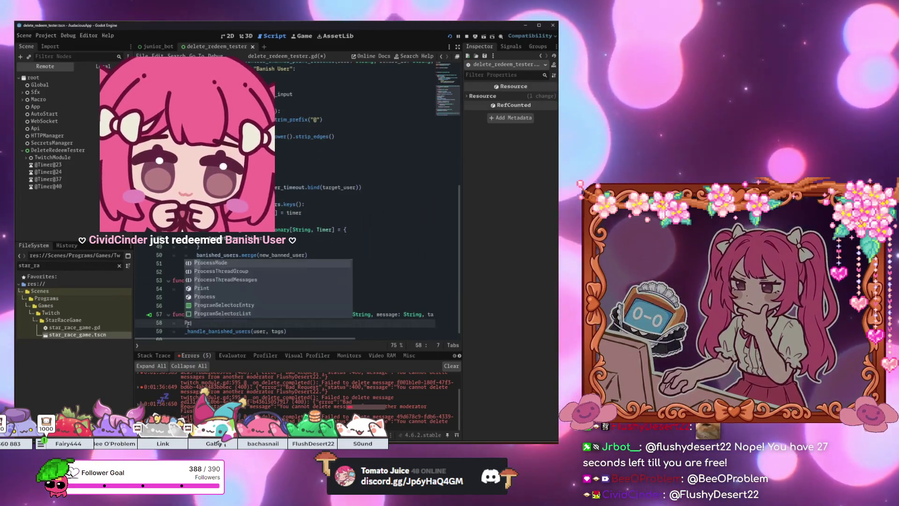
pyautogui.write('int.color')
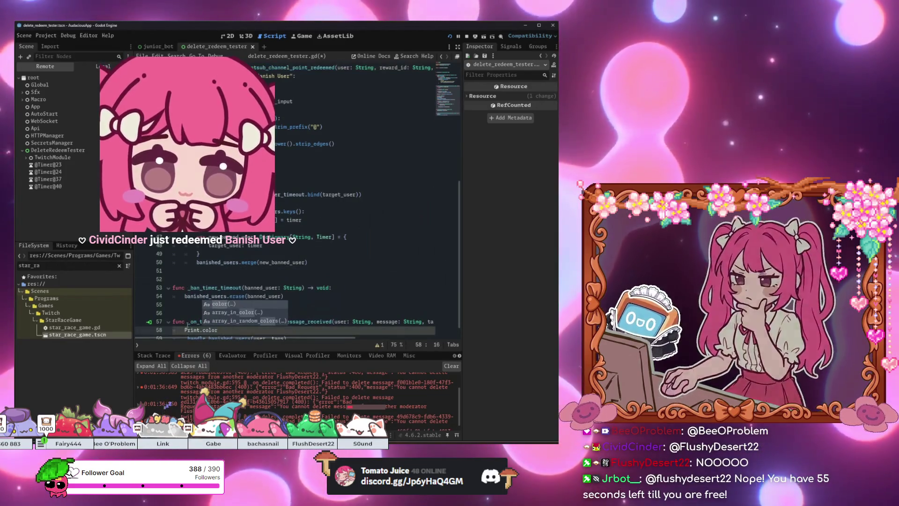
pyautogui.press('Down')
pyautogui.press('Return')
pyautogui.write('ta')
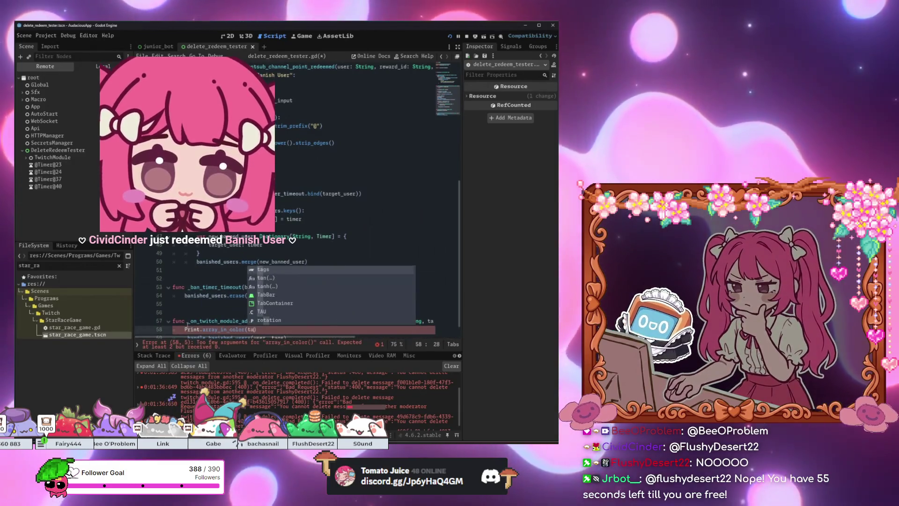
pyautogui.press('BackSpace')
pyautogui.press('BackSpace')
pyautogui.press('BackSpace')
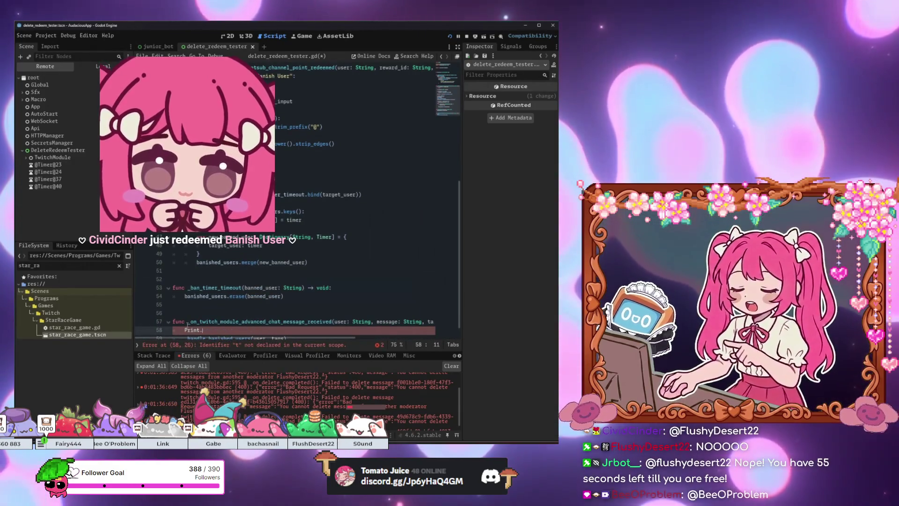
pyautogui.write('color(.')
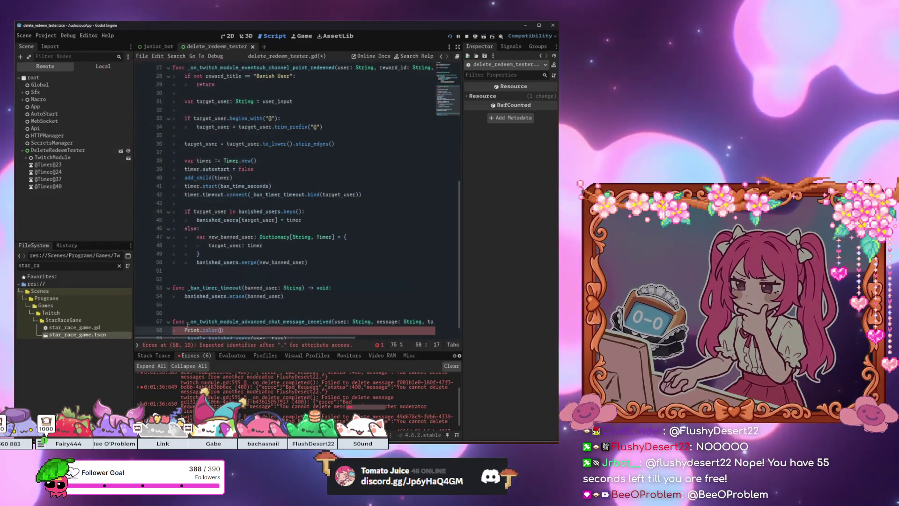
pyautogui.write('(tags, C')
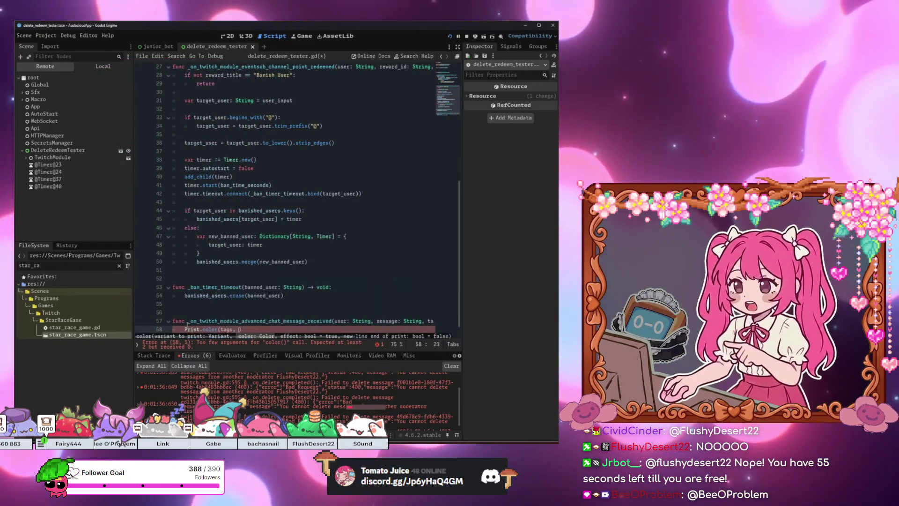
pyautogui.write('olor.AQUA')
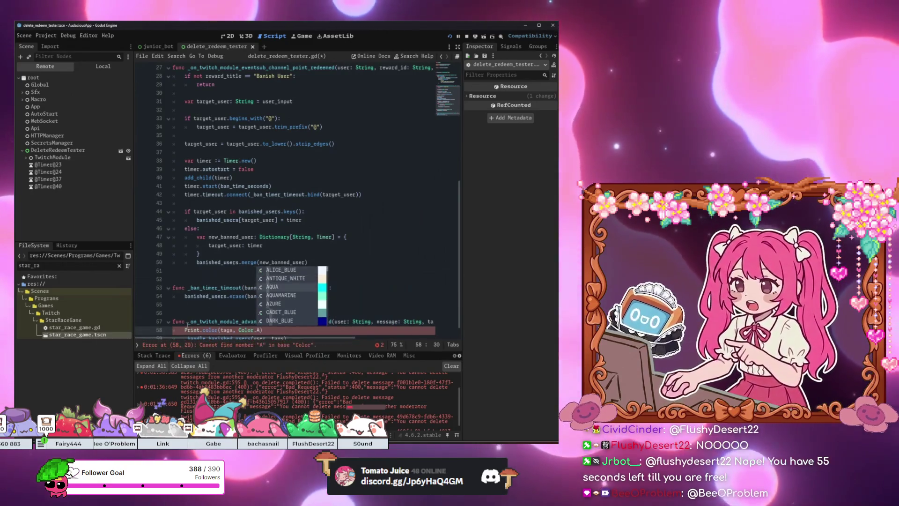
pyautogui.scroll(-1, 240, 260)
# Save the script, run the project, and bring the editor back to the front
pyautogui.click(240, 261)
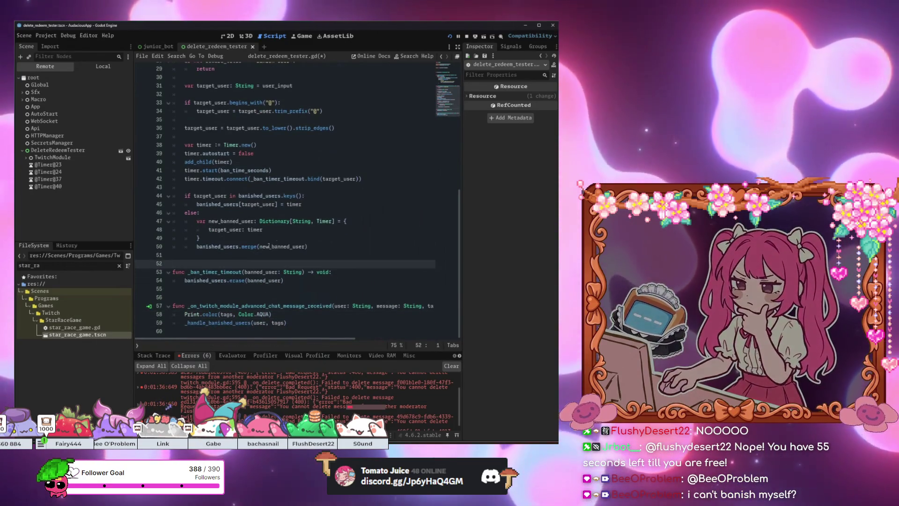
pyautogui.press('F6')
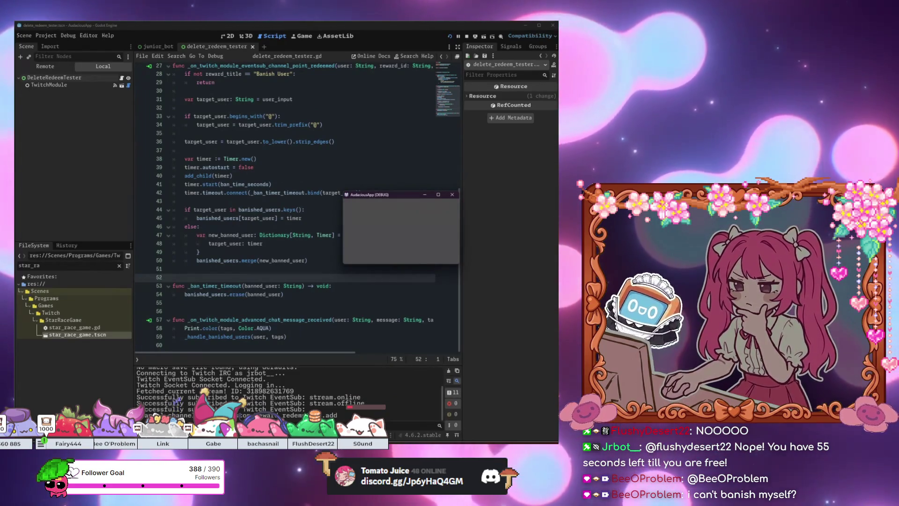
pyautogui.click(361, 150)
pyautogui.scroll(3, 361, 150)
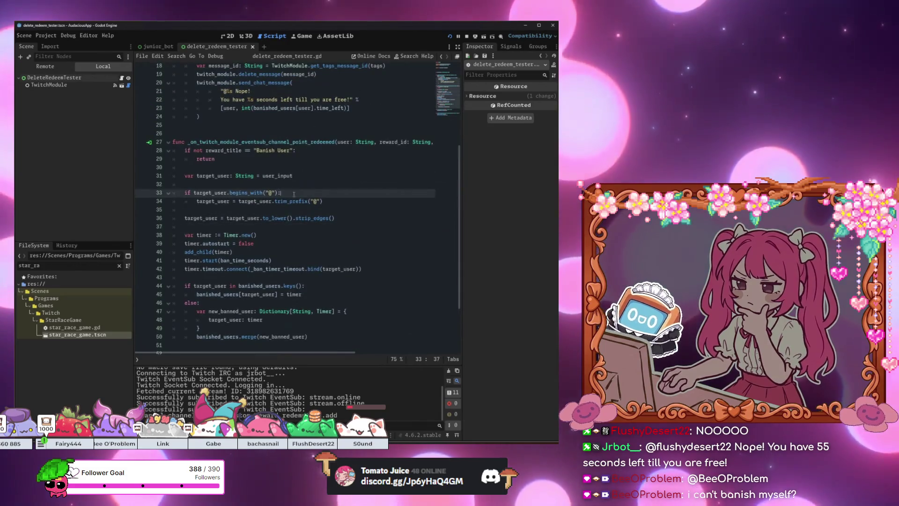
pyautogui.click(360, 154)
pyautogui.click(284, 174)
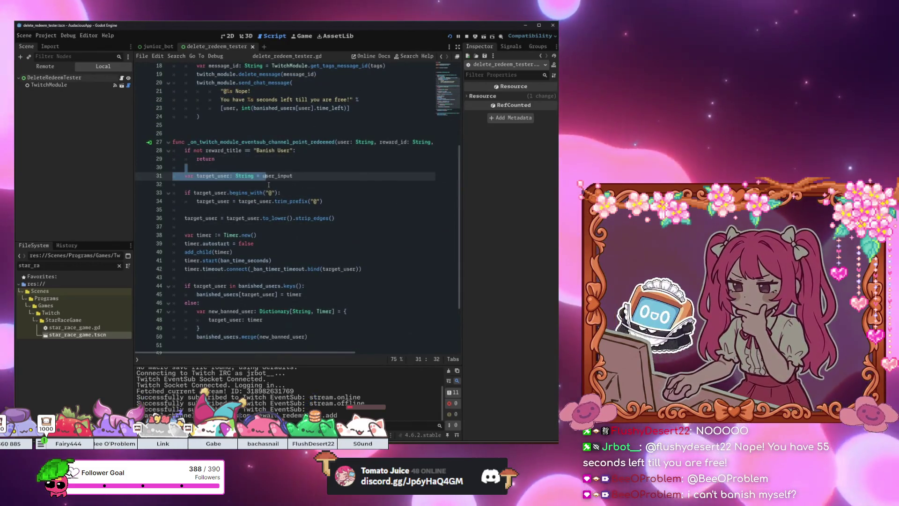
pyautogui.click(279, 193)
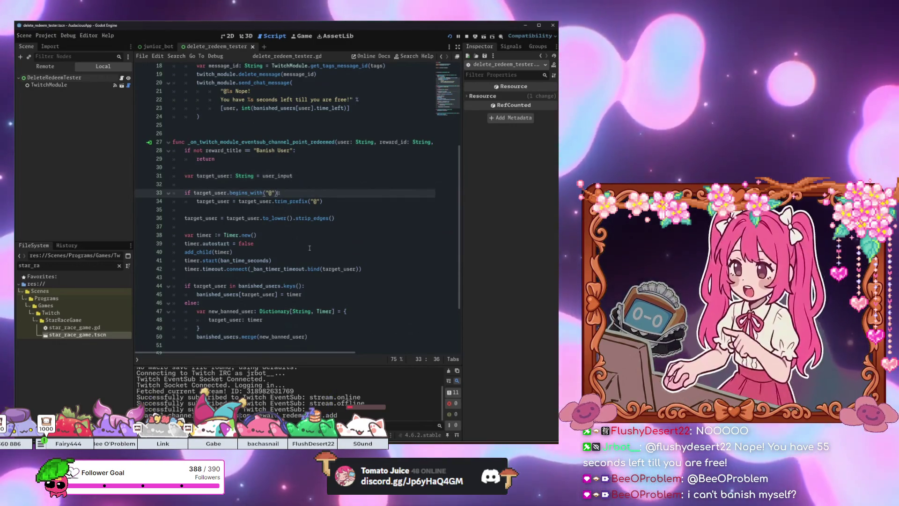
pyautogui.click(277, 244)
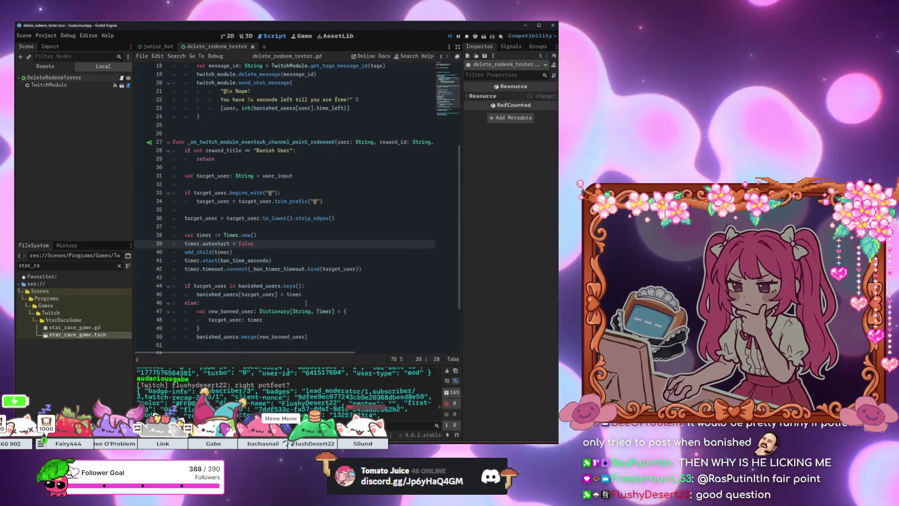
# Try adding another argument to the _handle_banished_users call, then remove the stray comma
pyautogui.scroll(-3, 305, 303)
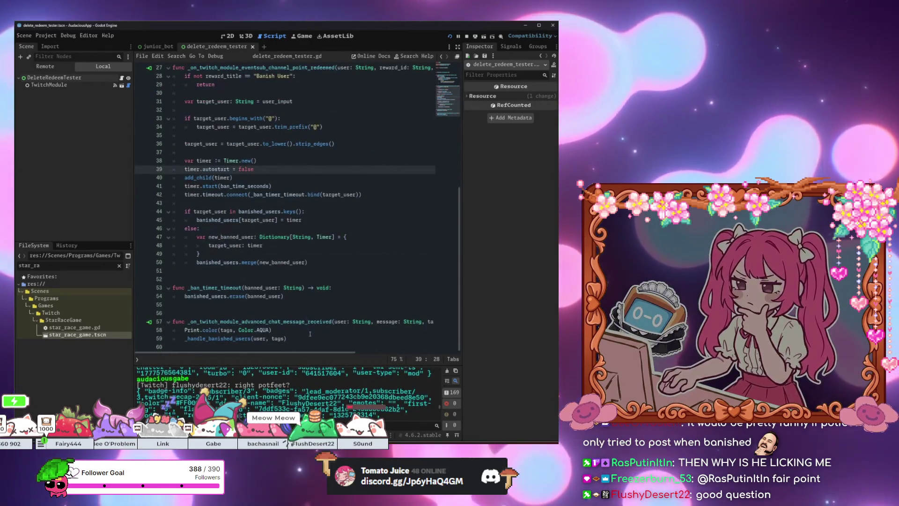
pyautogui.click(310, 334)
pyautogui.scroll(-1, 308, 344)
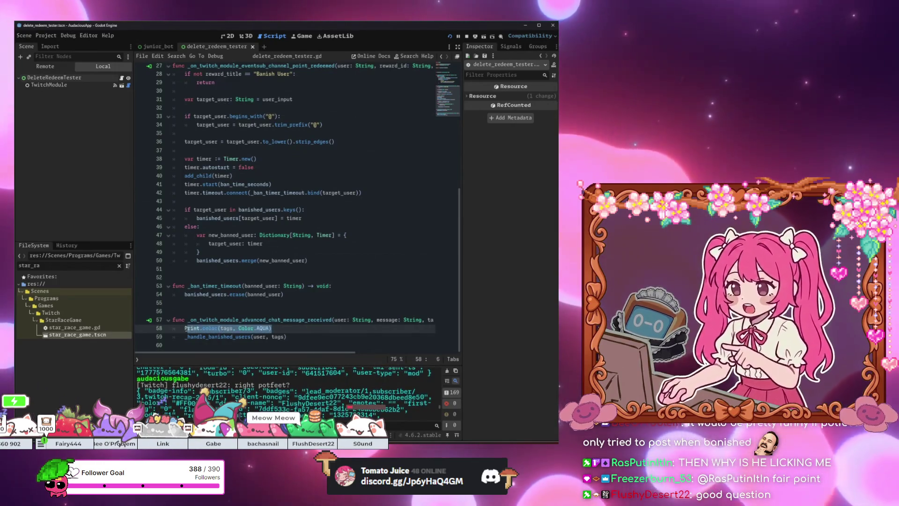
pyautogui.click(305, 334)
pyautogui.press('Left')
pyautogui.write(',')
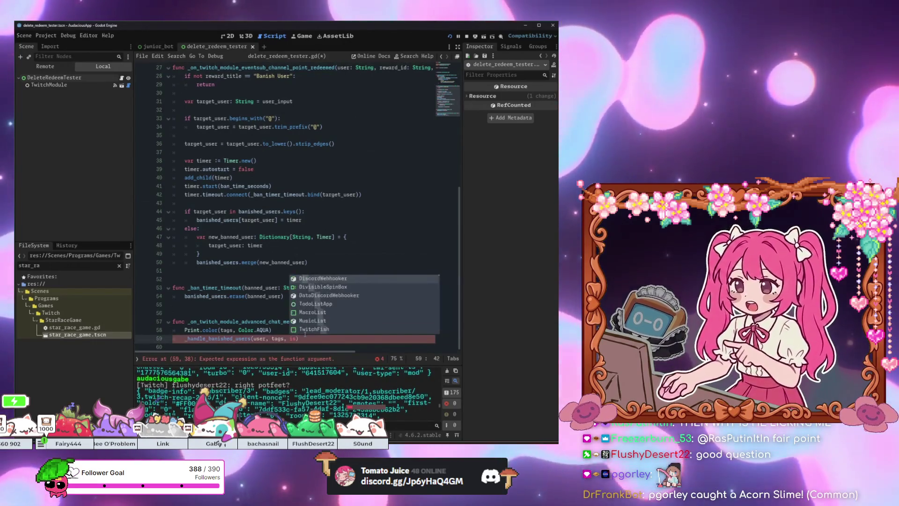
pyautogui.press('BackSpace')
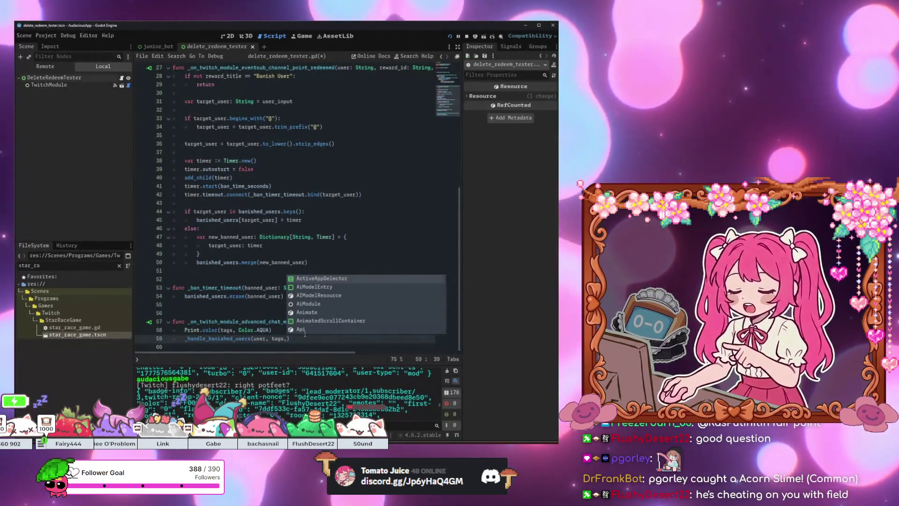
pyautogui.press('Escape')
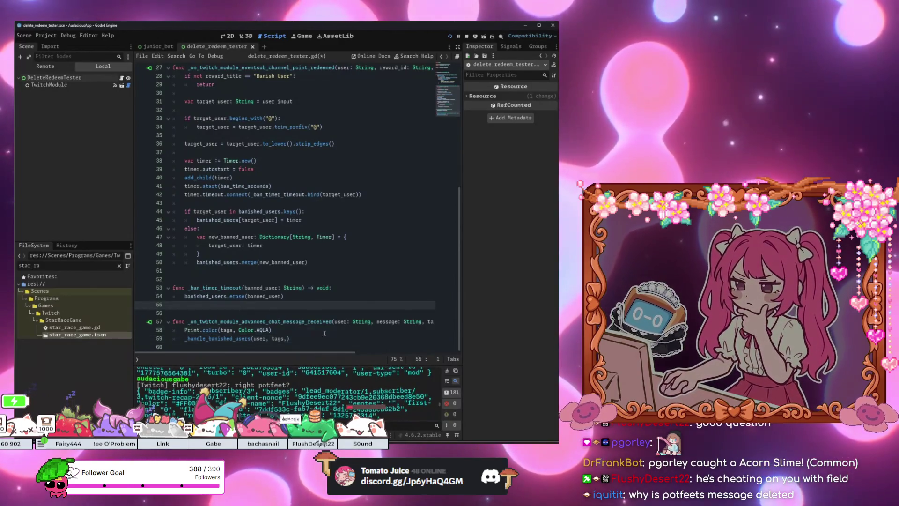
pyautogui.click(312, 333)
pyautogui.click(290, 338)
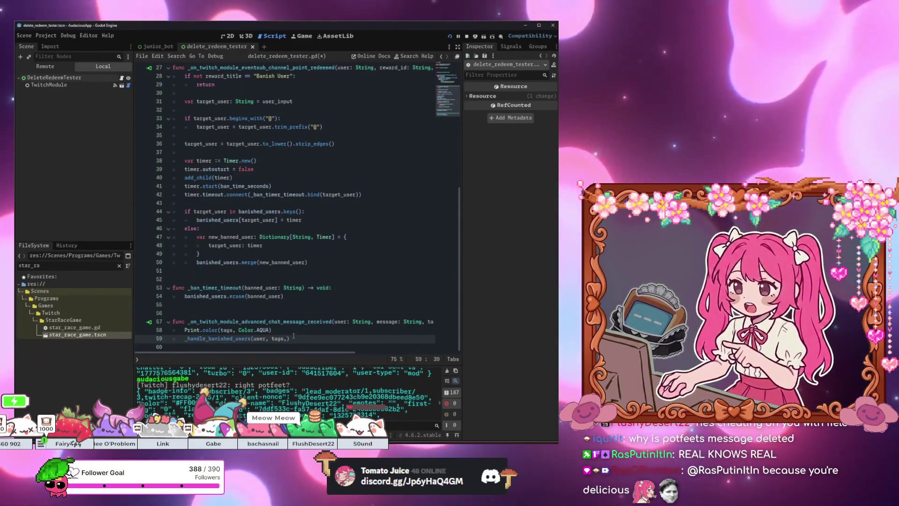
pyautogui.press('BackSpace')
# Delete the aqua Print.color line, leaving line 58 blank, and switch to twitch_module.gd
pyautogui.moveTo(272, 330); pyautogui.dragTo(223, 331)
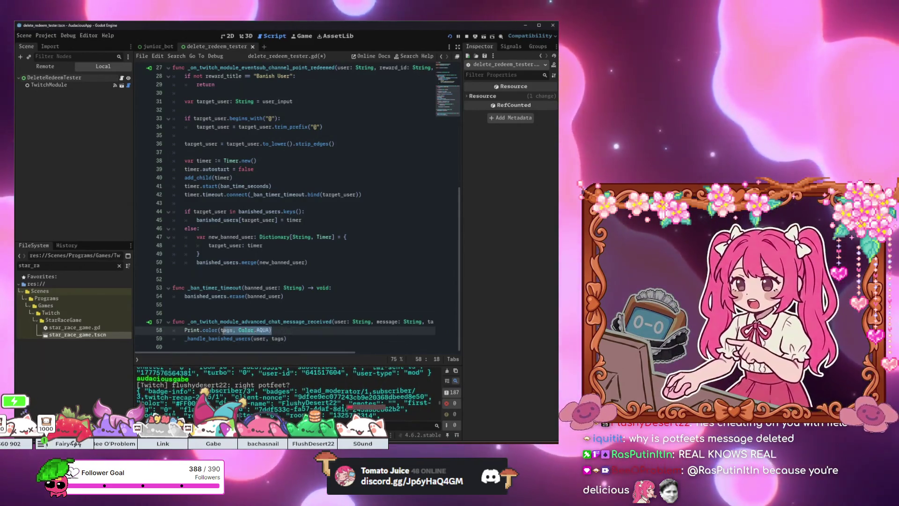
pyautogui.press('BackSpace')
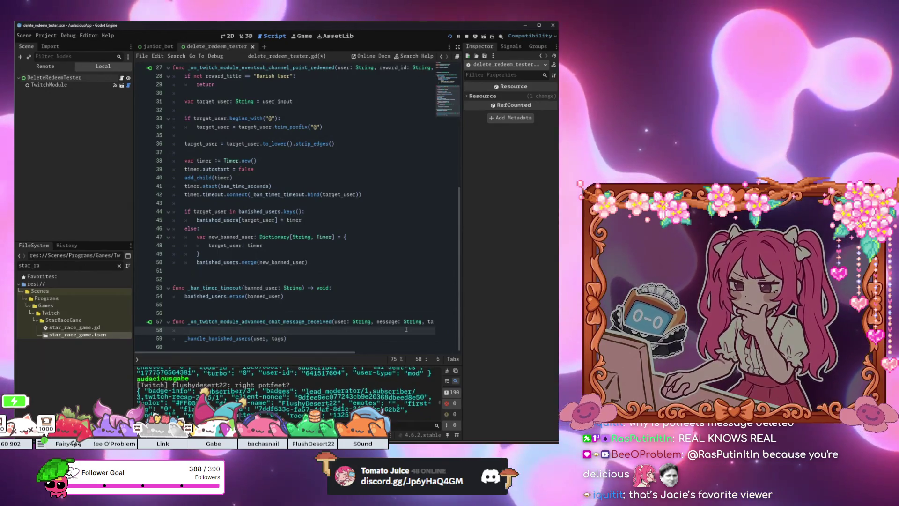
pyautogui.press('Return')
pyautogui.press('Return')
pyautogui.press('Up')
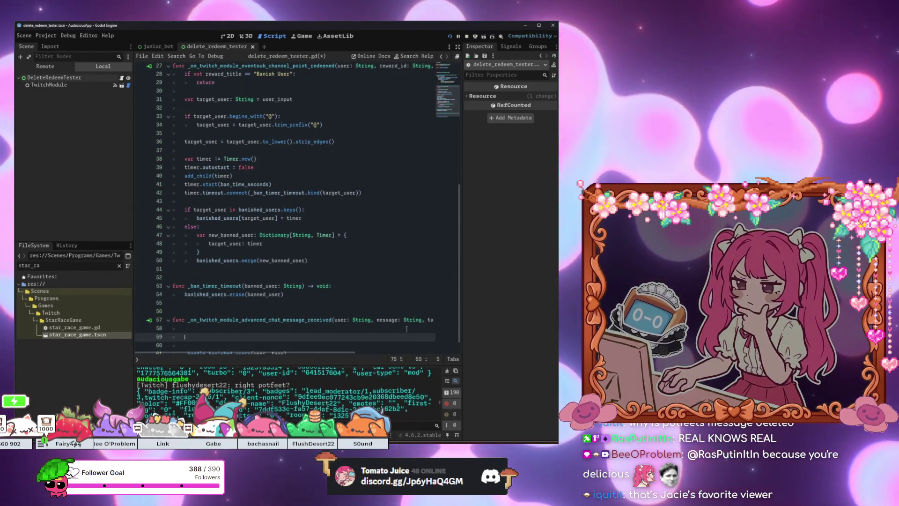
pyautogui.scroll(-1, 406, 329)
pyautogui.press('BackSpace')
pyautogui.write('if')
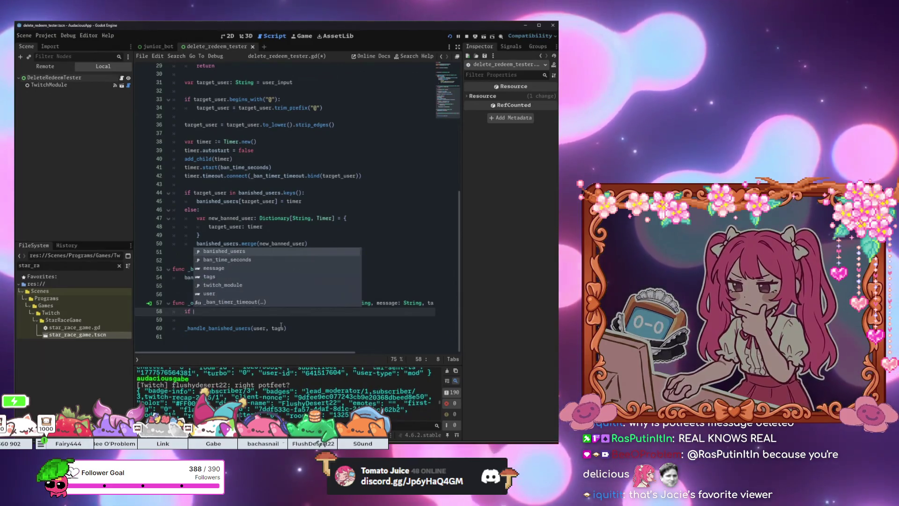
pyautogui.scroll(1, 281, 325)
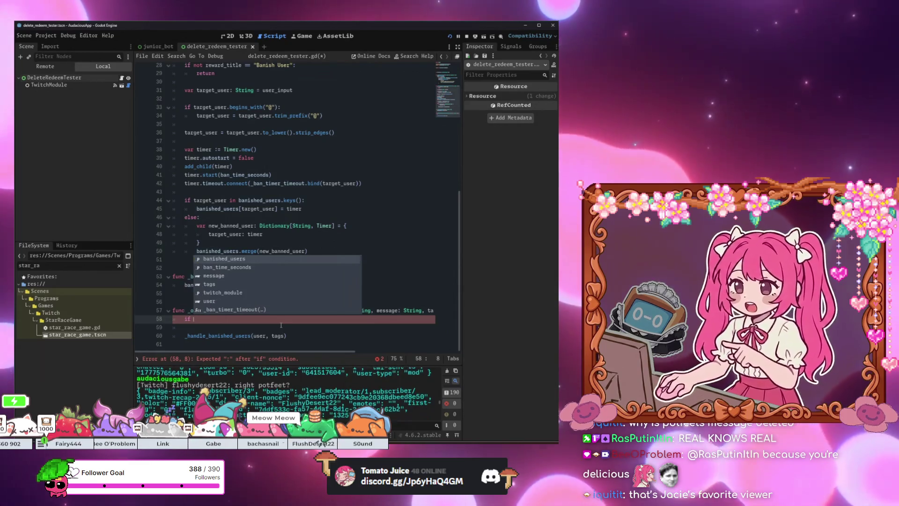
pyautogui.press('BackSpace')
pyautogui.press('BackSpace')
pyautogui.press('BackSpace')
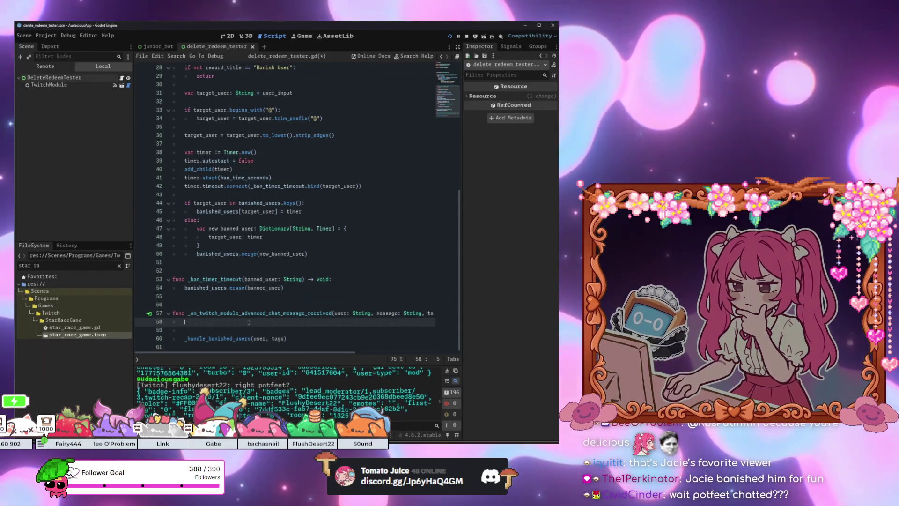
pyautogui.click(129, 84)
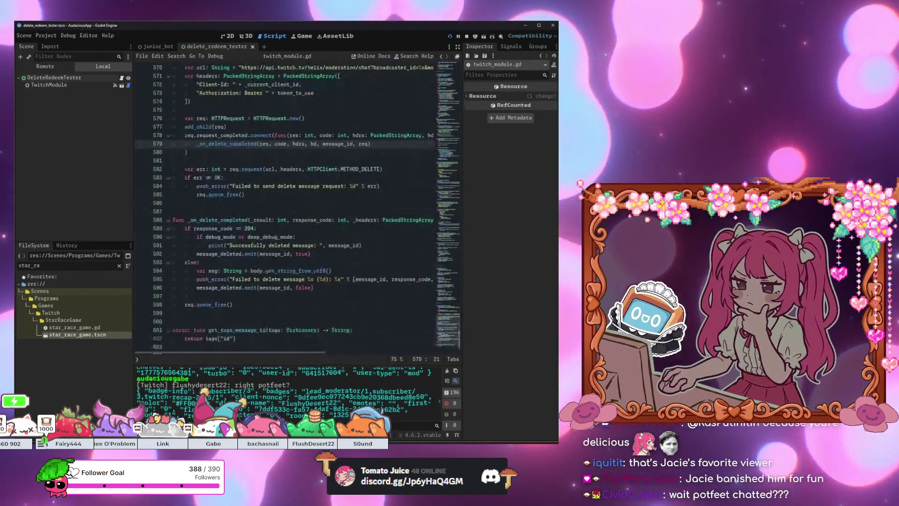
# Below get_tags_message_id, declare static func get_is_lead_moderator(tags: Dictionary) -> bool with a badges String variable
pyautogui.scroll(-2, 456, 310)
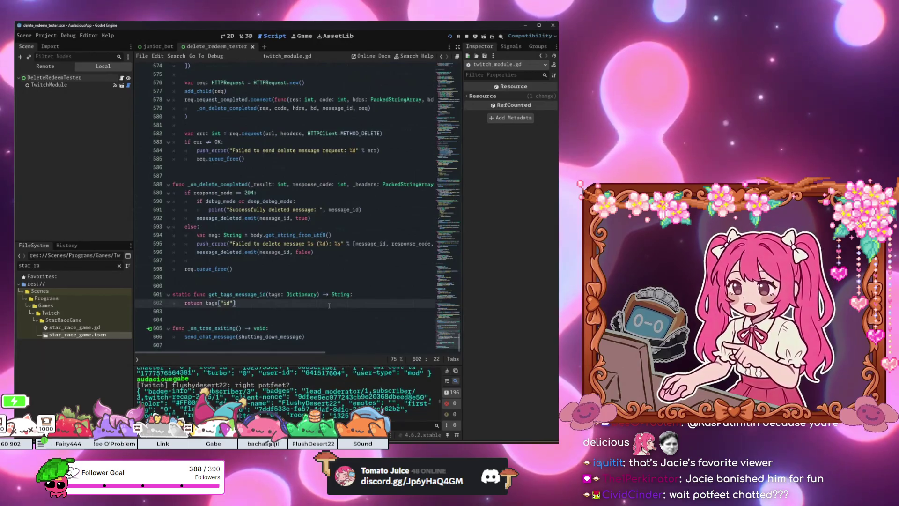
pyautogui.click(326, 311)
pyautogui.press('Return')
pyautogui.press('Return')
pyautogui.press('Up')
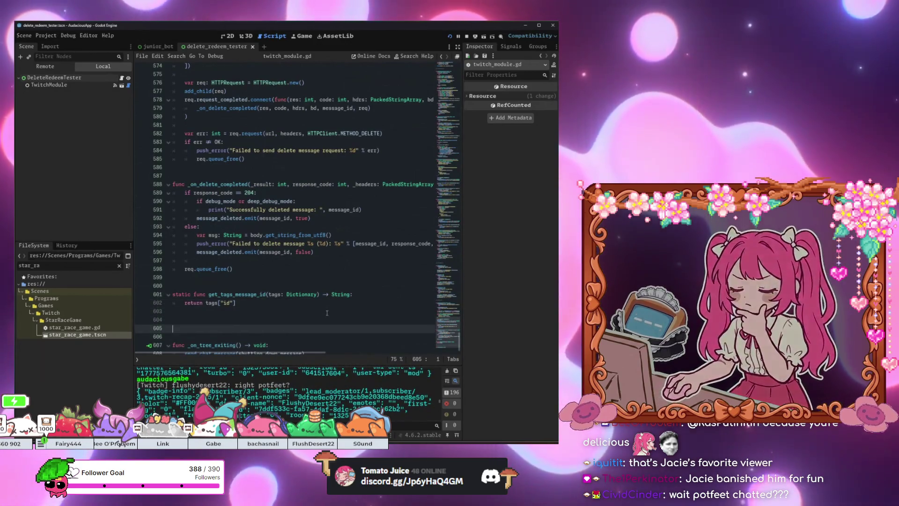
pyautogui.write('static func get_is_lead_m')
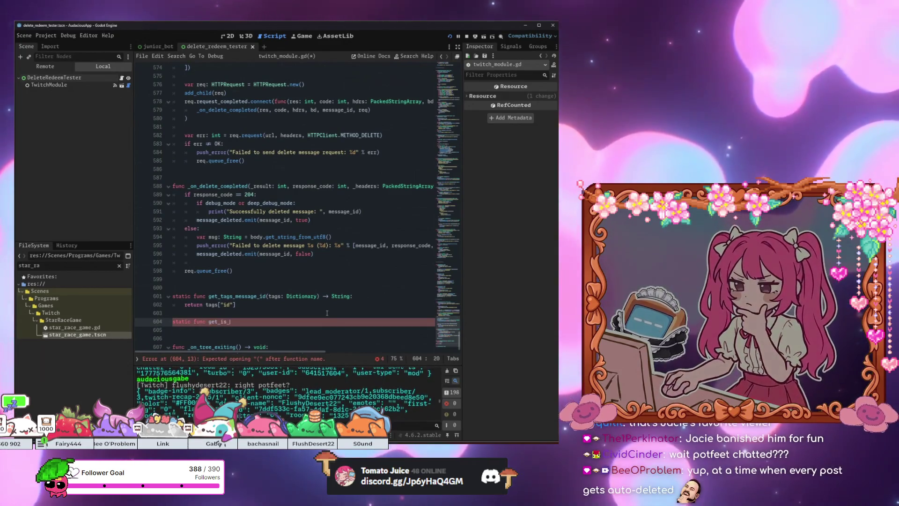
pyautogui.write('oderator')
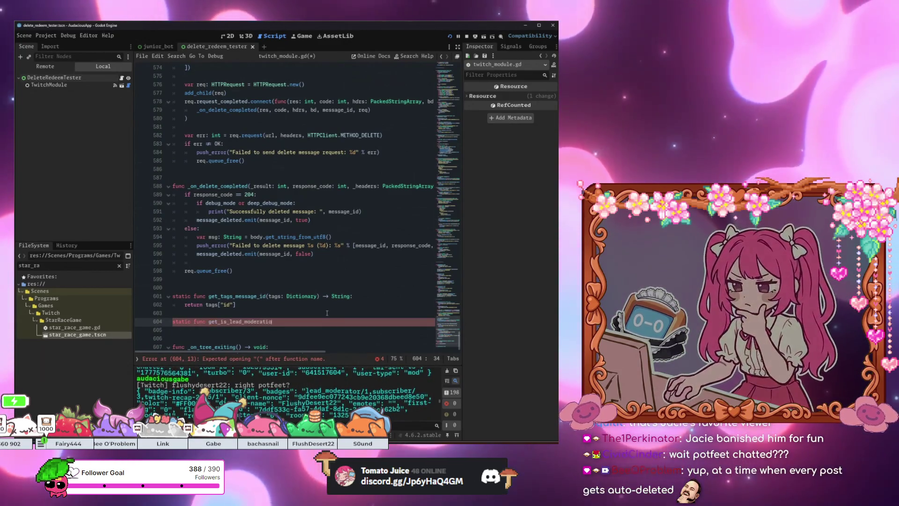
pyautogui.write('(tags')
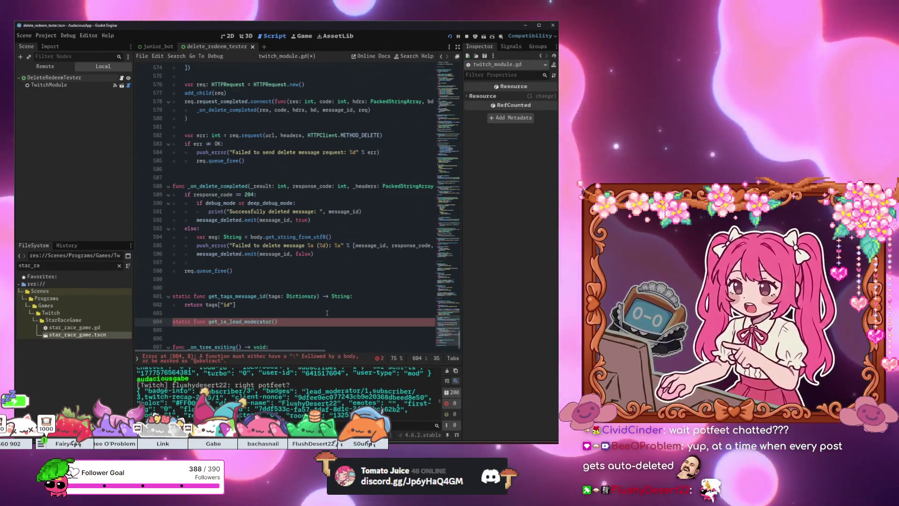
pyautogui.write(': Dictionary) ')
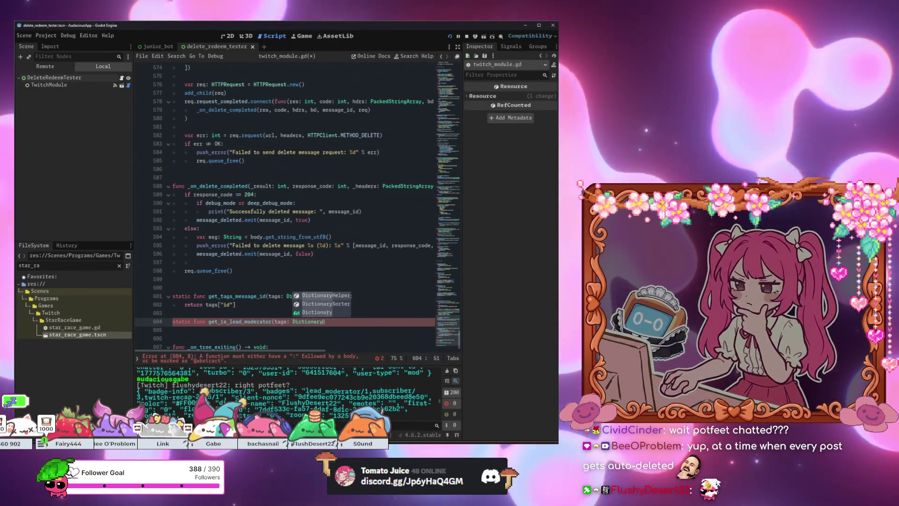
pyautogui.write('-> bool:')
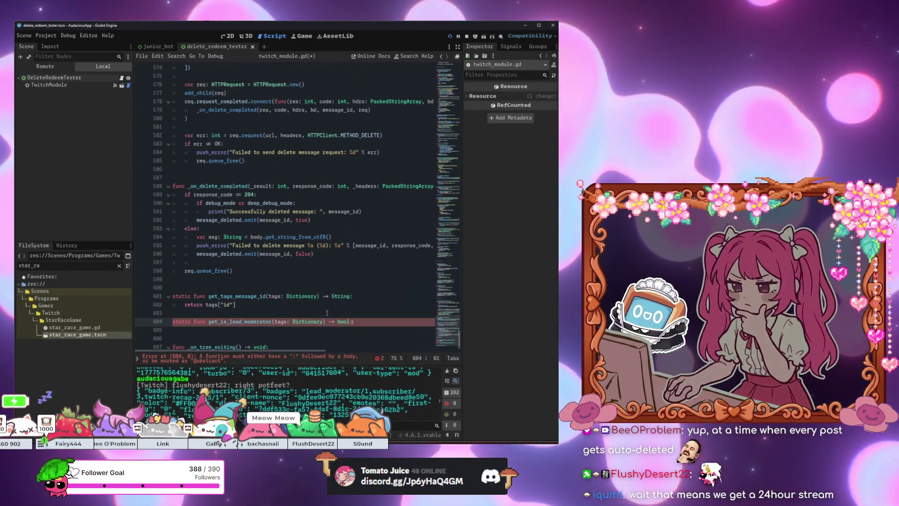
pyautogui.press('Return')
pyautogui.write('return ta')
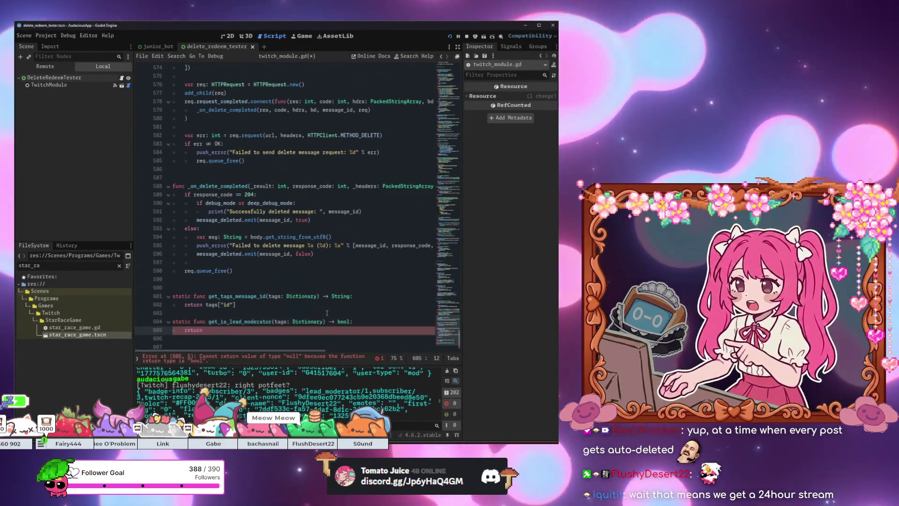
pyautogui.write('gs["')
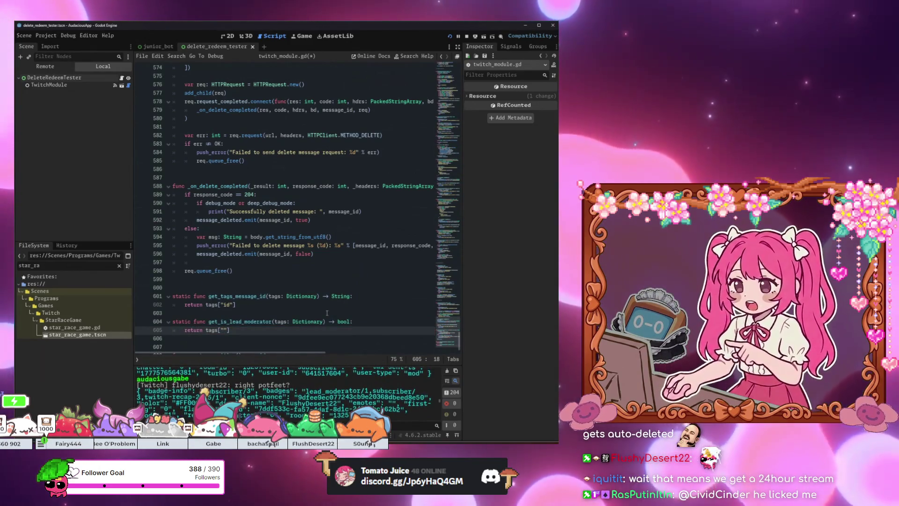
pyautogui.write('ba')
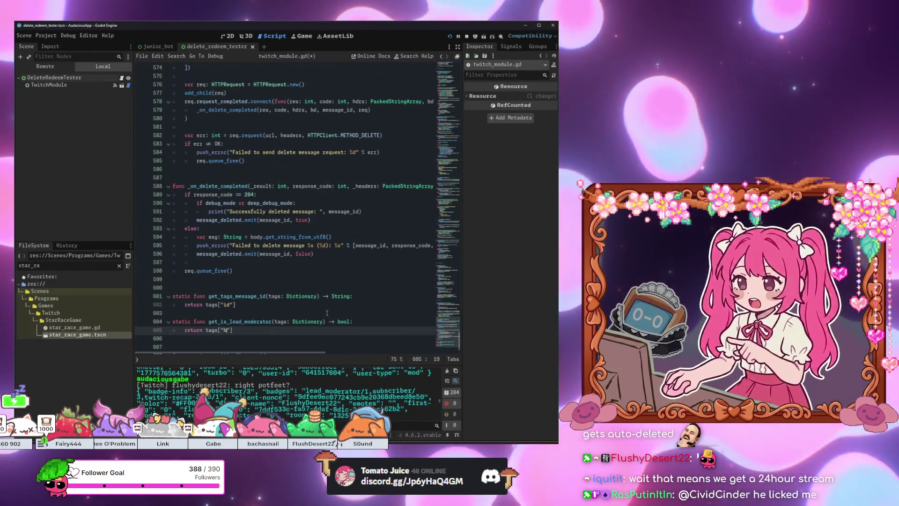
pyautogui.write('dges')
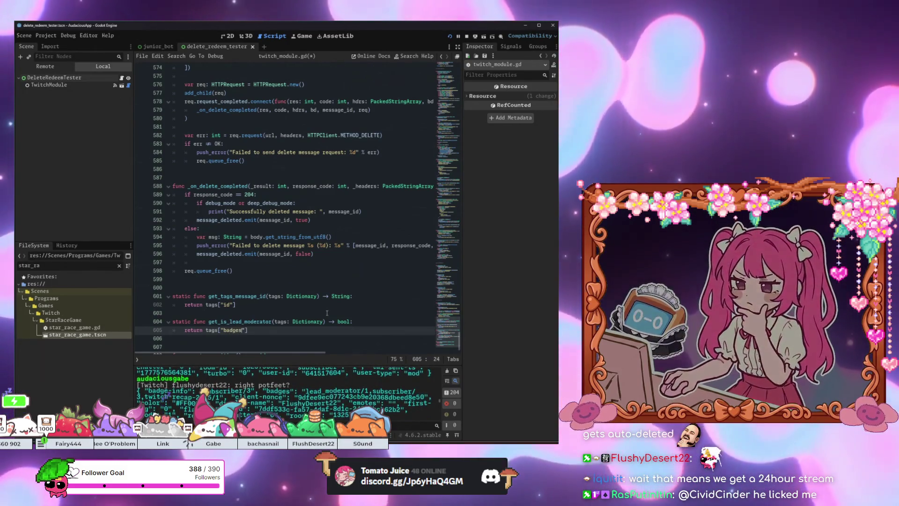
pyautogui.write('"].')
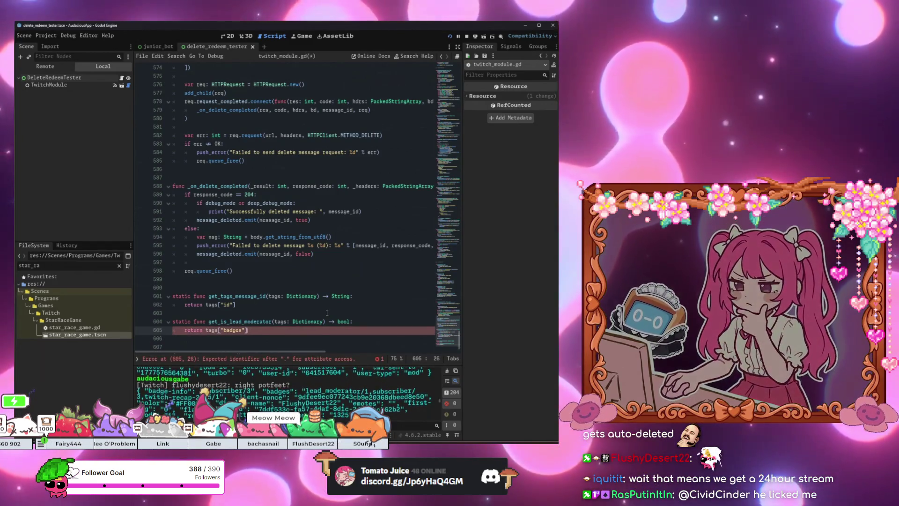
pyautogui.press('BackSpace')
pyautogui.hotkey('ctrl', 'shift', 'Return')
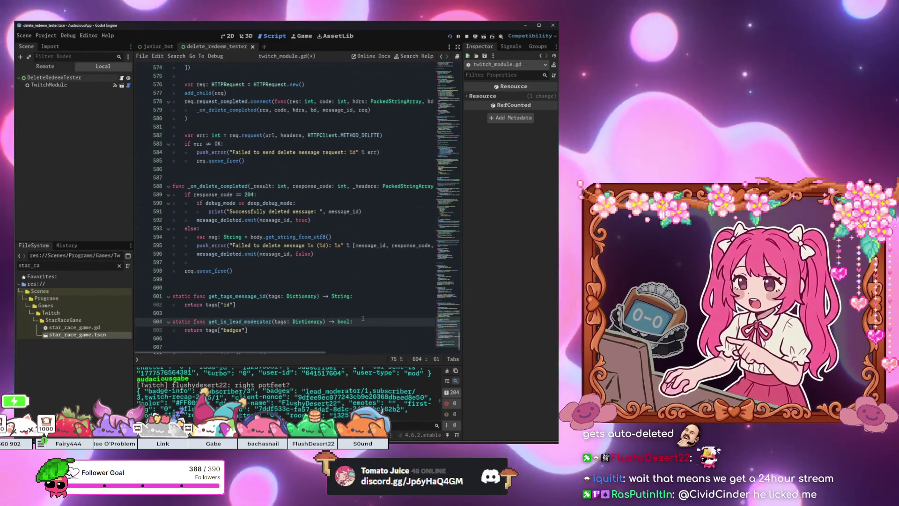
pyautogui.write('var ')
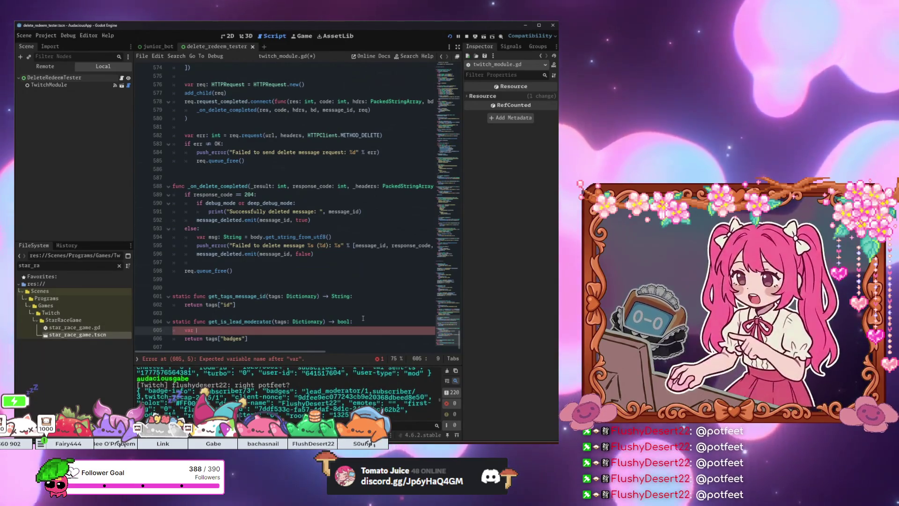
pyautogui.write('badges')
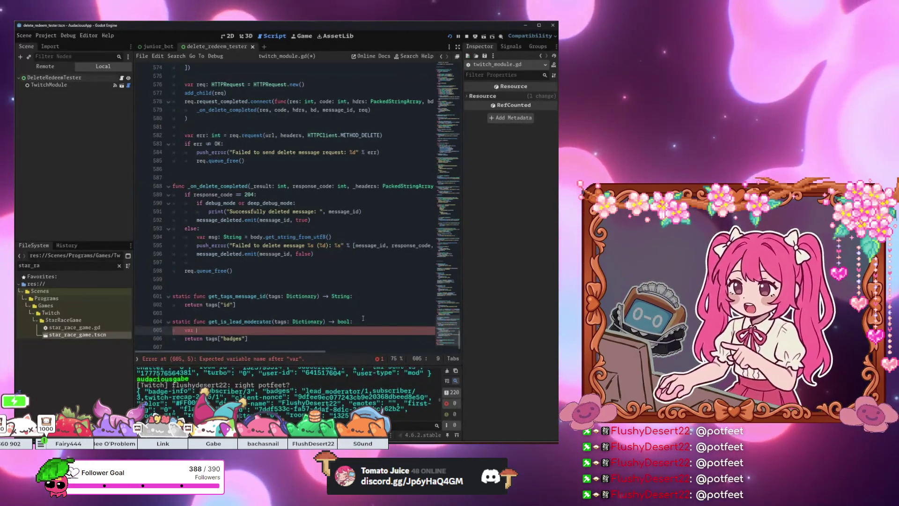
pyautogui.write(': String =')
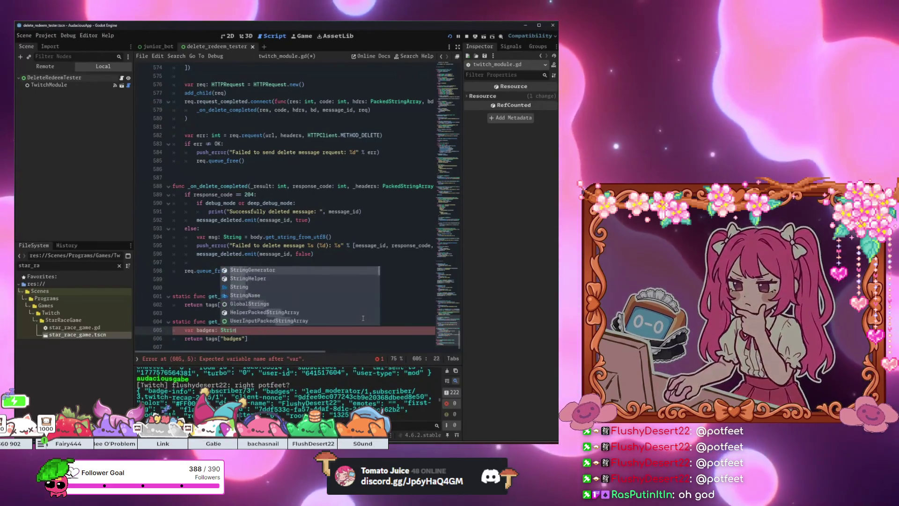
pyautogui.press('Escape')
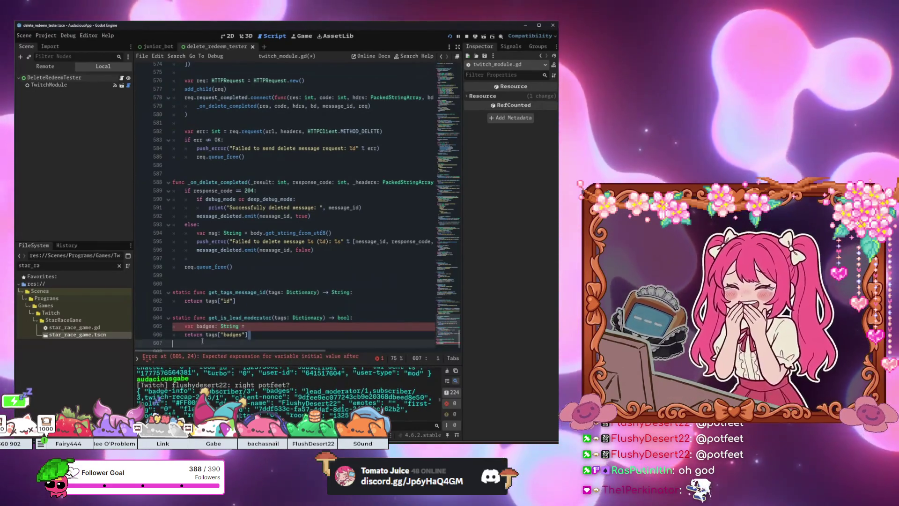
# Assign tags["badges"] to badges, return badges.contains the lead-moderator badge, and save twitch_module.gd
pyautogui.moveTo(248, 338); pyautogui.dragTo(206, 338)
pyautogui.hotkey('ctrl', 'x')
pyautogui.click(256, 326)
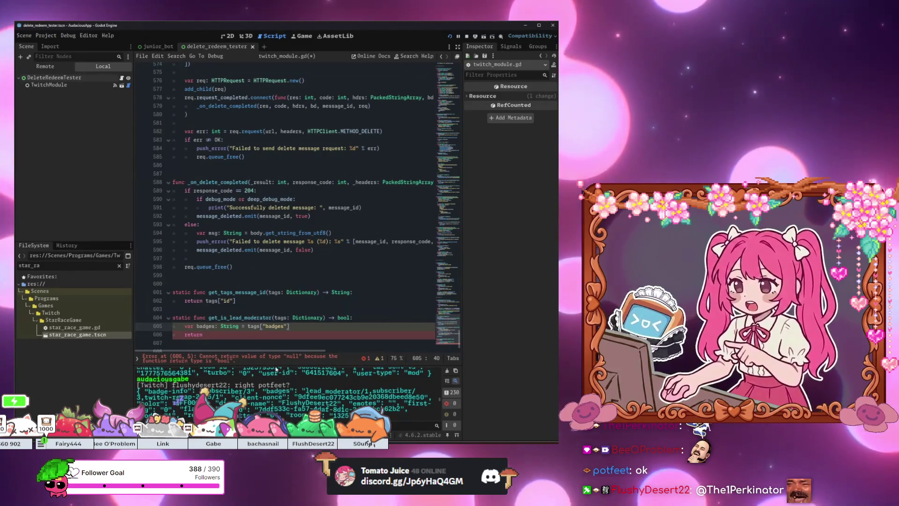
pyautogui.click(268, 334)
pyautogui.scroll(-1, 269, 317)
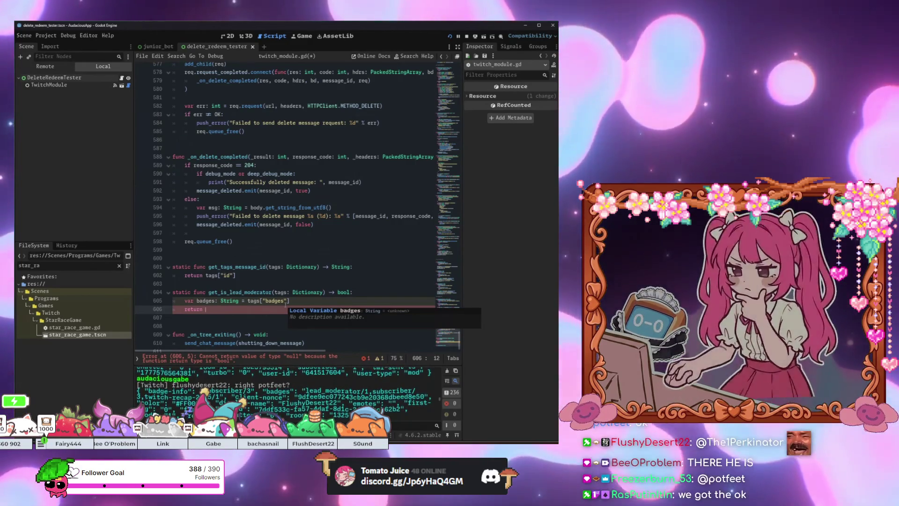
pyautogui.write('badges.c')
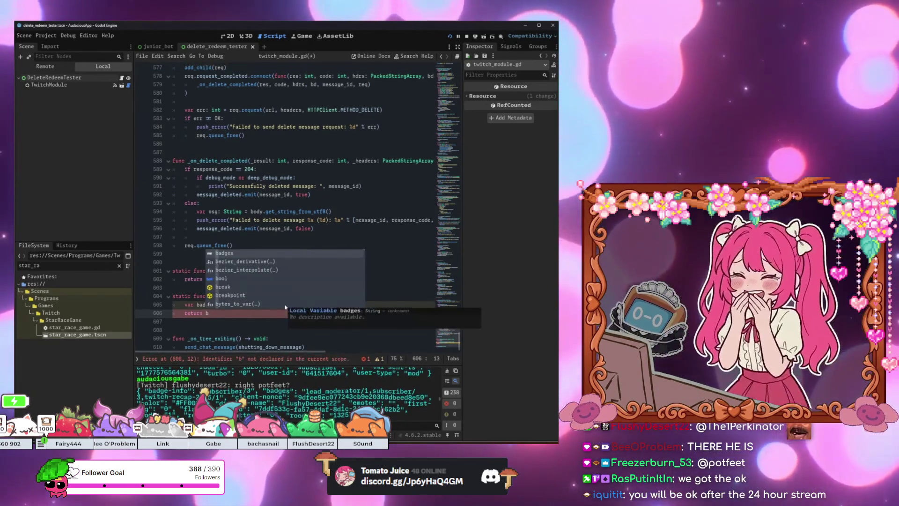
pyautogui.write('on')
pyautogui.press('Return')
pyautogui.write('"M')
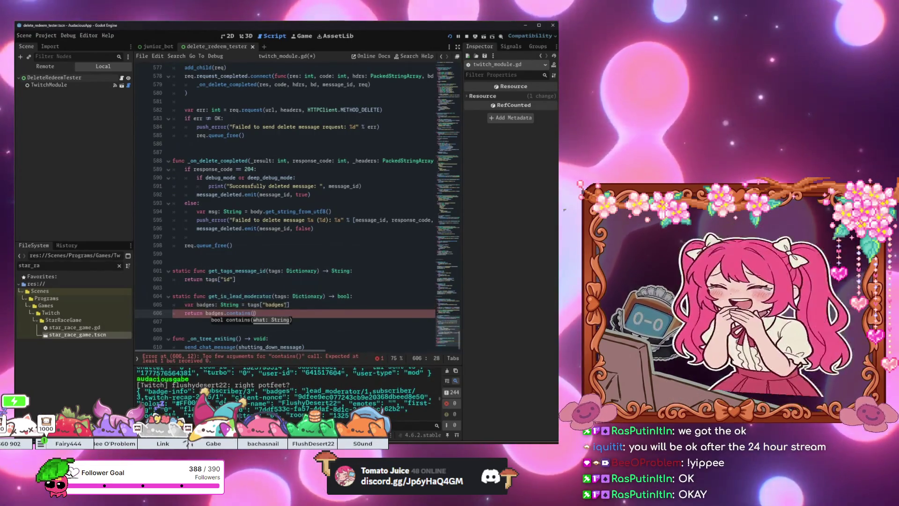
pyautogui.write('ead')
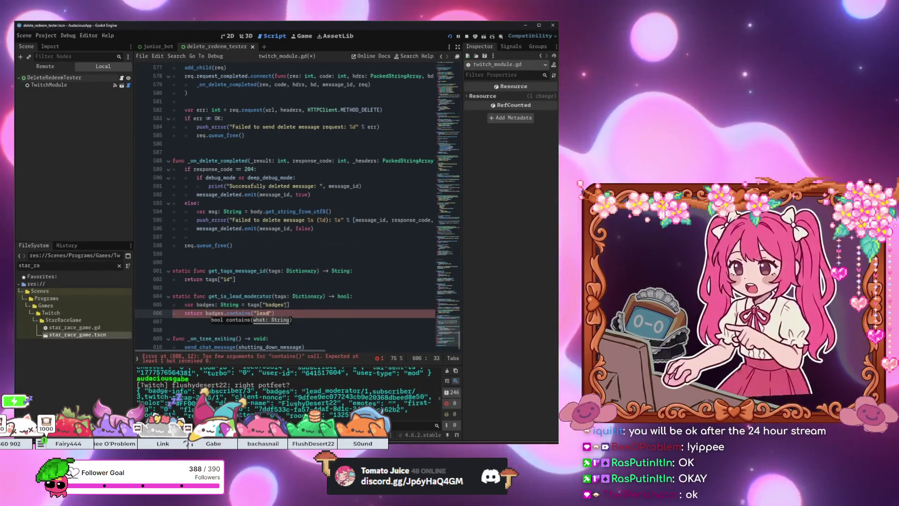
pyautogui.write('ead_moderator')
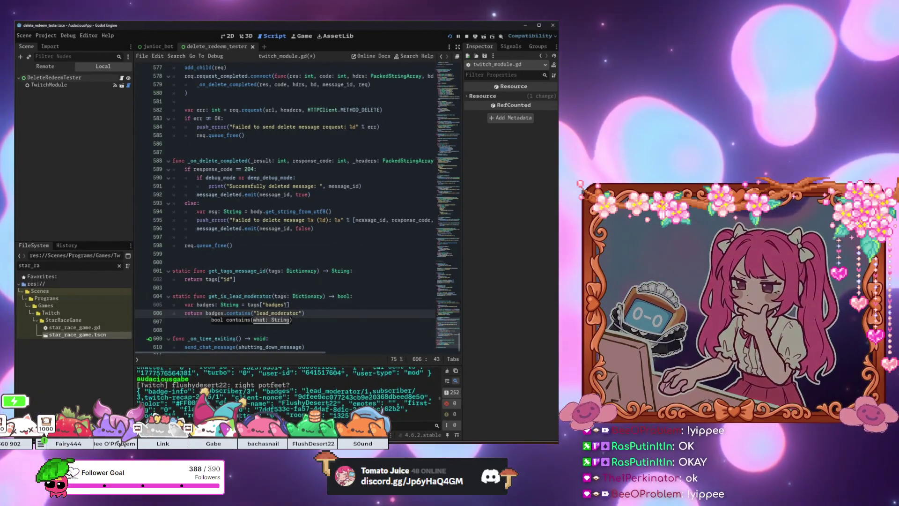
pyautogui.click(356, 321)
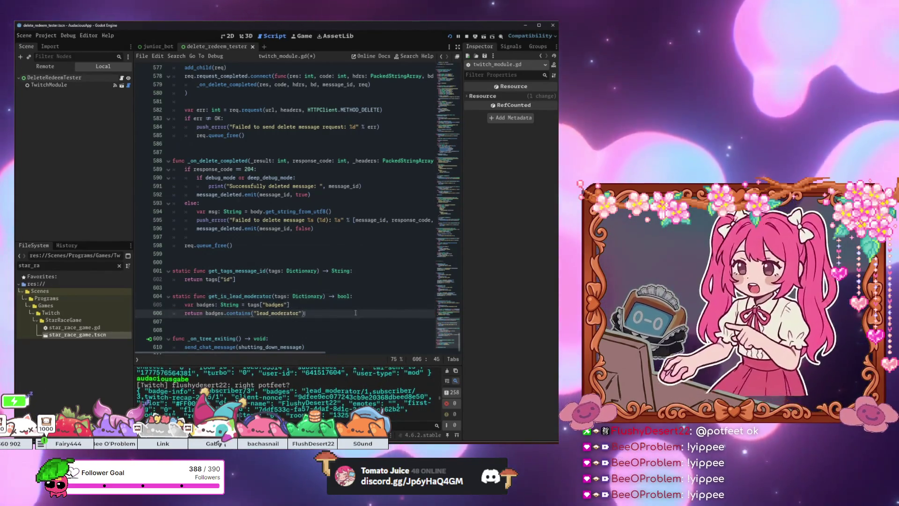
pyautogui.hotkey('ctrl', 's')
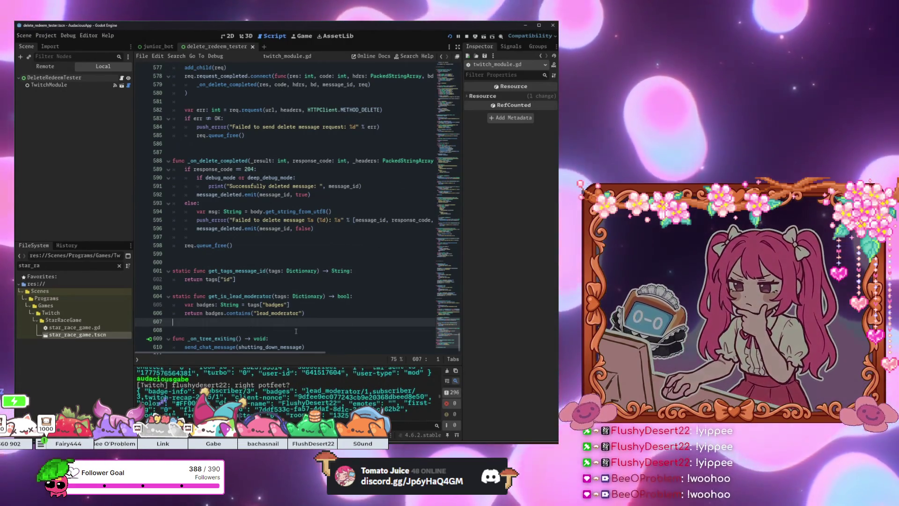
# Add blank lines around the lead-moderator helper and begin a new static func is_mo… helper
pyautogui.click(319, 312)
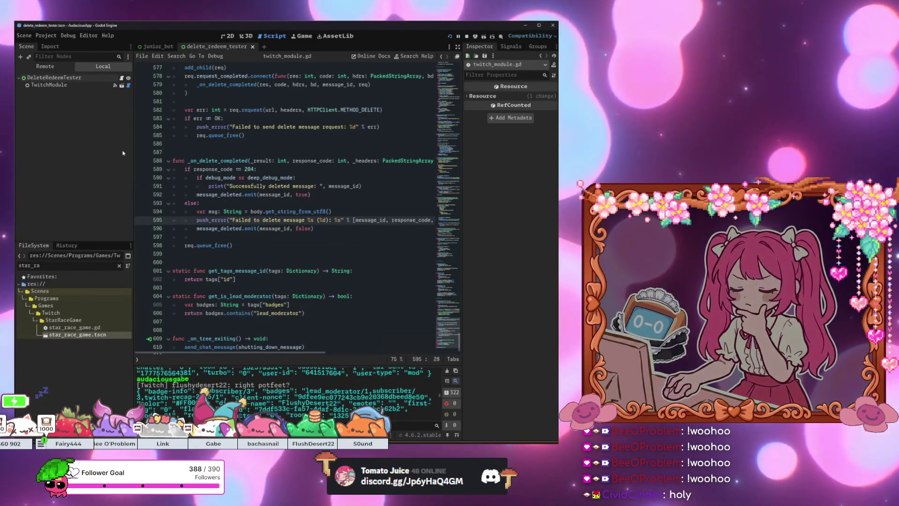
pyautogui.click(241, 287)
pyautogui.press('Return')
pyautogui.click(296, 321)
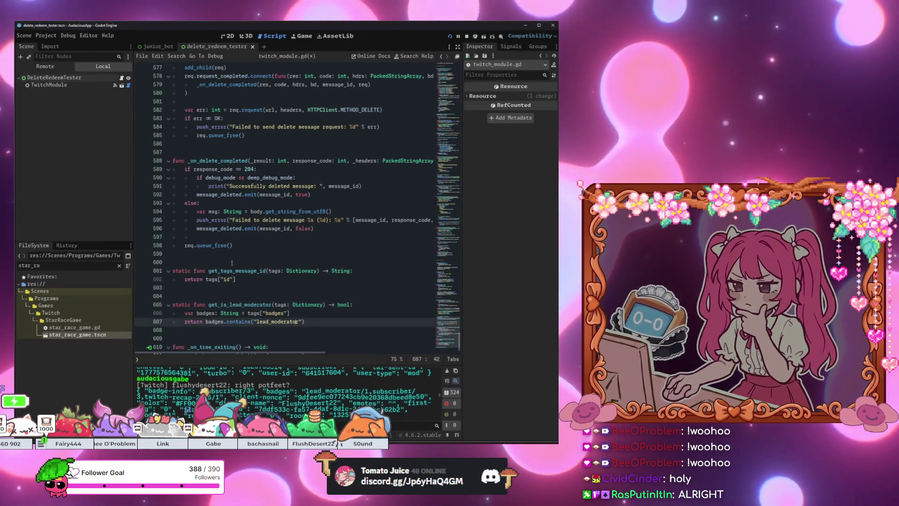
pyautogui.press('Return')
pyautogui.press('Return')
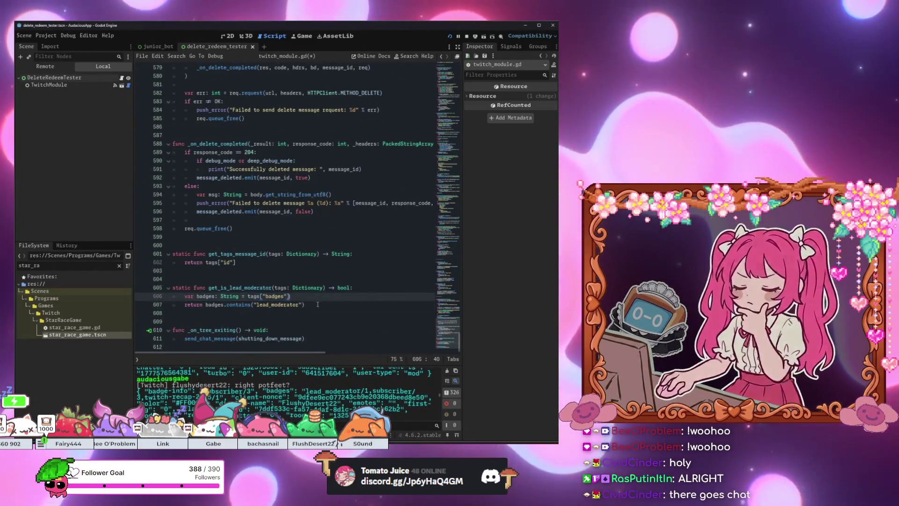
pyautogui.press('Return')
pyautogui.write('static func ')
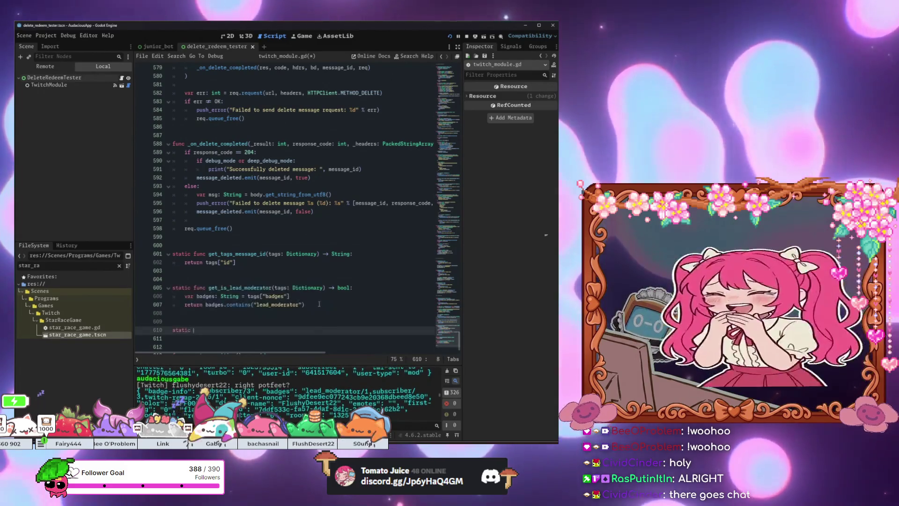
pyautogui.write('get_is')
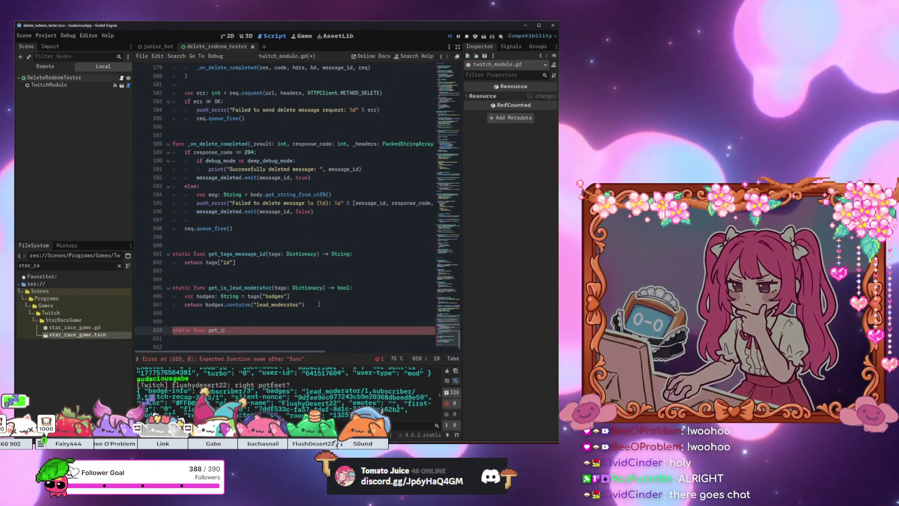
pyautogui.press('BackSpace')
pyautogui.press('BackSpace')
pyautogui.press('BackSpace')
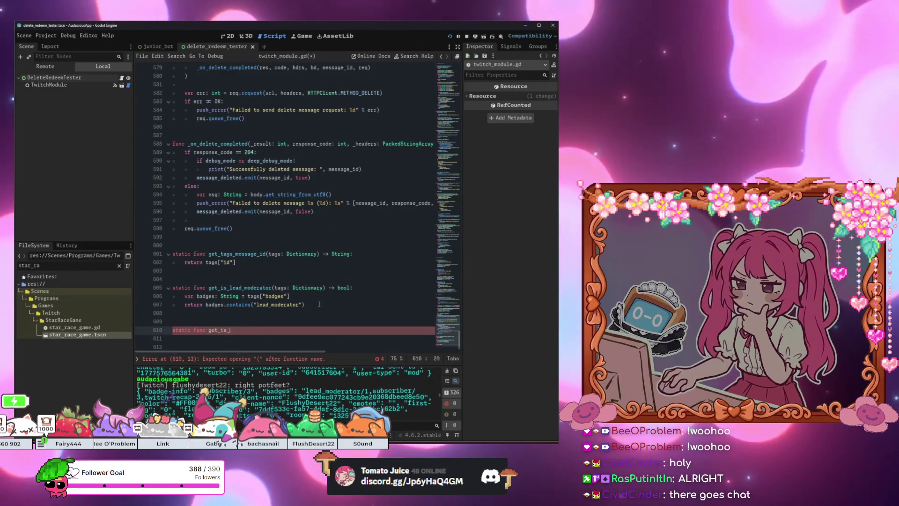
pyautogui.write('mo')
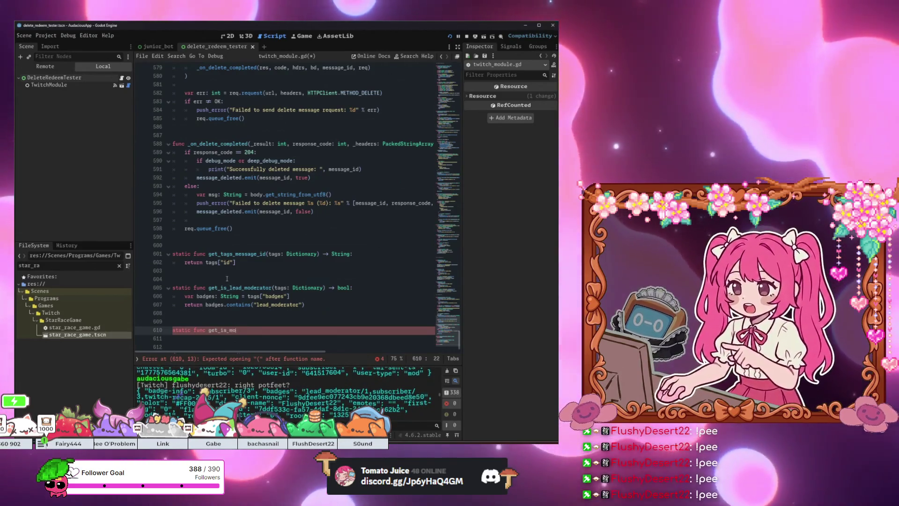
pyautogui.click(220, 288)
pyautogui.click(236, 330)
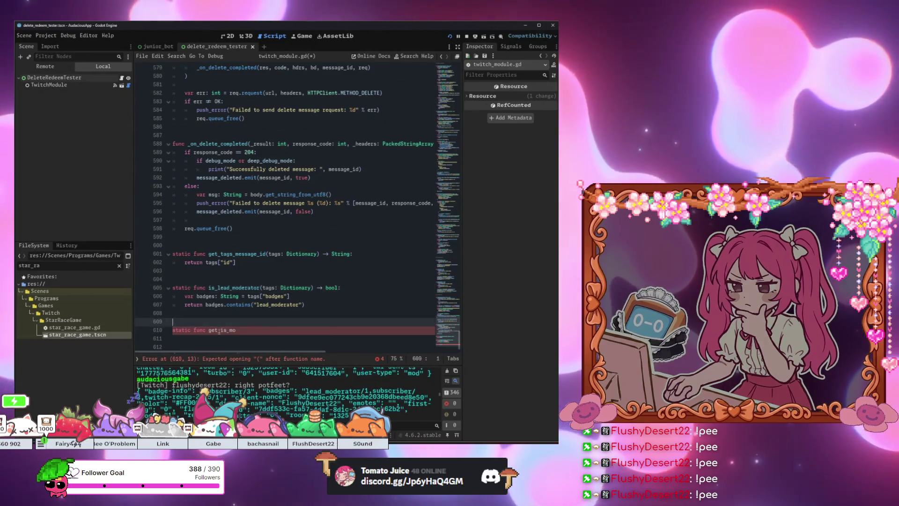
pyautogui.press('BackSpace')
pyautogui.press('BackSpace')
pyautogui.press('BackSpace')
pyautogui.write('is_mo')
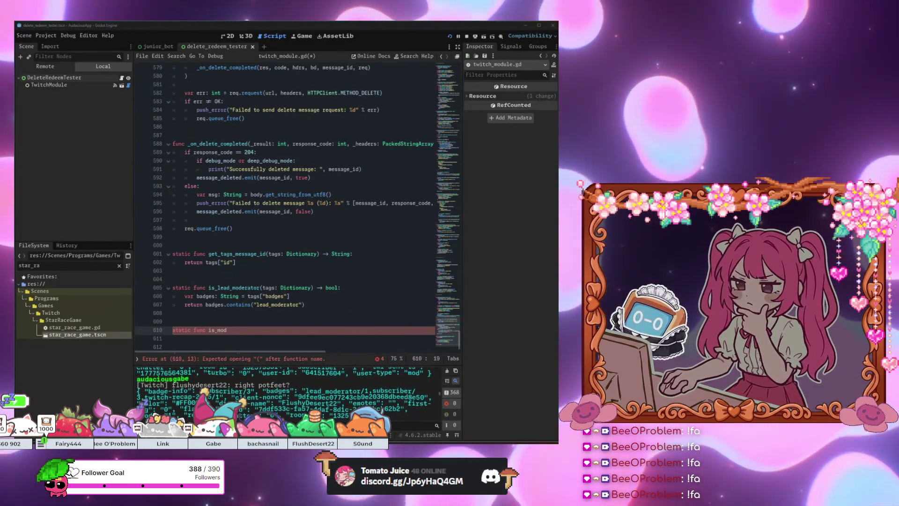
# Complete the declaration static func is_moderator(tags: Dictionary) -> bool:
pyautogui.click(242, 330)
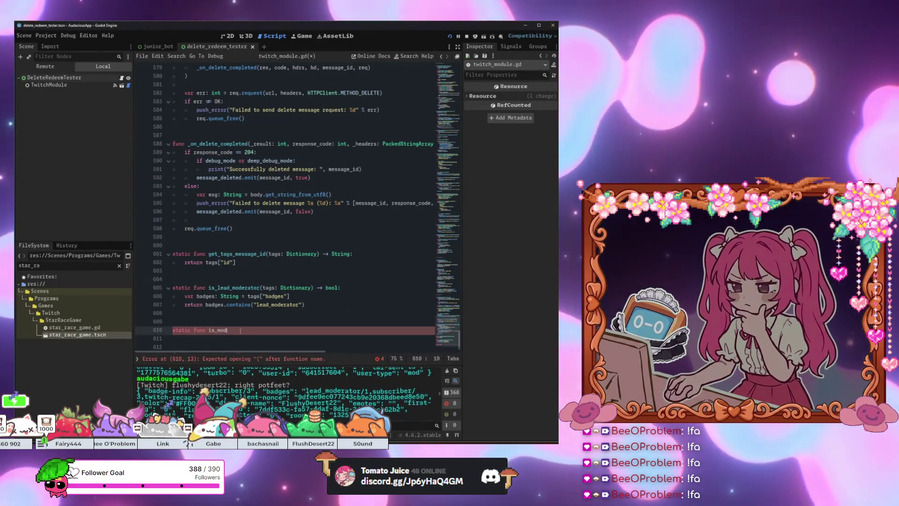
pyautogui.write('era')
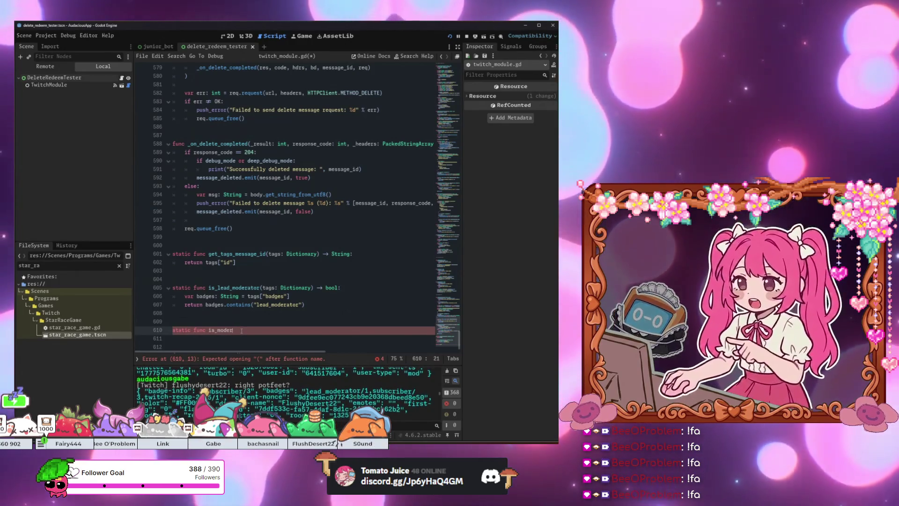
pyautogui.write('tor()')
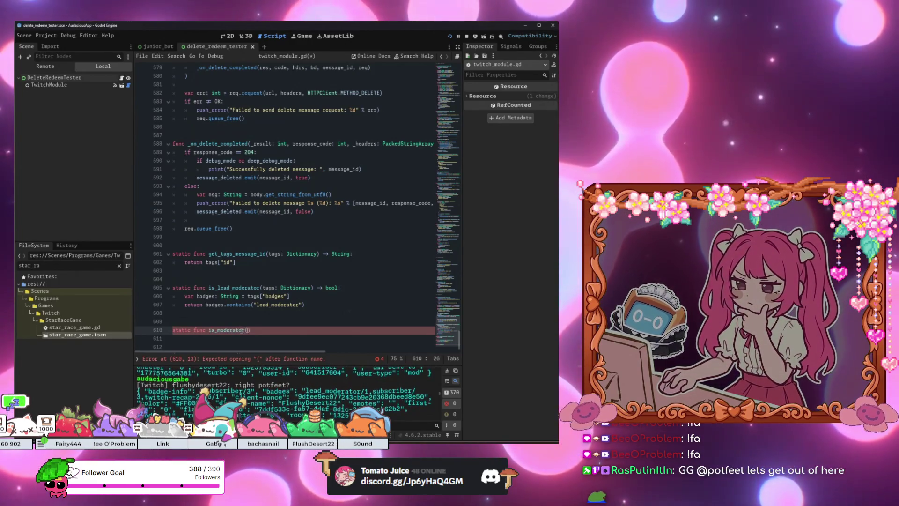
pyautogui.write('gs: dic')
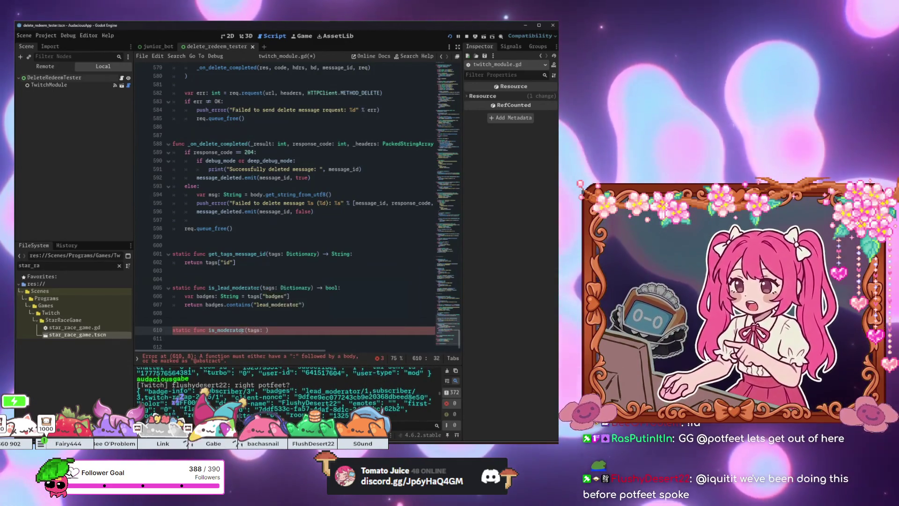
pyautogui.press('Down')
pyautogui.press('Down')
pyautogui.press('Return')
pyautogui.press('BackSpace')
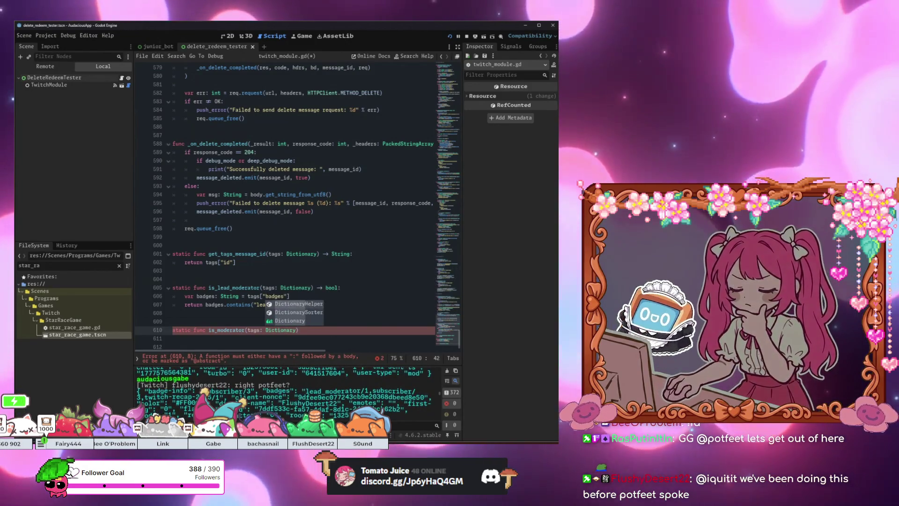
pyautogui.write(') ')
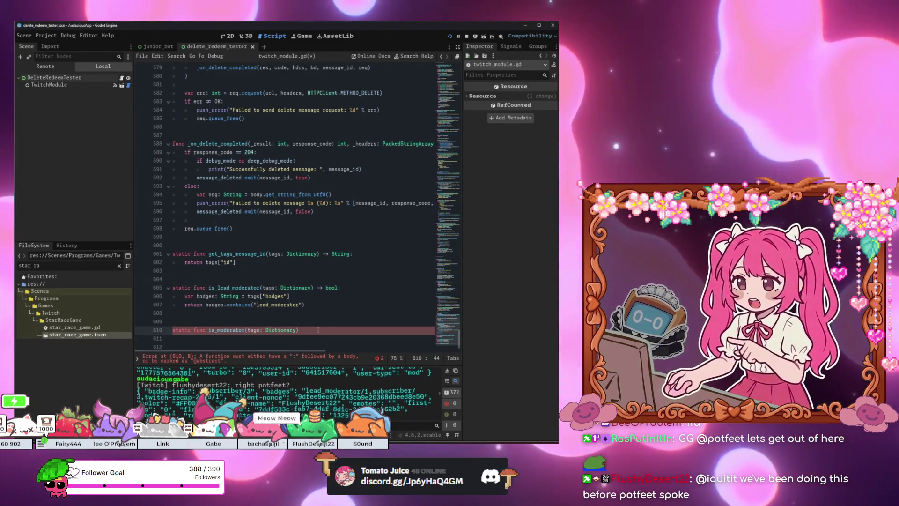
pyautogui.write('-> bool:')
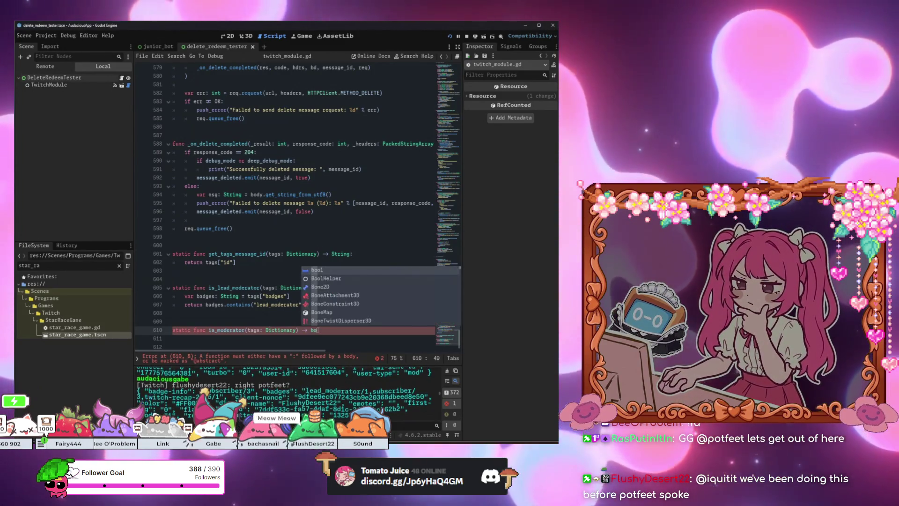
pyautogui.press('Return')
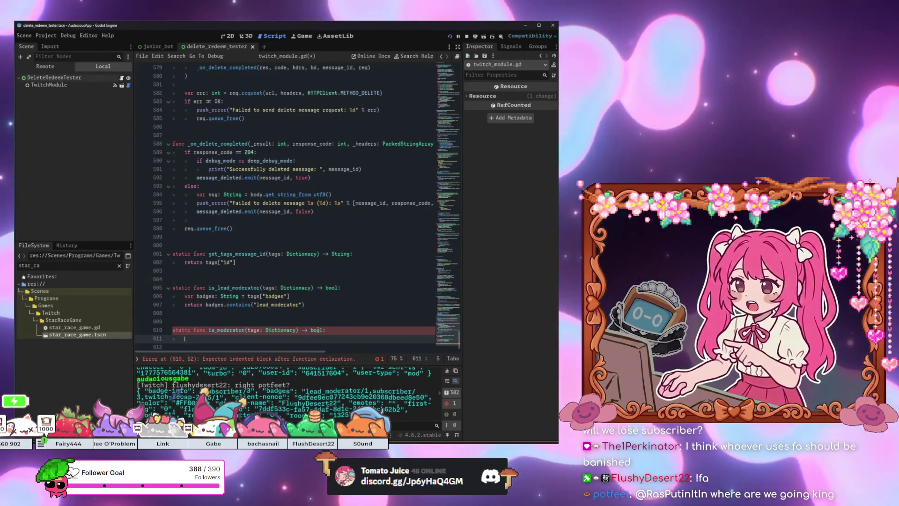
pyautogui.hotkey('ctrl', 'space')
pyautogui.press('Escape')
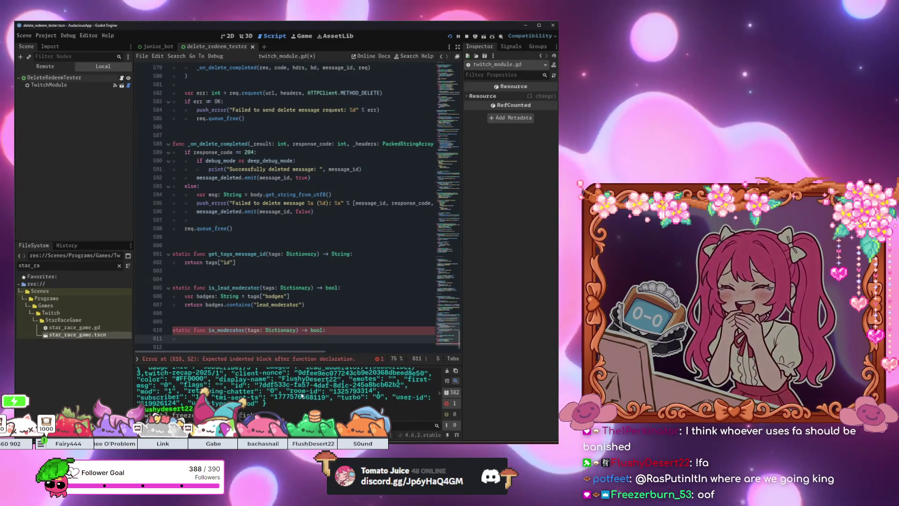
pyautogui.moveTo(298, 286)
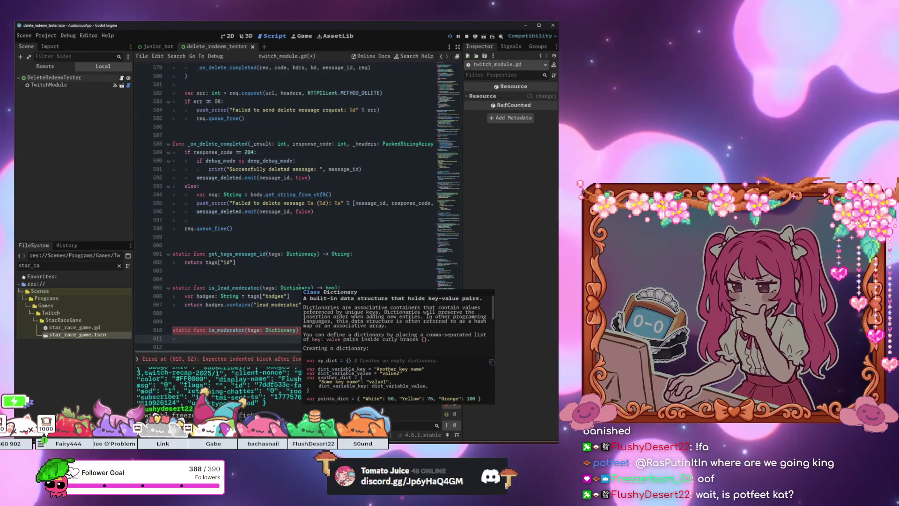
# Replace the stray 'var mod' with 'return tags["mod"]' in the is_moderator body
pyautogui.write('var ')
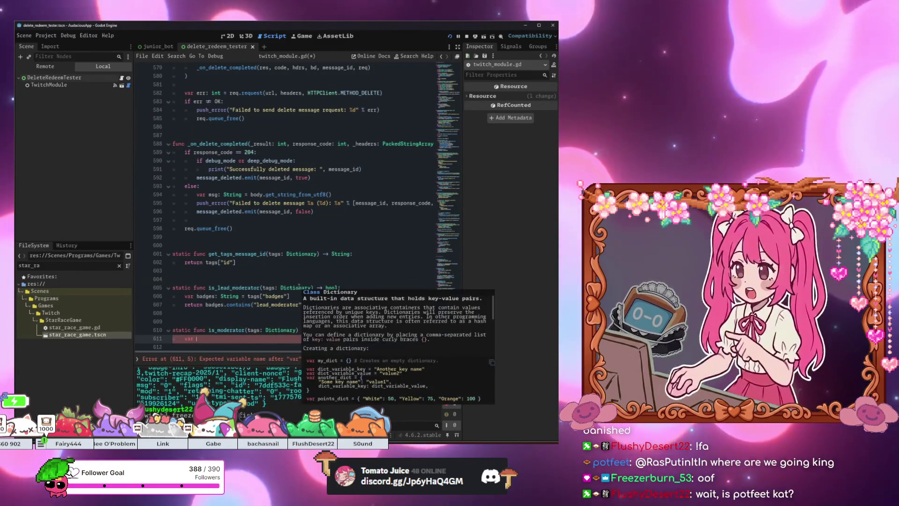
pyautogui.write('mod')
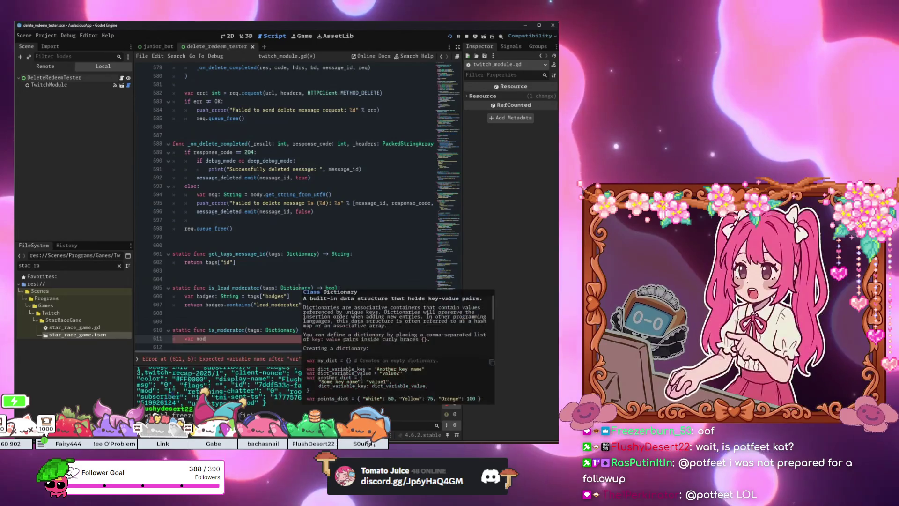
pyautogui.press('BackSpace')
pyautogui.press('BackSpace')
pyautogui.press('BackSpace')
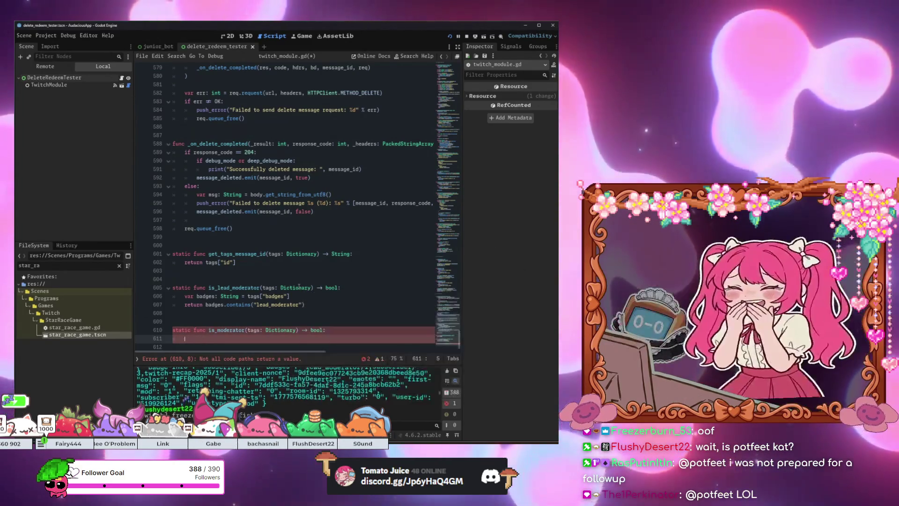
pyautogui.write('return')
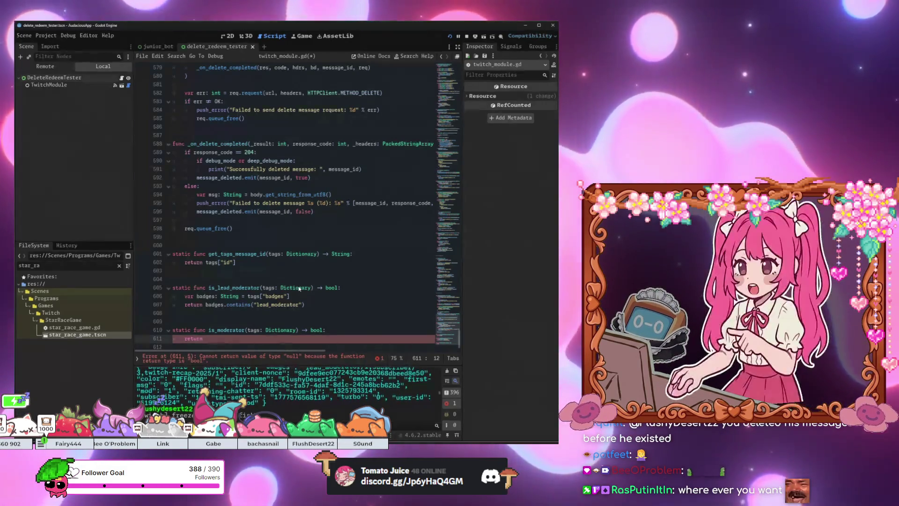
pyautogui.write('tags["mod')
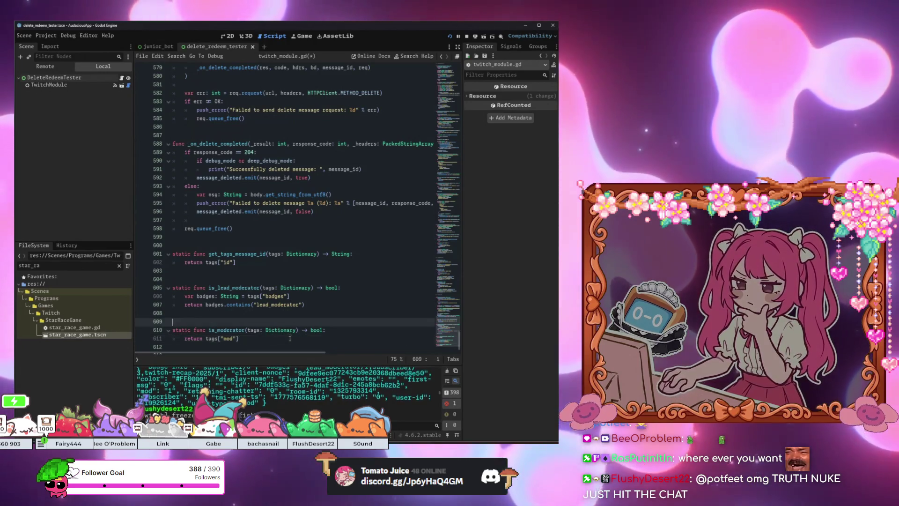
pyautogui.scroll(-2, 290, 291)
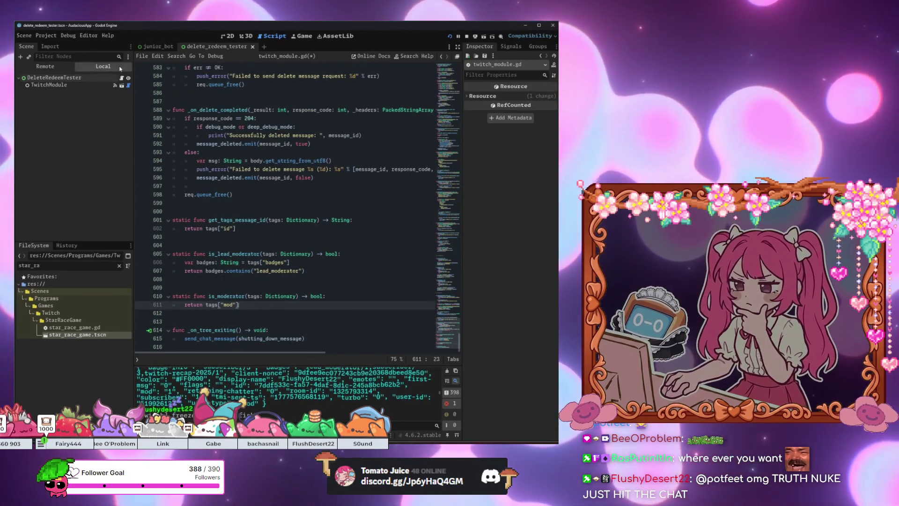
# In delete_redeem_tester.gd, add 'if TwitchModule.is_lead_moderator(tags): return' at the top of the chat handler
pyautogui.click(121, 79)
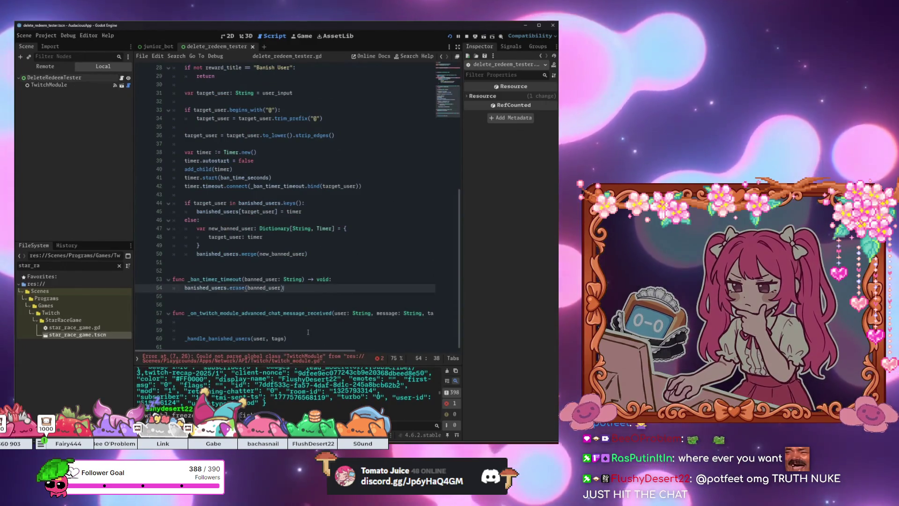
pyautogui.click(256, 326)
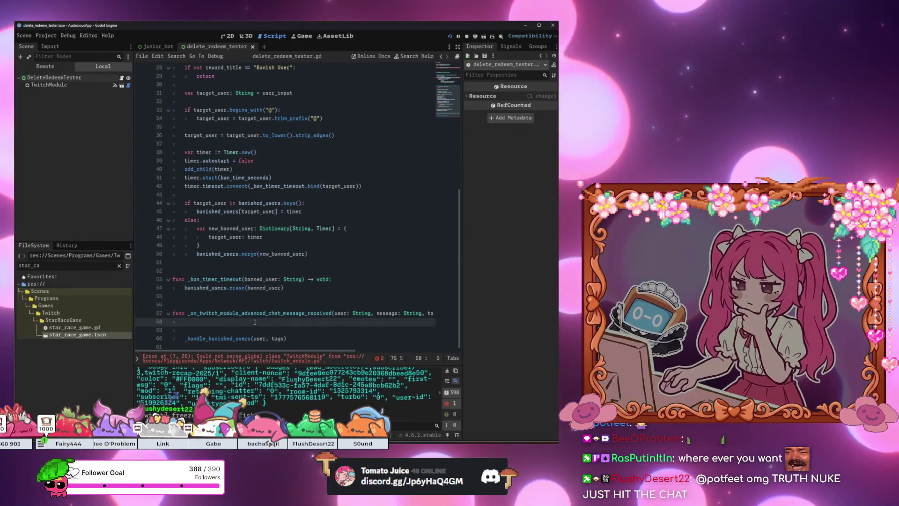
pyautogui.write('if ')
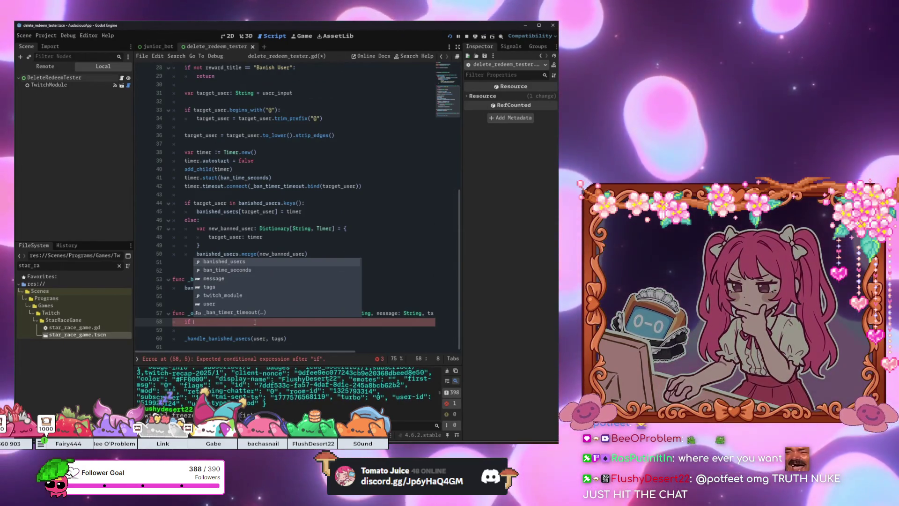
pyautogui.write('ta')
pyautogui.press('BackSpace')
pyautogui.press('BackSpace')
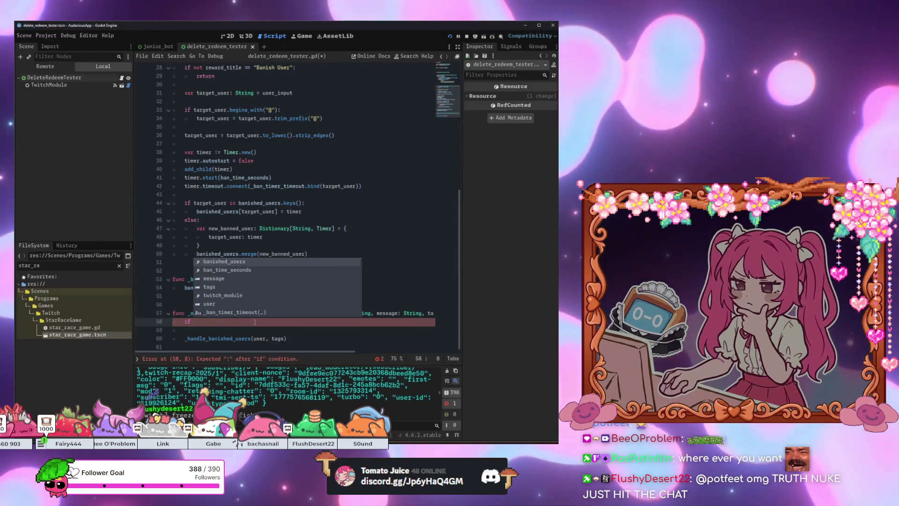
pyautogui.write('TwitchModule.is')
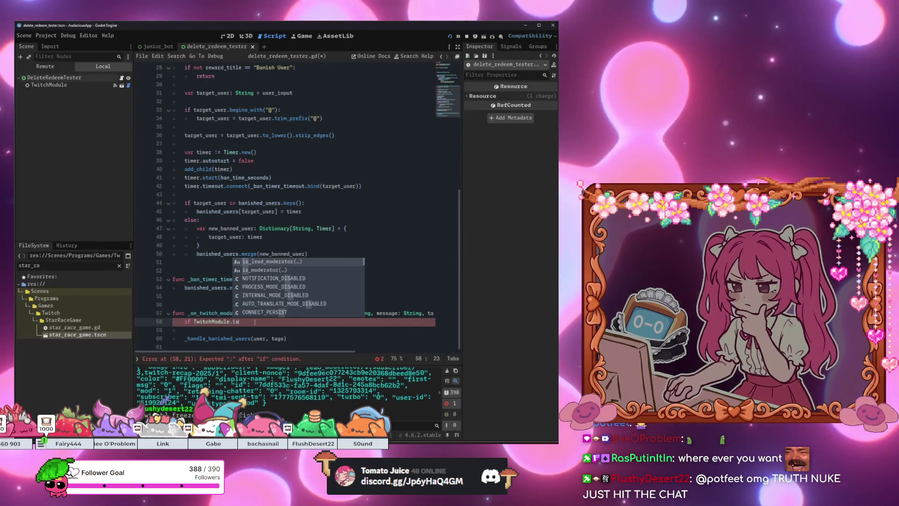
pyautogui.press('Return')
pyautogui.write('tags)')
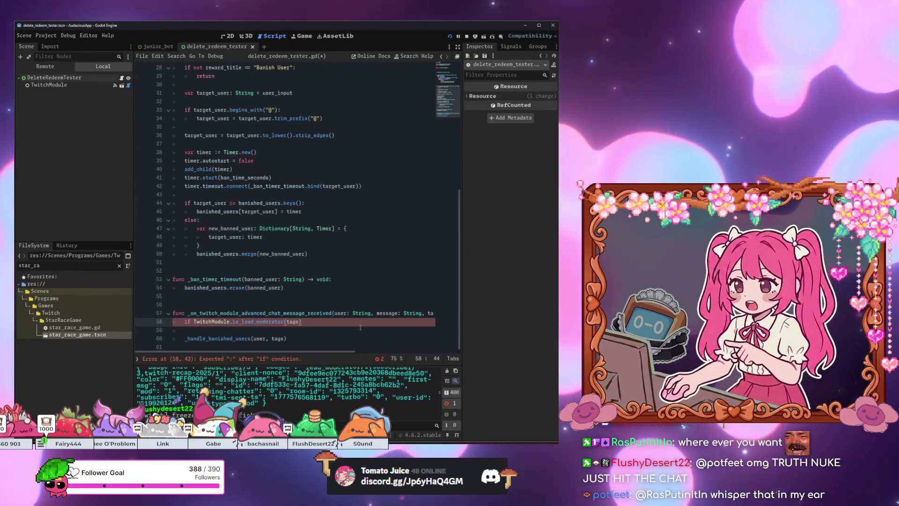
pyautogui.write(':')
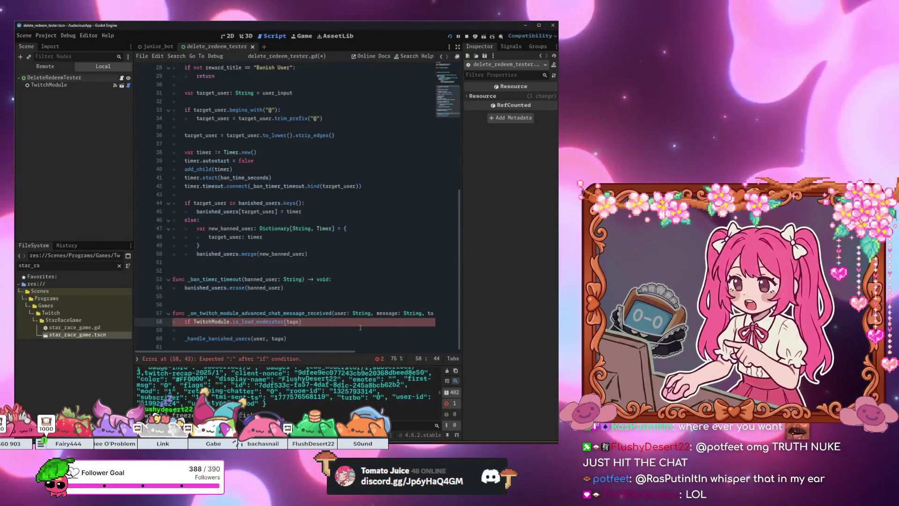
pyautogui.press('Return')
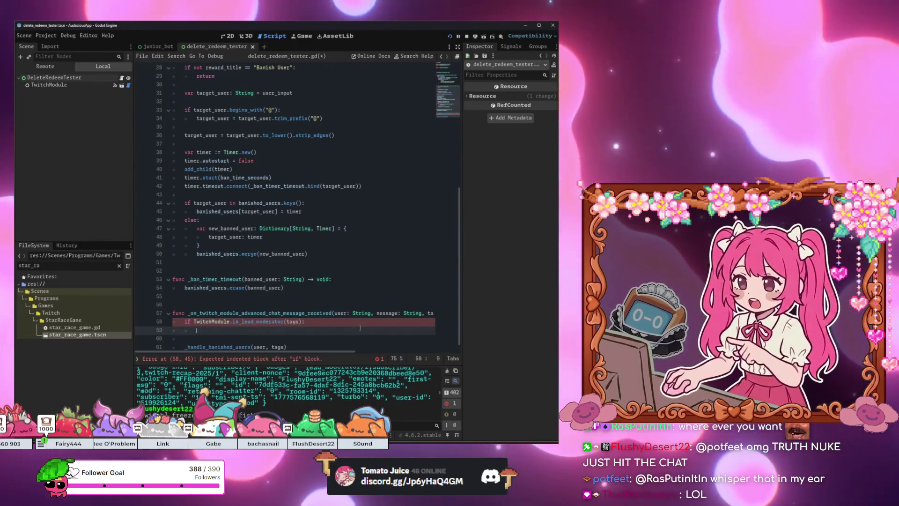
pyautogui.write('return')
pyautogui.press('Return')
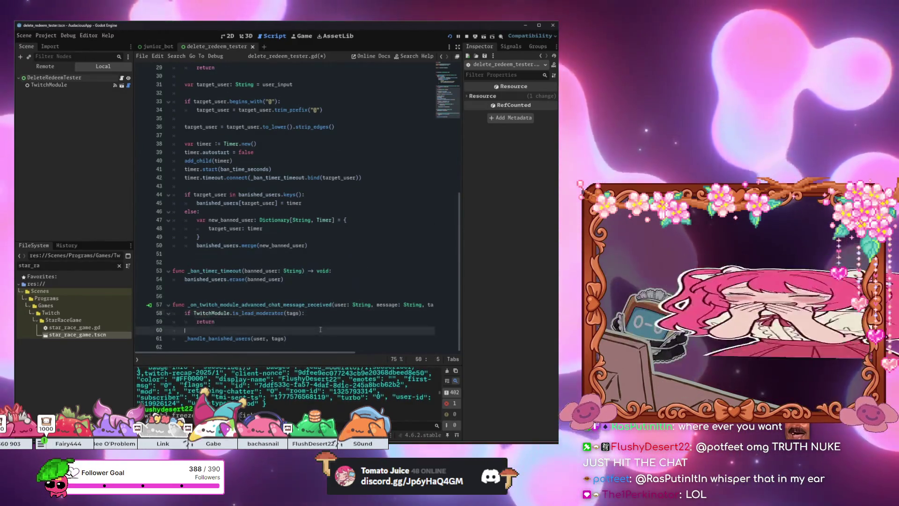
pyautogui.click(319, 325)
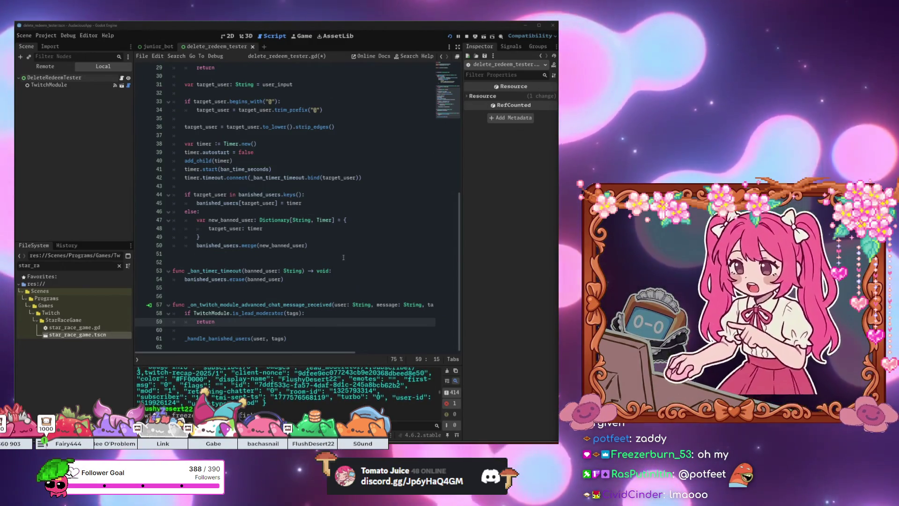
# Review the lines around _ban_timer_timeout and the new return, saving the script with Ctrl+S
pyautogui.click(334, 269)
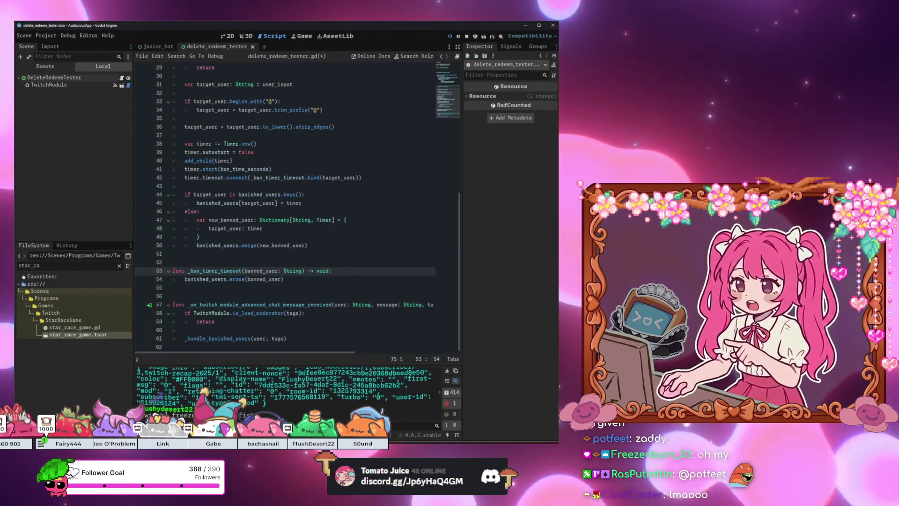
pyautogui.hotkey('ctrl', 's')
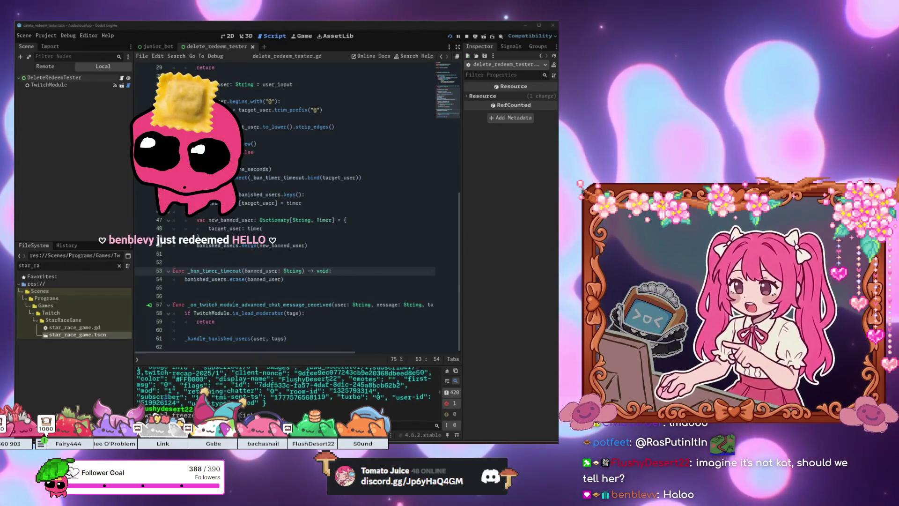
pyautogui.click(344, 264)
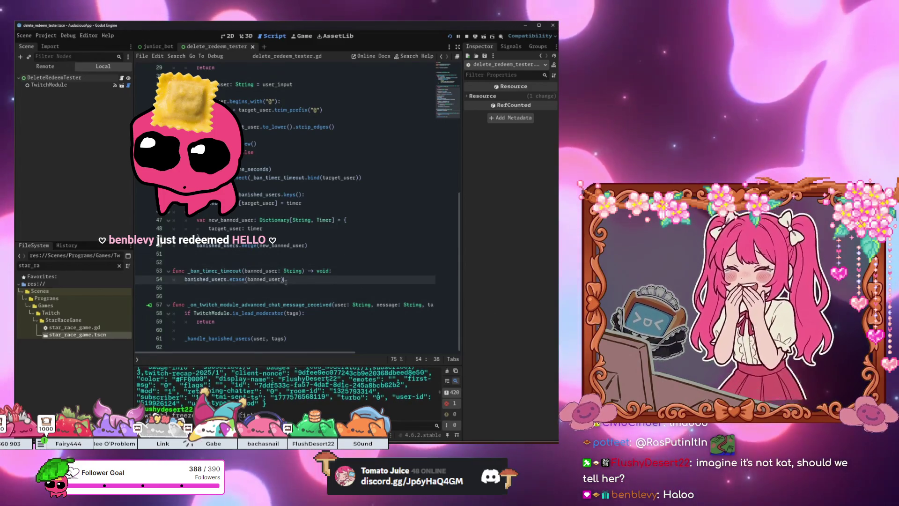
pyautogui.click(293, 331)
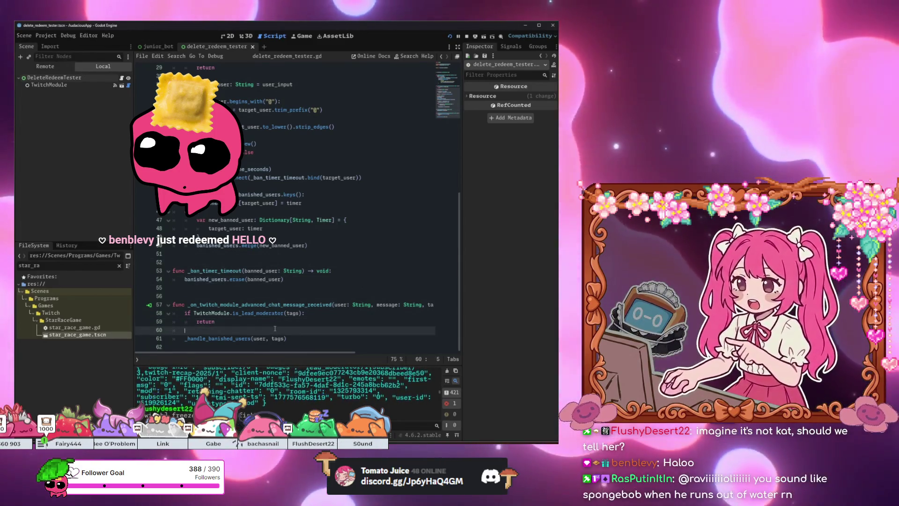
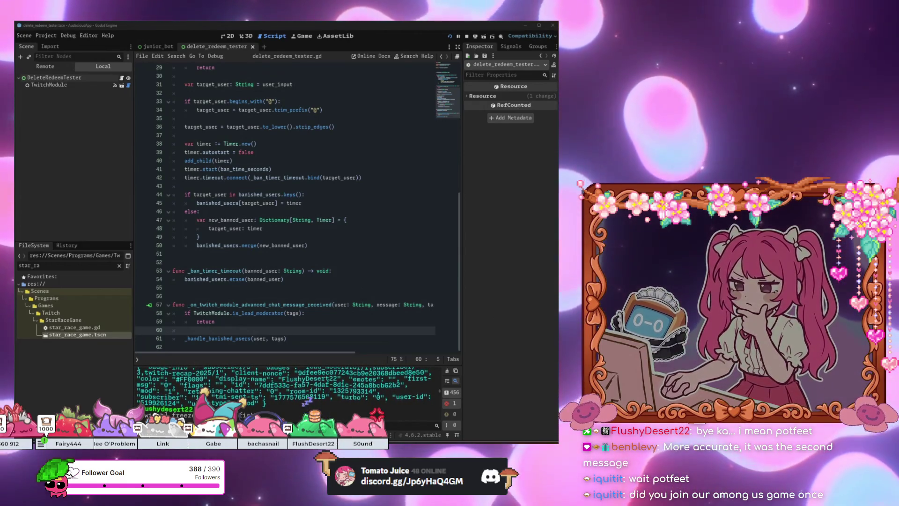
# Remove the stray trailing comma from the _handle_banished_users(user, tags) call
pyautogui.click(279, 322)
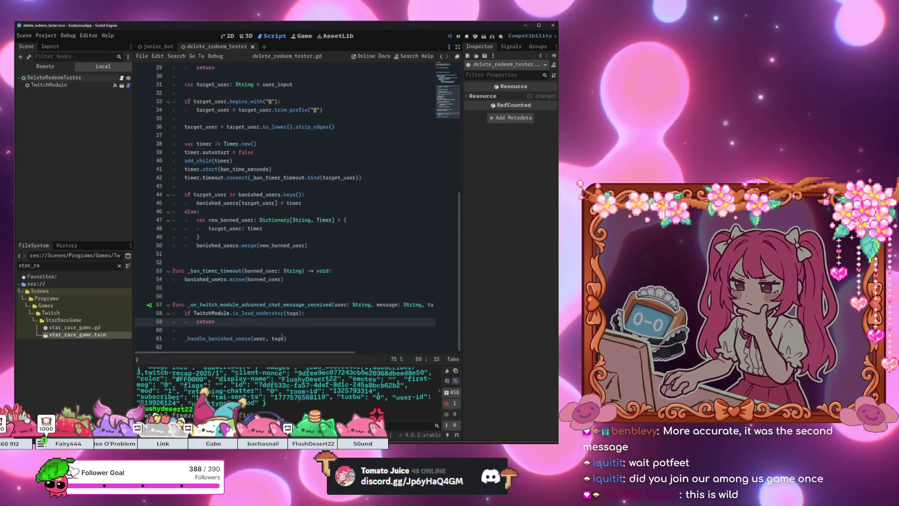
pyautogui.click(315, 339)
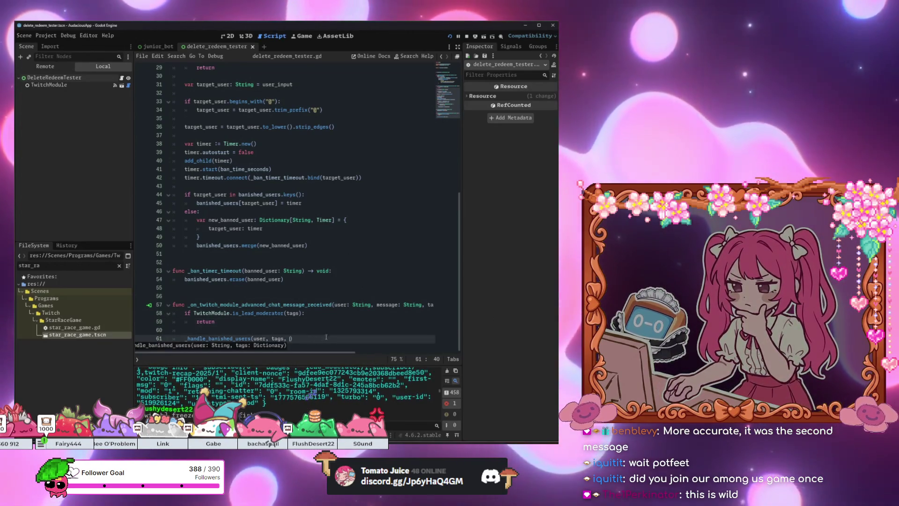
pyautogui.click(300, 314)
pyautogui.click(296, 322)
pyautogui.click(292, 338)
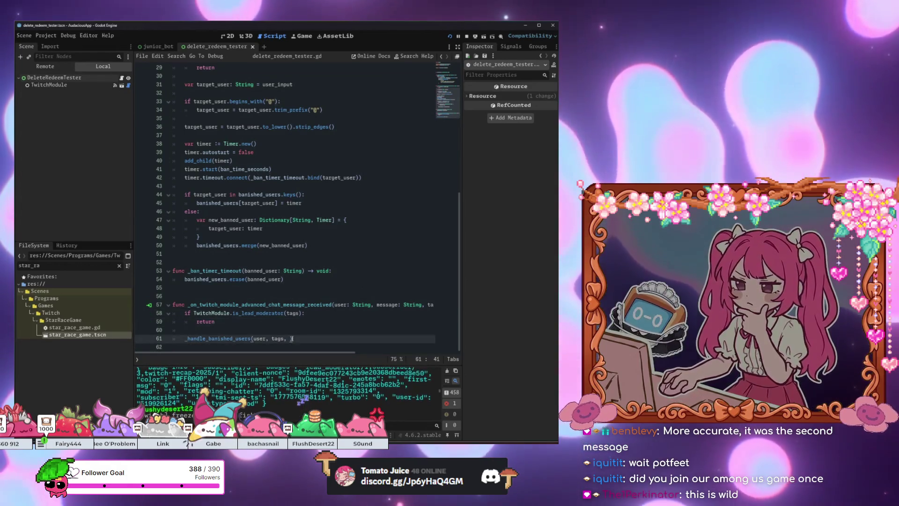
pyautogui.press('BackSpace')
# Delete the 'if TwitchModule.is_lead_moderator(tags): return' lines and the leftover blank lines
pyautogui.moveTo(173, 312); pyautogui.dragTo(213, 321)
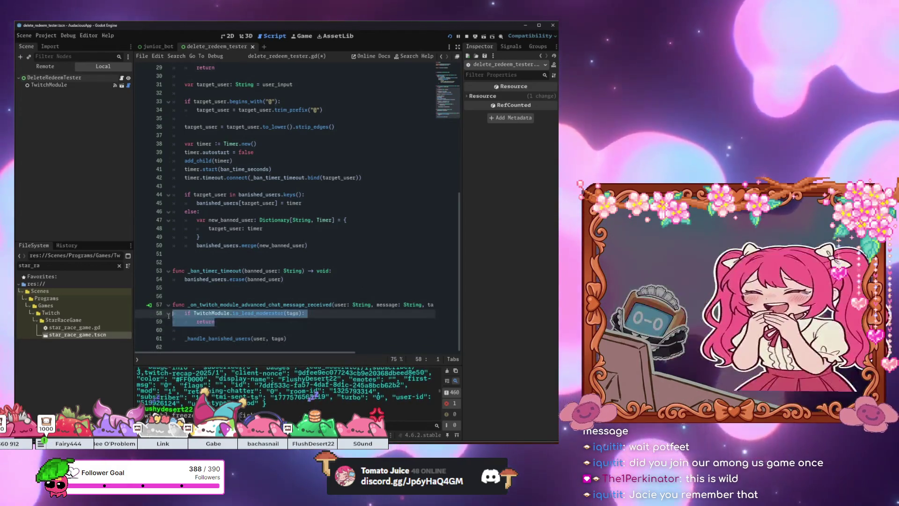
pyautogui.press('BackSpace')
pyautogui.press('Delete')
pyautogui.press('Delete')
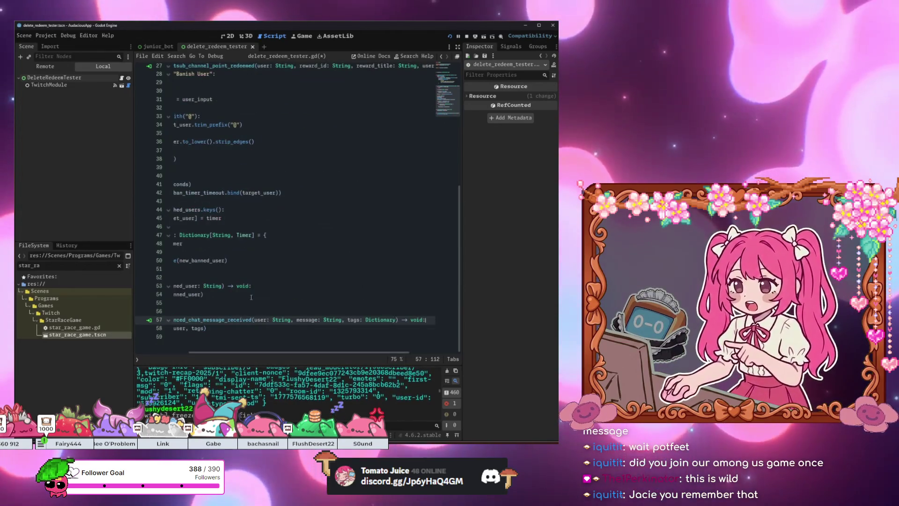
pyautogui.tripleClick(197, 294)
pyautogui.click(259, 268)
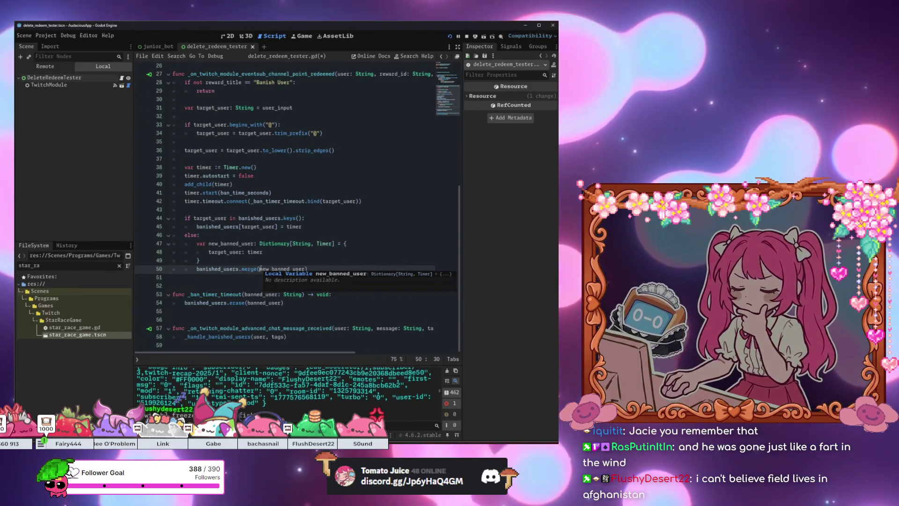
pyautogui.scroll(8, 281, 253)
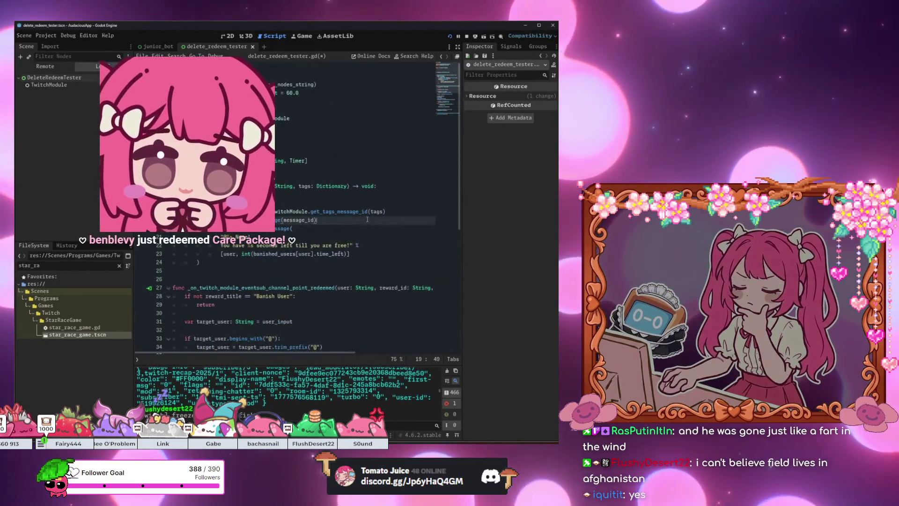
pyautogui.click(387, 188)
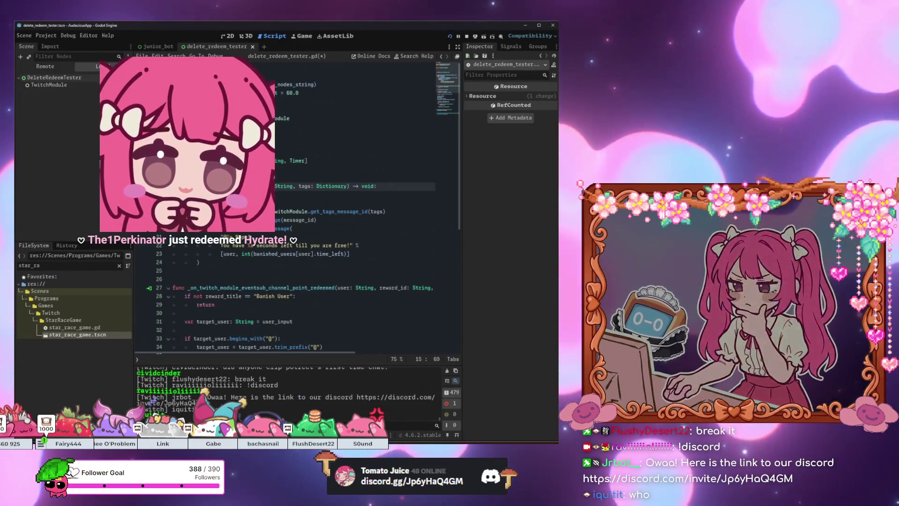
pyautogui.scroll(-8, 266, 301)
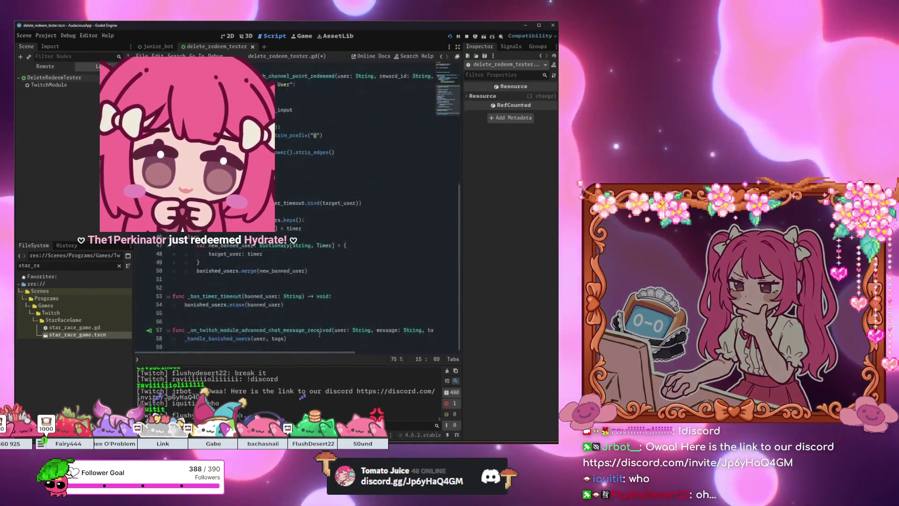
pyautogui.click(180, 339)
# Insert 'Print.color(tags, Color.AQUA)' above the _handle_banished_users call and save the script
pyautogui.press('Return')
pyautogui.press('Up')
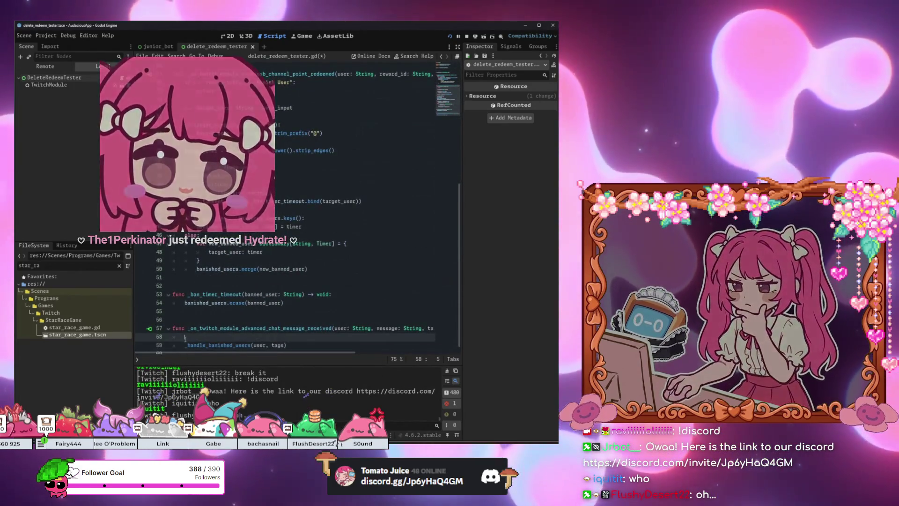
pyautogui.write('Print.color')
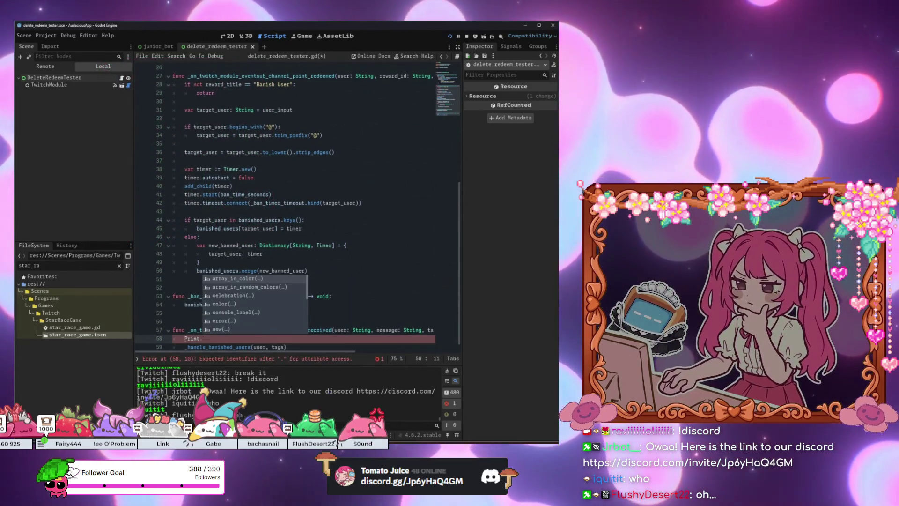
pyautogui.write('(')
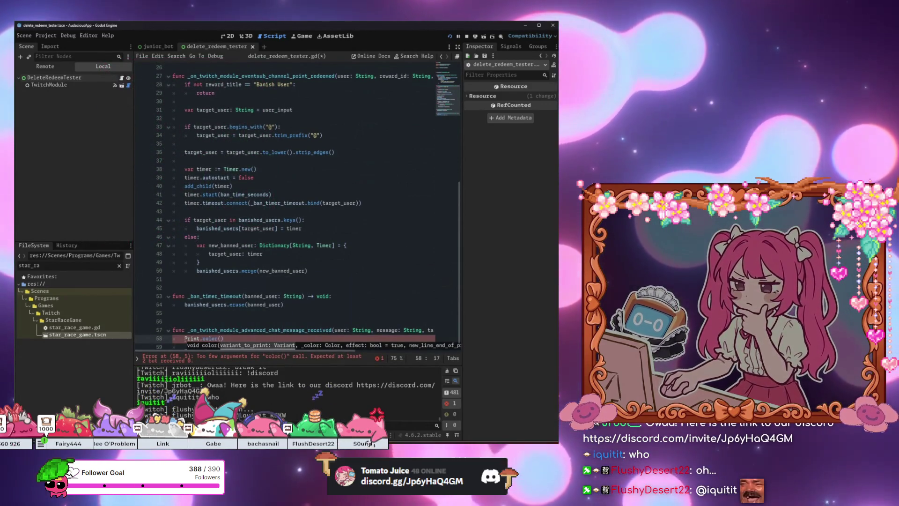
pyautogui.write('tags, Color.q')
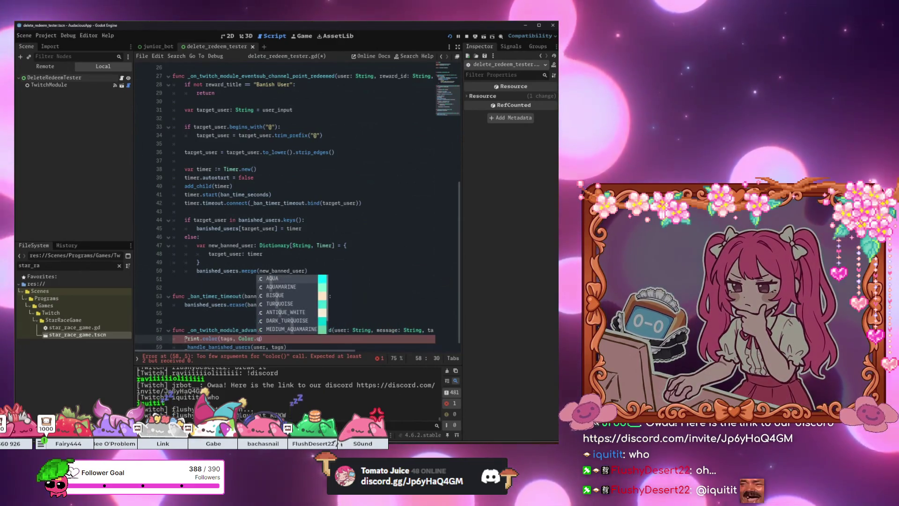
pyautogui.press('Return')
pyautogui.click(257, 330)
pyautogui.hotkey('ctrl', 's')
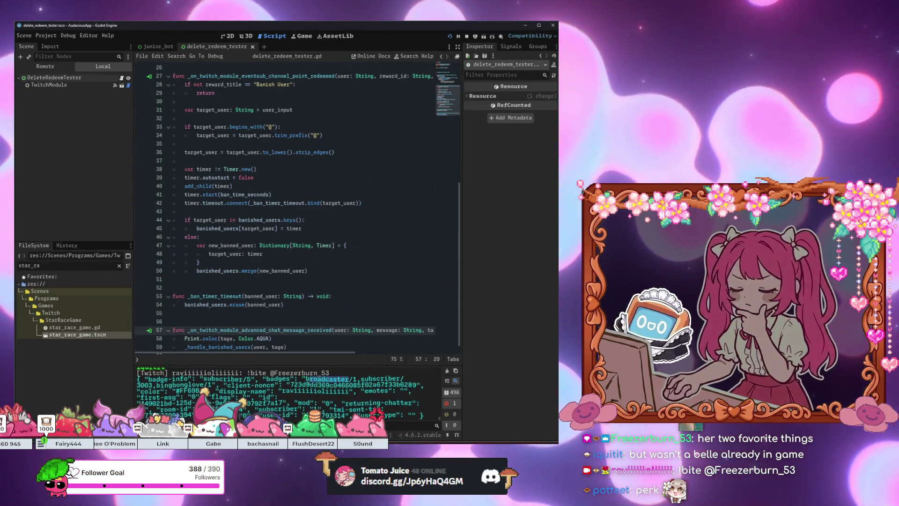
# Declare 'static func is_broadcaster(tags: Dictionary) -> bool:' in twitch_module.gd after get_tags_message_id
pyautogui.click(263, 254)
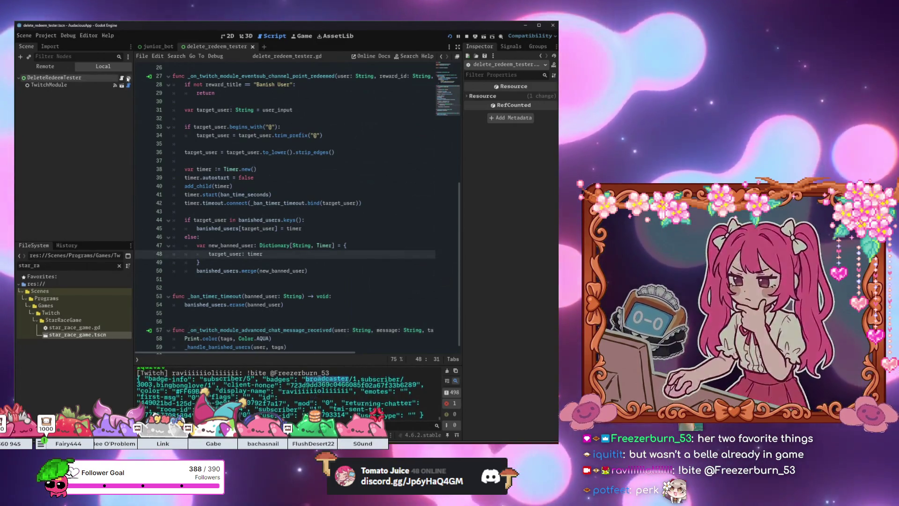
pyautogui.click(129, 85)
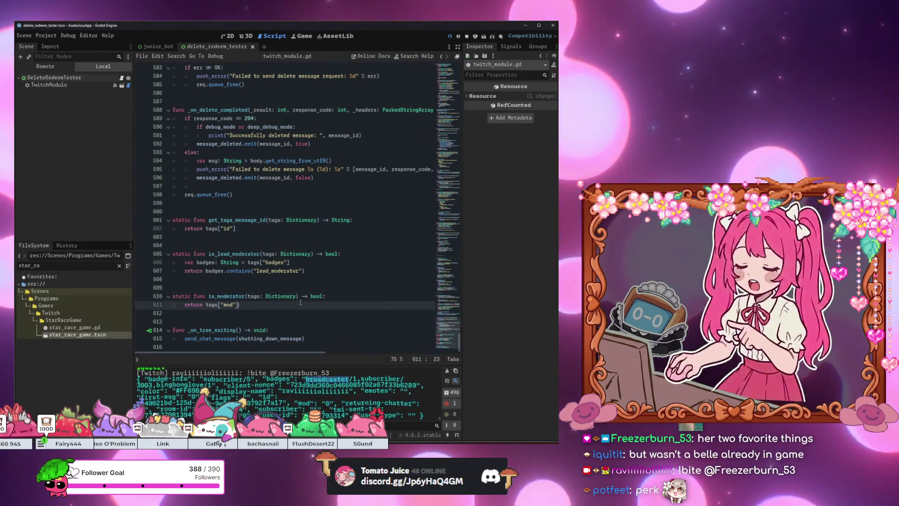
pyautogui.click(244, 236)
pyautogui.press('Return')
pyautogui.press('Return')
pyautogui.press('Return')
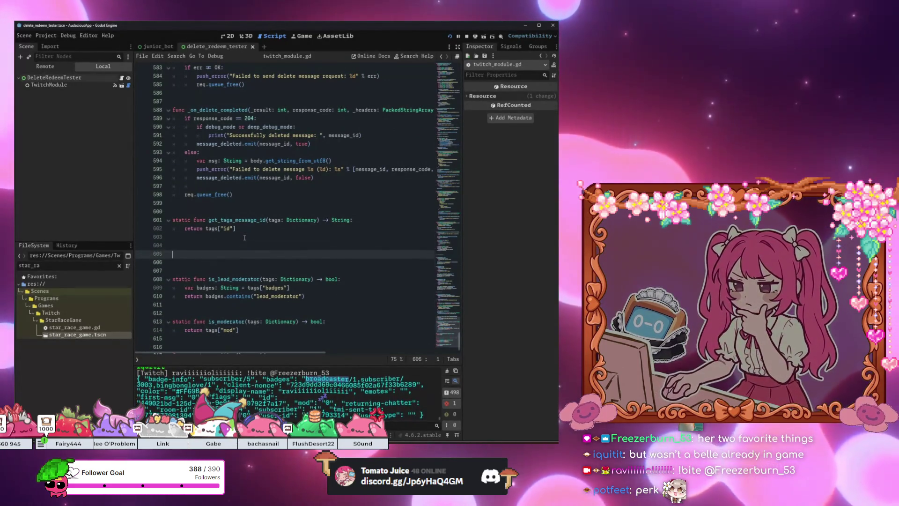
pyautogui.write('stai')
pyautogui.press('BackSpace')
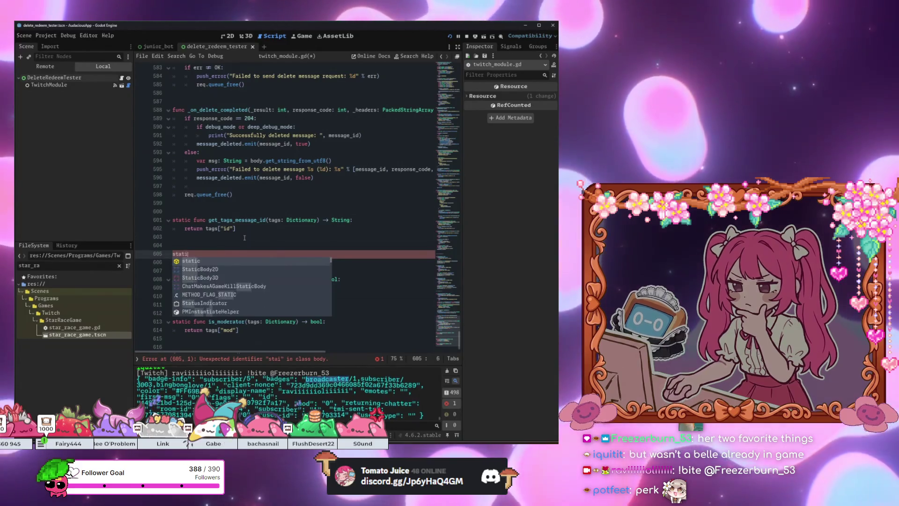
pyautogui.write('tic func is_bro')
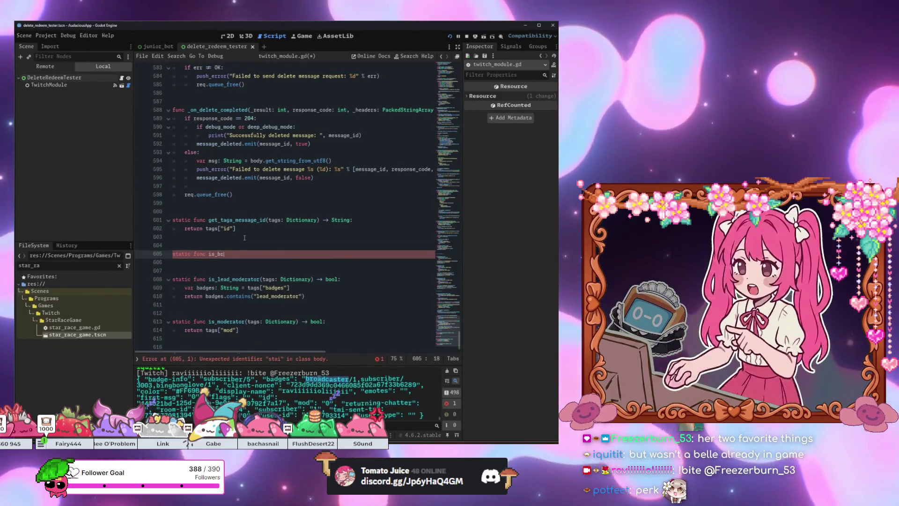
pyautogui.write('adcaster(')
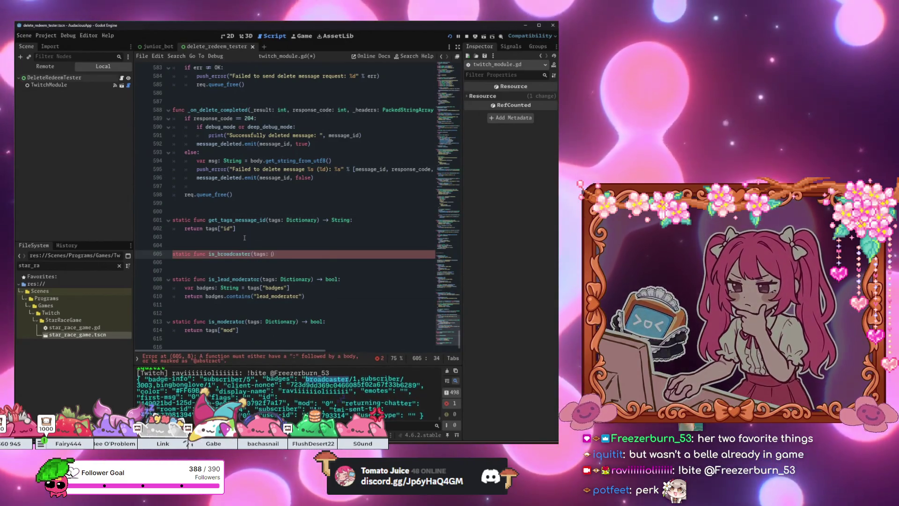
pyautogui.write('tags: Dictionary) ->')
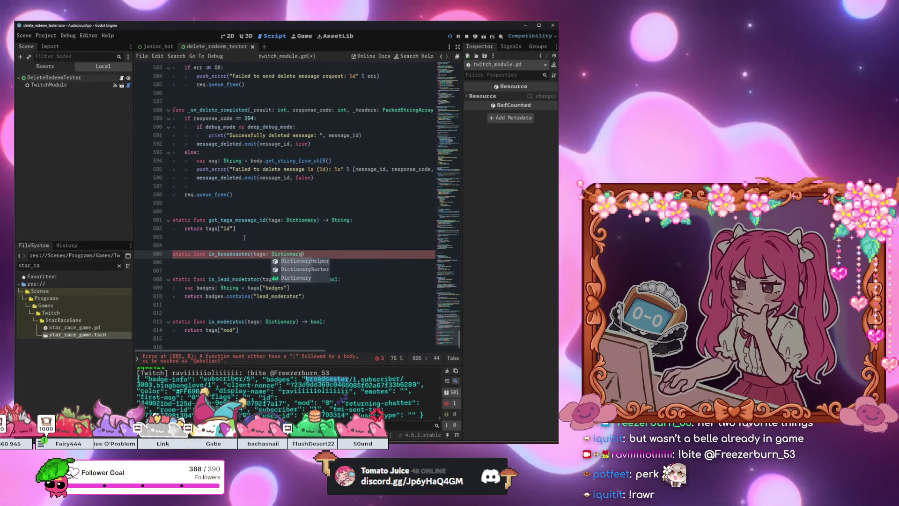
pyautogui.write(' vo')
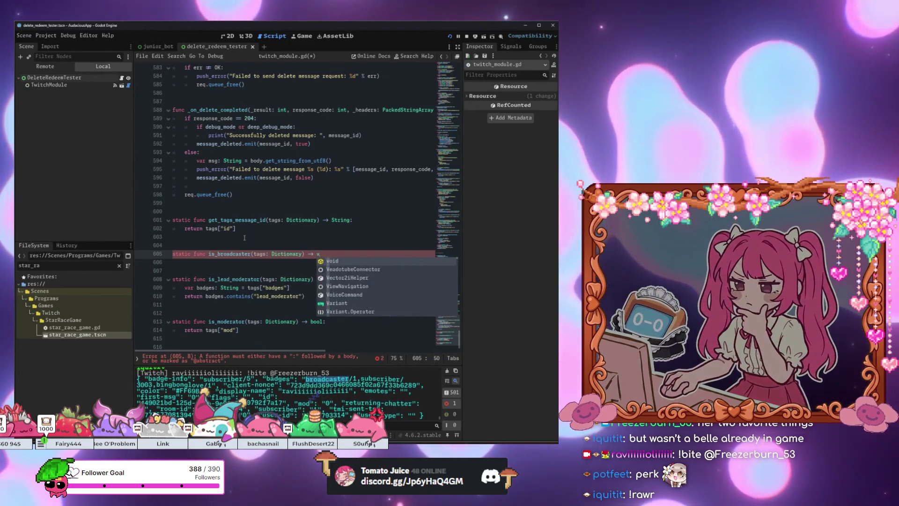
pyautogui.press('BackSpace')
pyautogui.write('bool:')
pyautogui.press('Return')
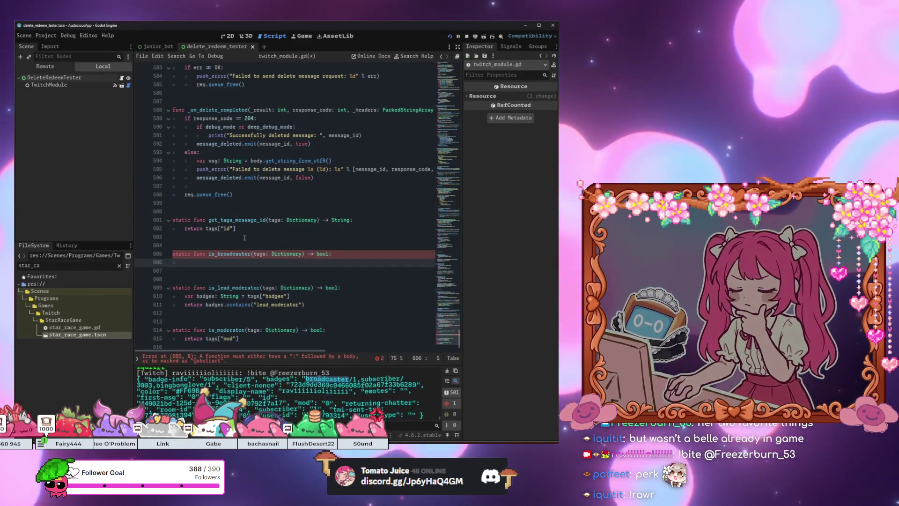
# Copy is_lead_moderator's badges lookup and return lines into the is_broadcaster body
pyautogui.moveTo(306, 305); pyautogui.dragTo(184, 296)
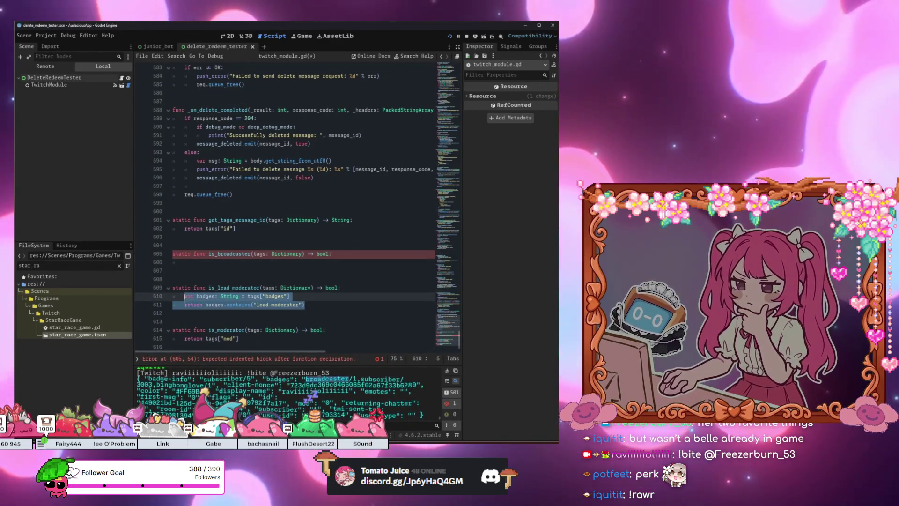
pyautogui.hotkey('ctrl', 'c')
pyautogui.click(217, 269)
pyautogui.hotkey('ctrl', 'v')
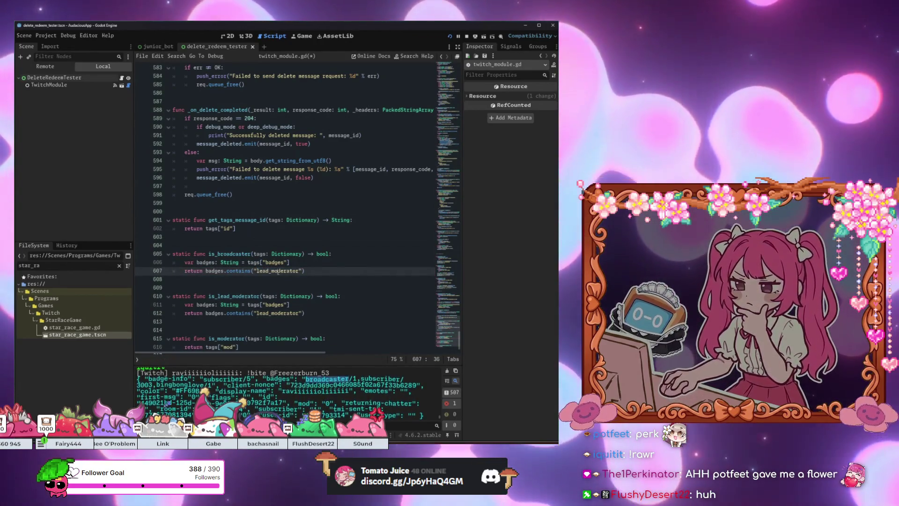
# Change the copied check to 'broadcaster', then cut the Print.color debug line and timer code from the tester
pyautogui.write('broadcaster')
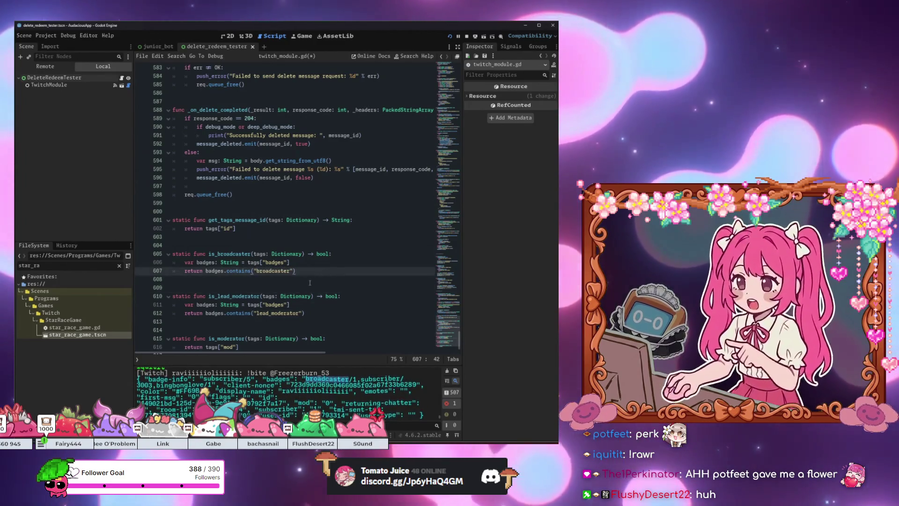
pyautogui.click(121, 78)
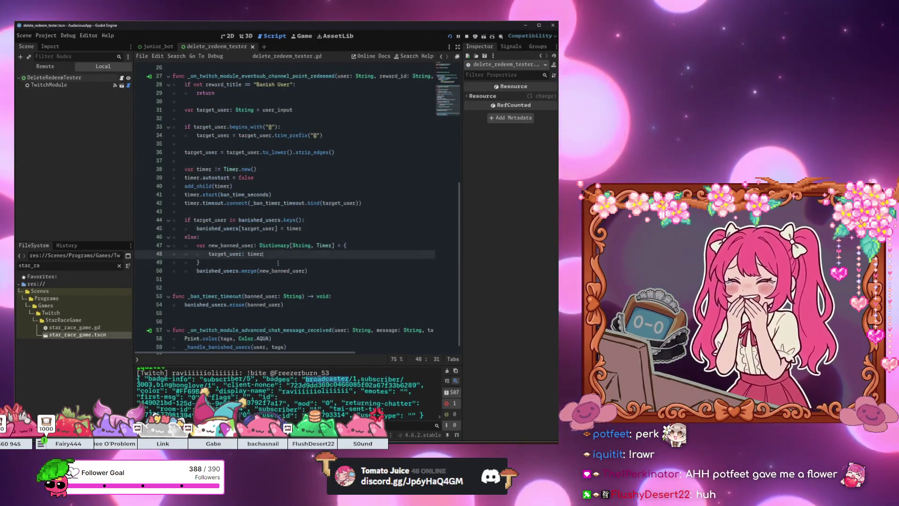
pyautogui.click(301, 332)
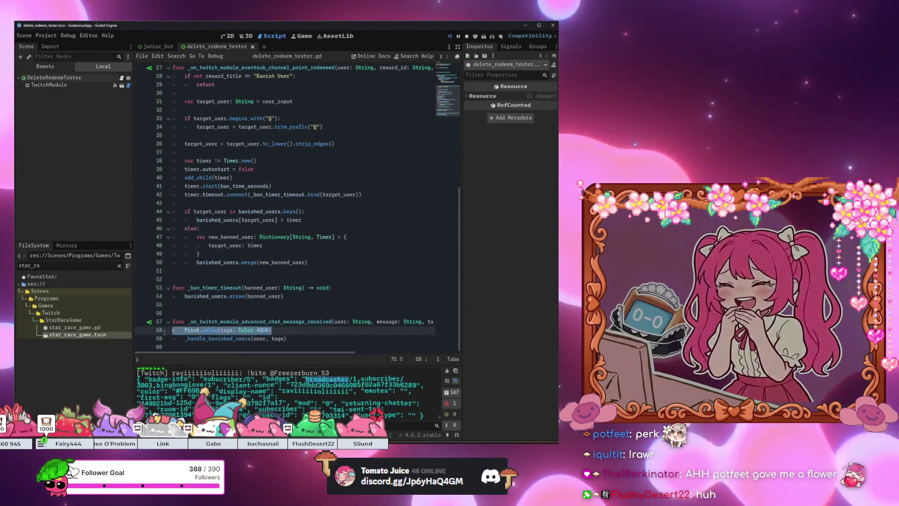
pyautogui.hotkey('ctrl', 'x')
pyautogui.click(246, 324)
pyautogui.hotkey('shift', 'Up')
pyautogui.hotkey('shift', 'Up')
pyautogui.hotkey('shift', 'Up')
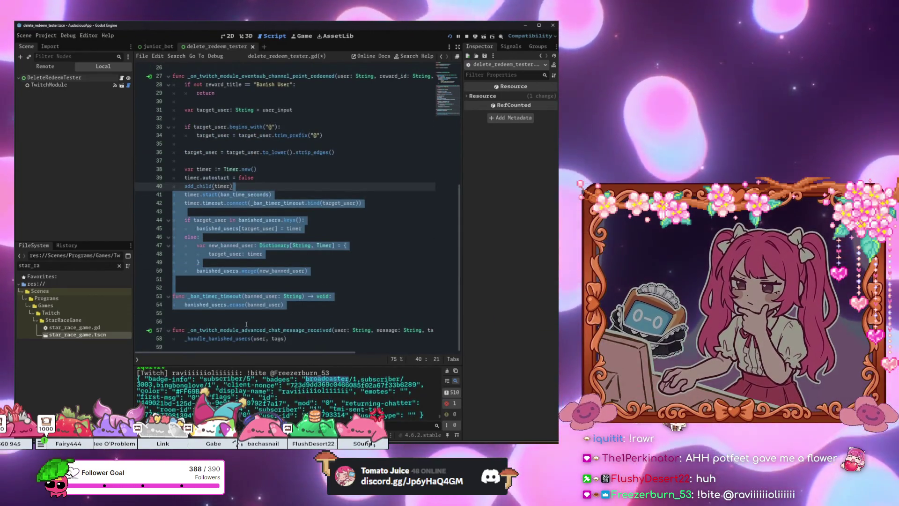
pyautogui.hotkey('ctrl', 'x')
# Open a new blank line beneath the 'if user in banished_users:' check
pyautogui.scroll(8, 281, 234)
pyautogui.click(307, 229)
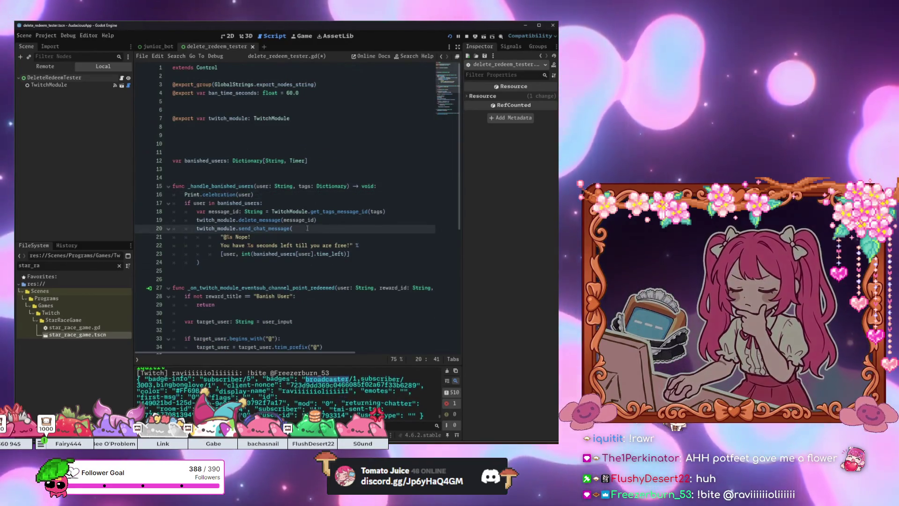
pyautogui.press('Down')
pyautogui.press('Down')
pyautogui.press('Down')
pyautogui.click(330, 211)
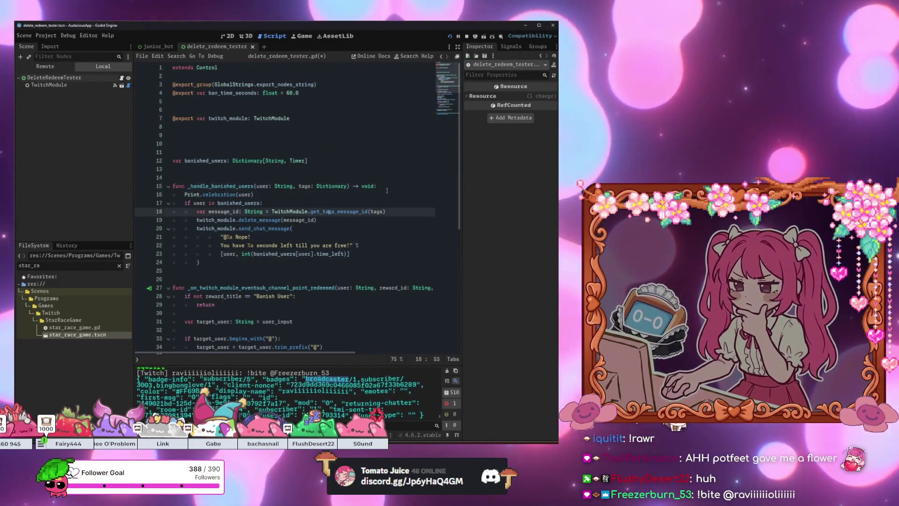
pyautogui.press('Up')
pyautogui.press('Up')
pyautogui.press('Down')
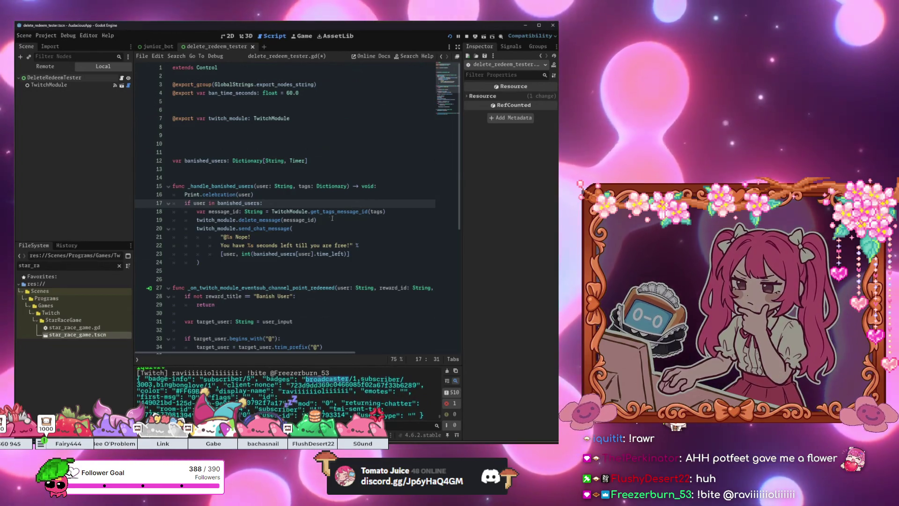
pyautogui.click(332, 219)
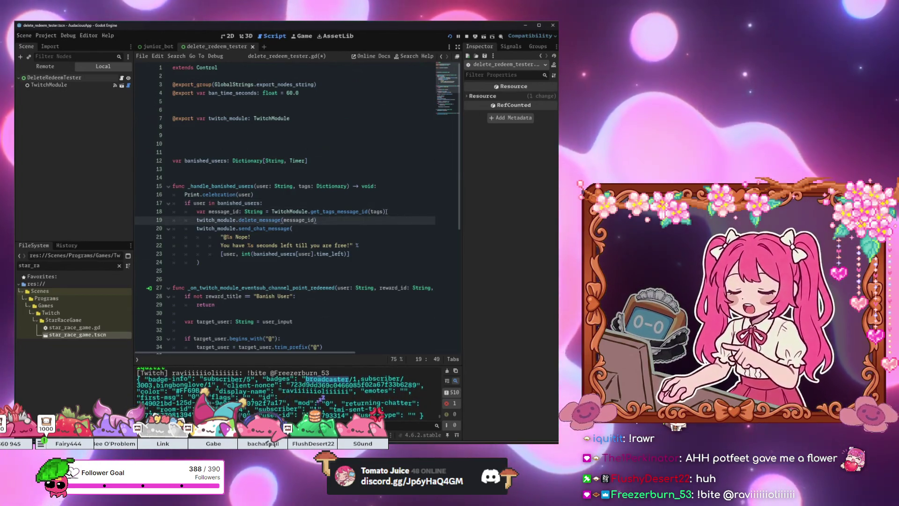
pyautogui.click(346, 205)
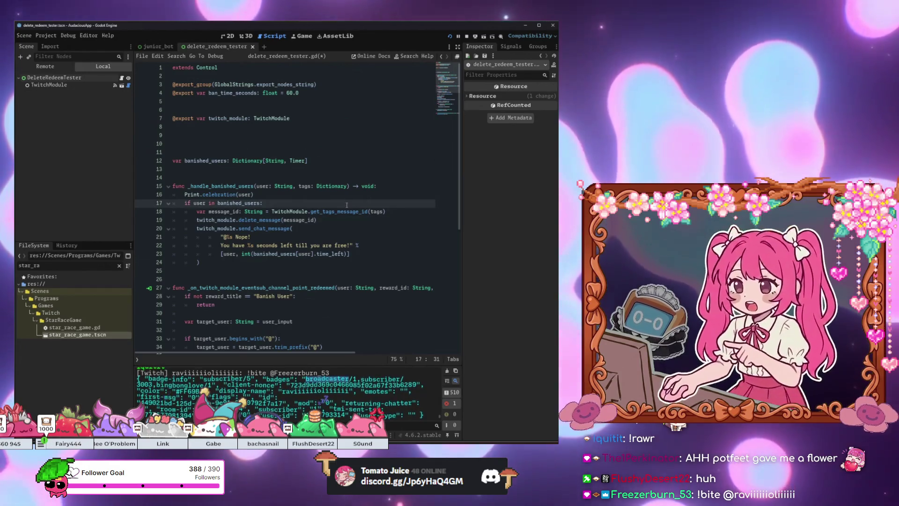
pyautogui.press('Return')
pyautogui.press('Return')
pyautogui.press('Return')
pyautogui.press('Up')
# Write 'if TwitchModule.is_broadcaster(tags) or TwitchModule.is_lead_moderator(tags):' with autocomplete
pyautogui.write('if')
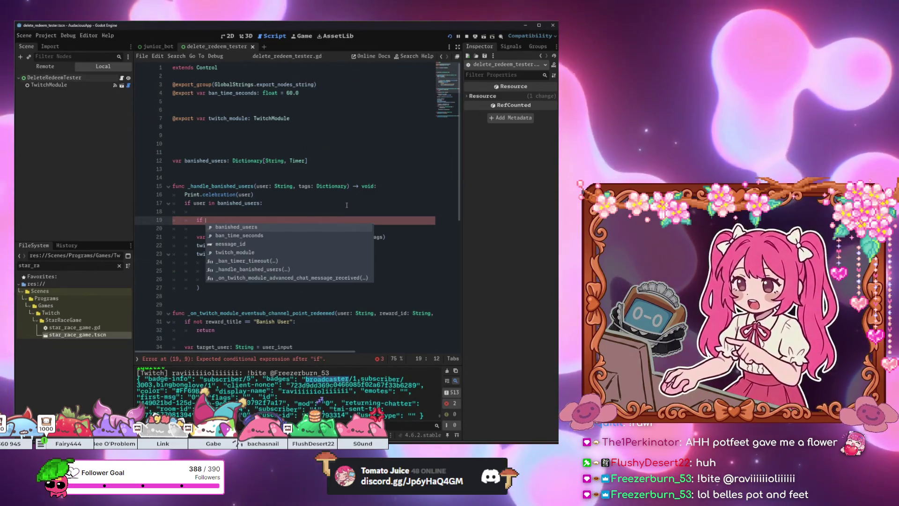
pyautogui.write('user')
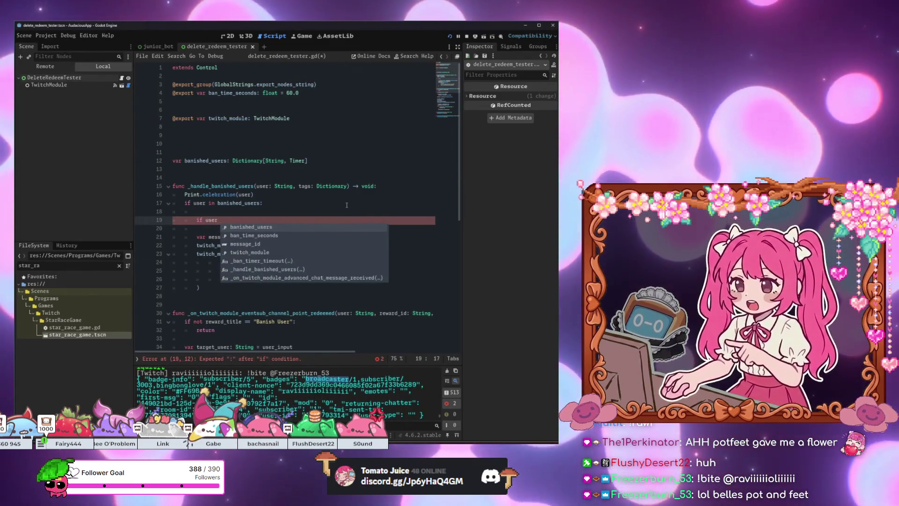
pyautogui.press('BackSpace')
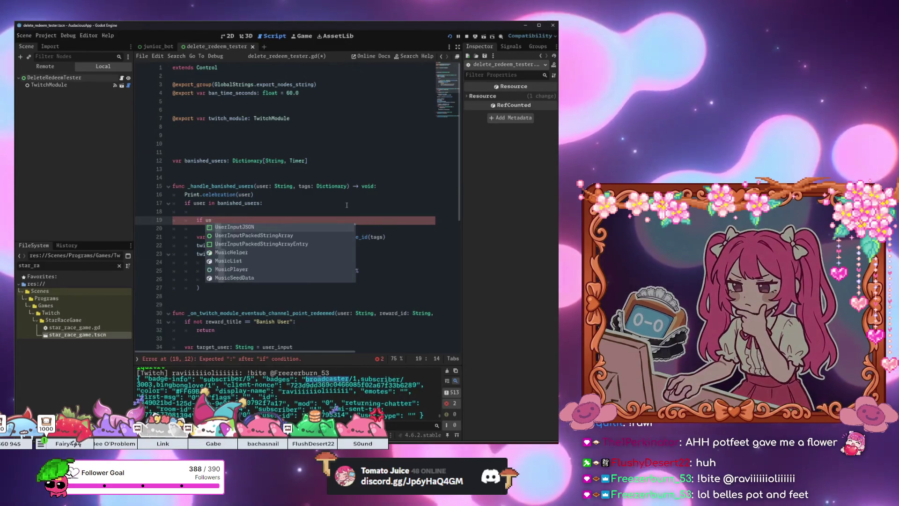
pyautogui.press('Down')
pyautogui.press('Down')
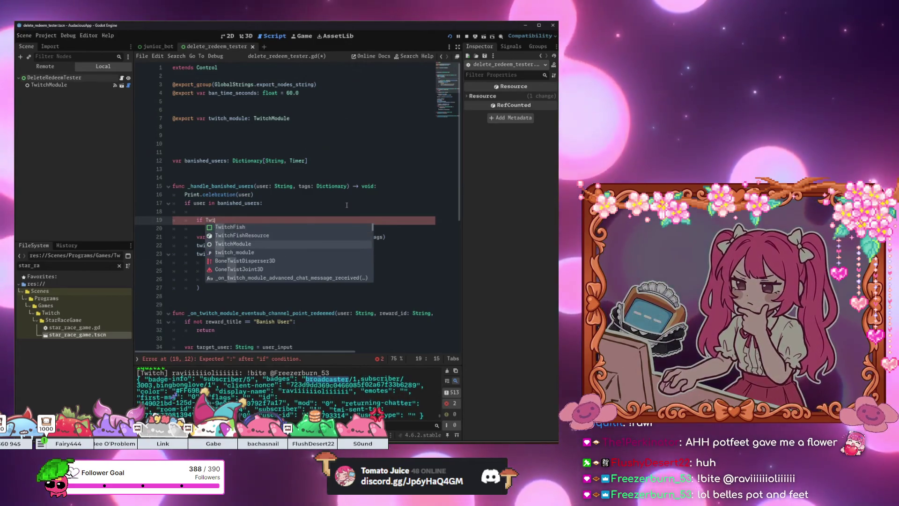
pyautogui.press('Return')
pyautogui.write('.is_b')
pyautogui.press('Return')
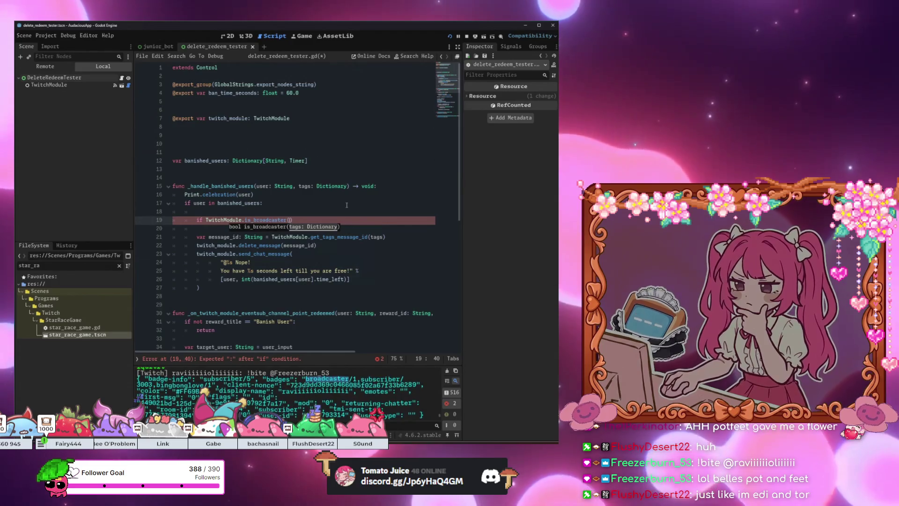
pyautogui.write('tags)')
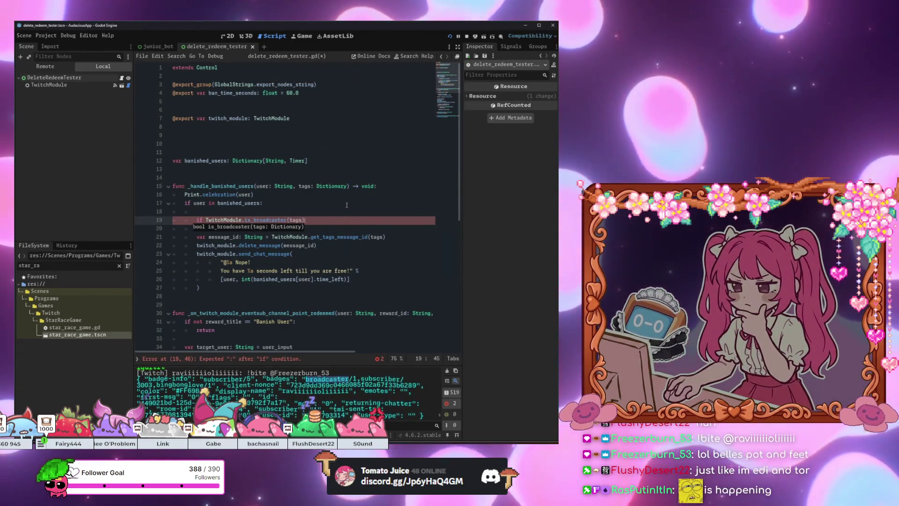
pyautogui.write(' or Tw')
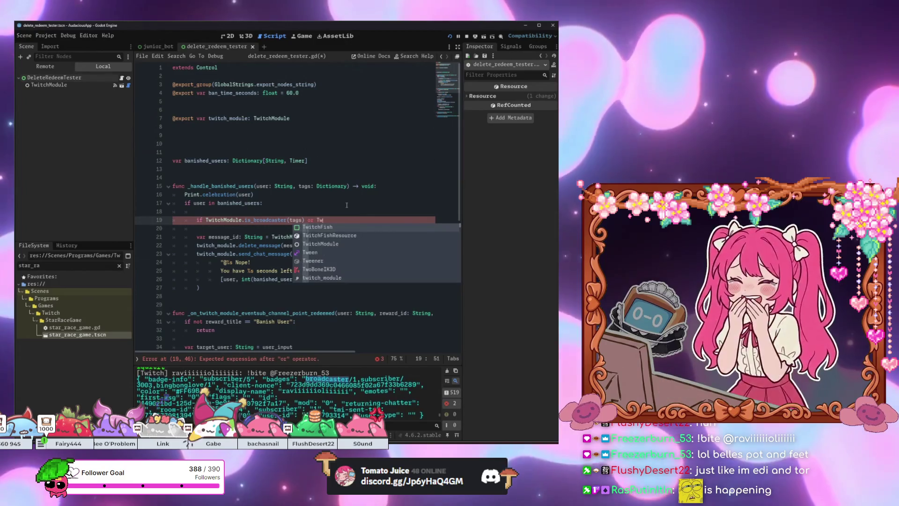
pyautogui.write('itchModule.')
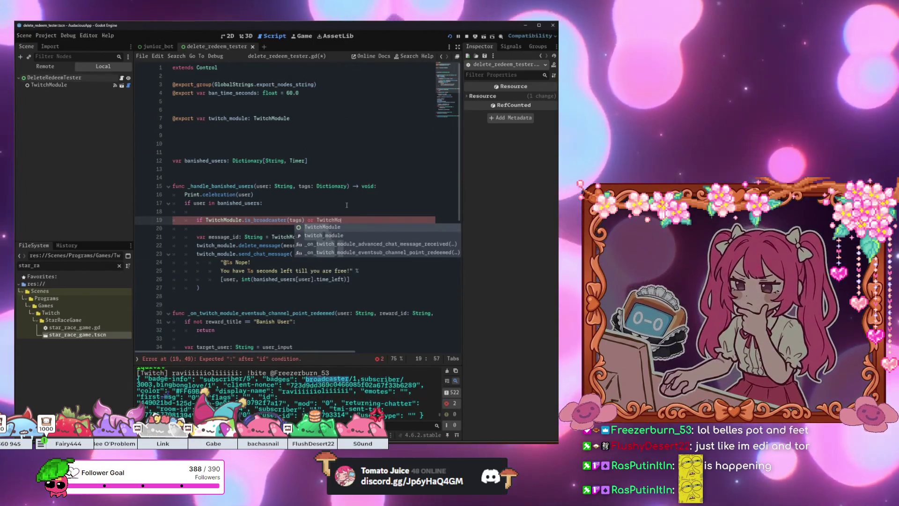
pyautogui.write('is_l')
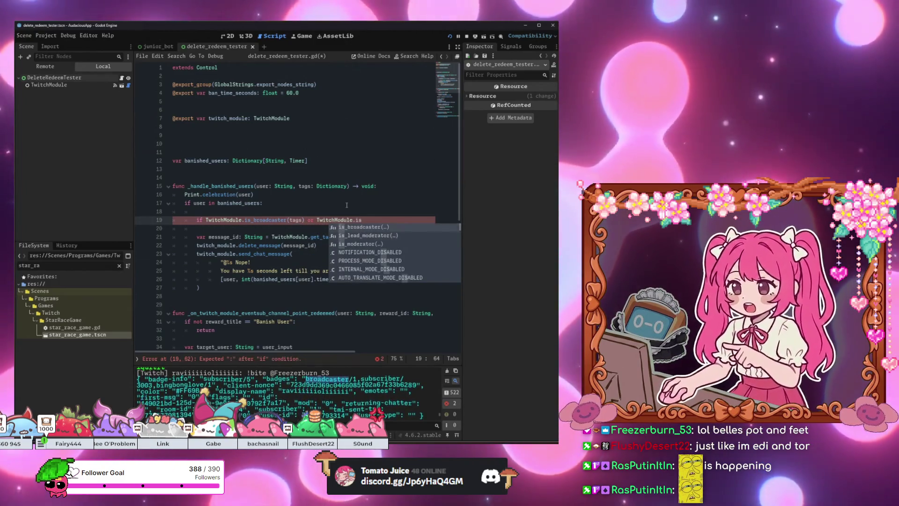
pyautogui.press('Return')
pyautogui.write('ter(tags)')
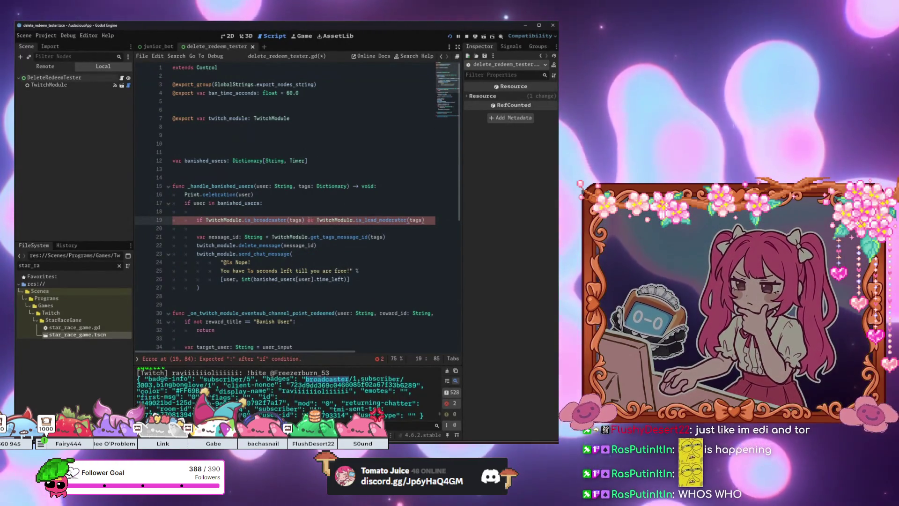
# Break the condition onto a second, further-indented line before the is_lead_moderator check
pyautogui.press('Return')
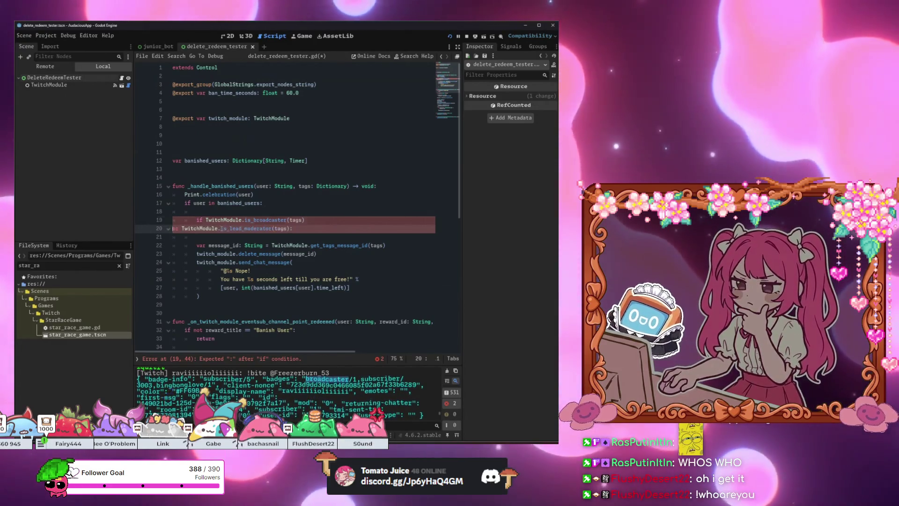
pyautogui.press('BackSpace')
pyautogui.press('BackSpace')
pyautogui.press('Return')
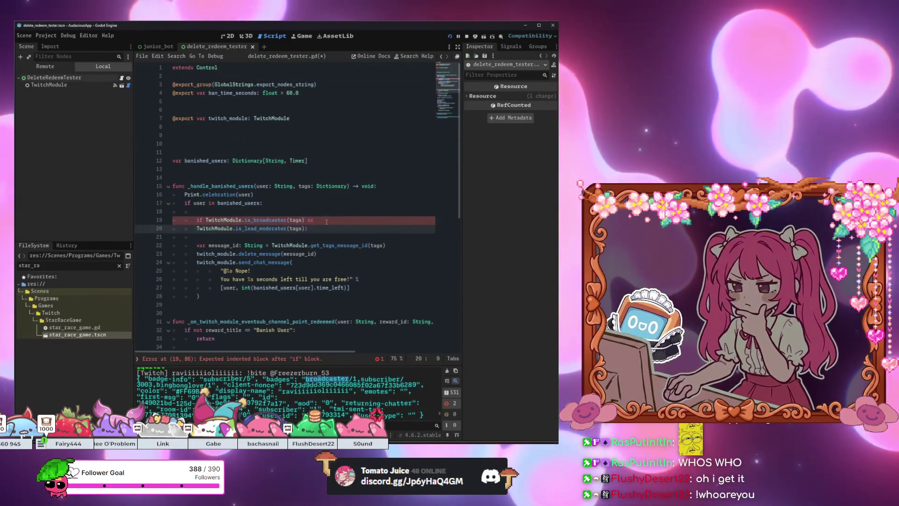
pyautogui.press('Tab')
pyautogui.click(365, 228)
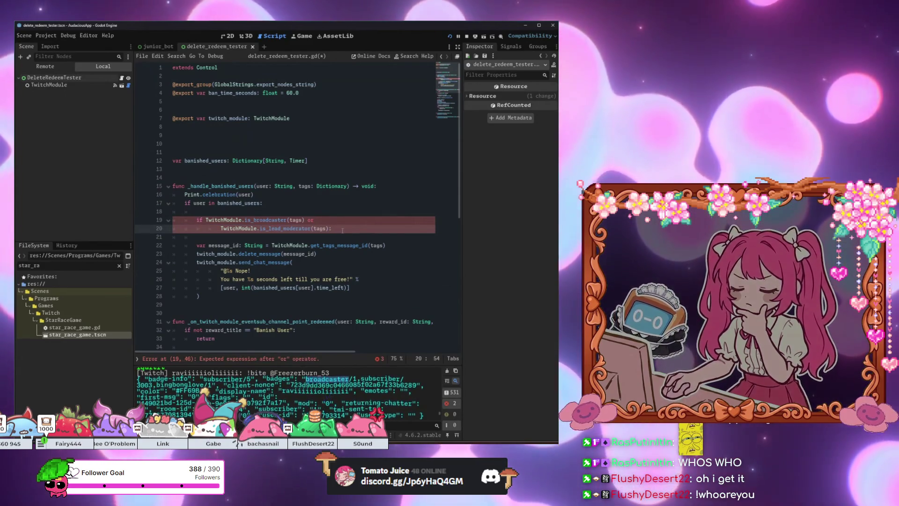
# Add an empty twitch_module.send_chat_message() call inside the if block
pyautogui.press('Return')
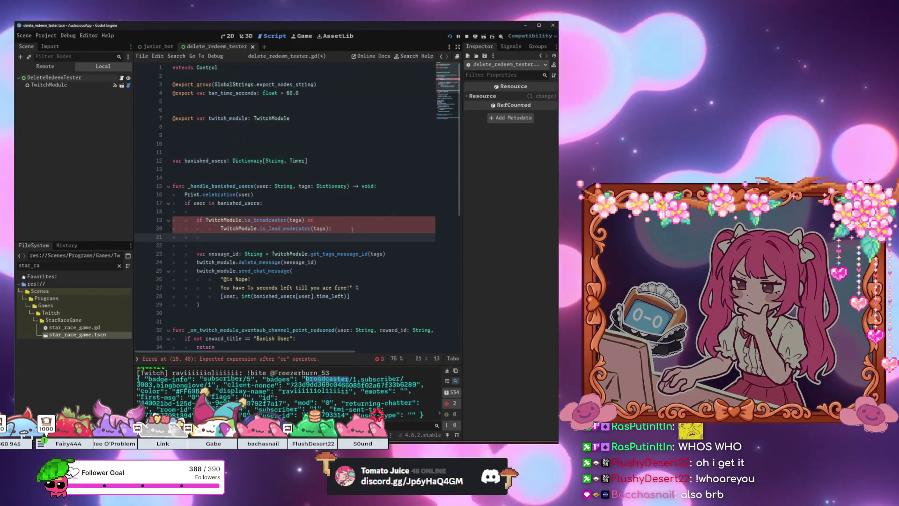
pyautogui.press('Return')
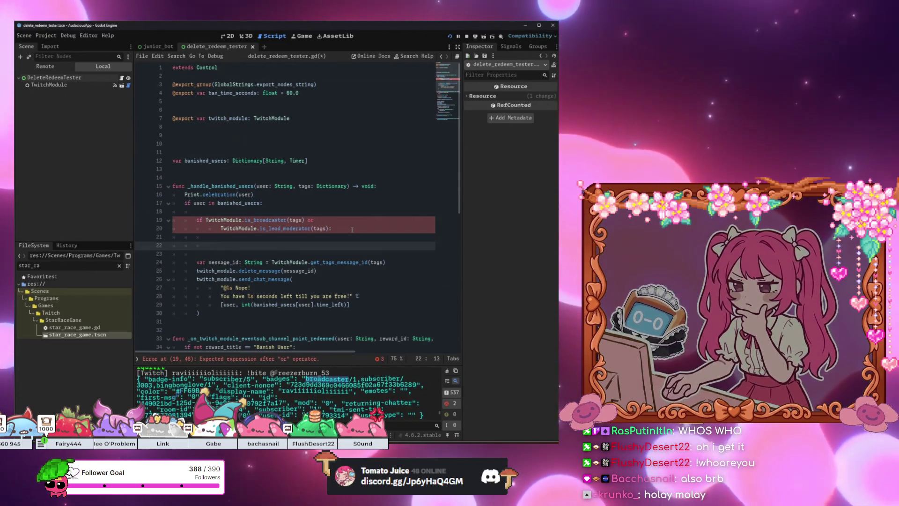
pyautogui.write('twitch_mod')
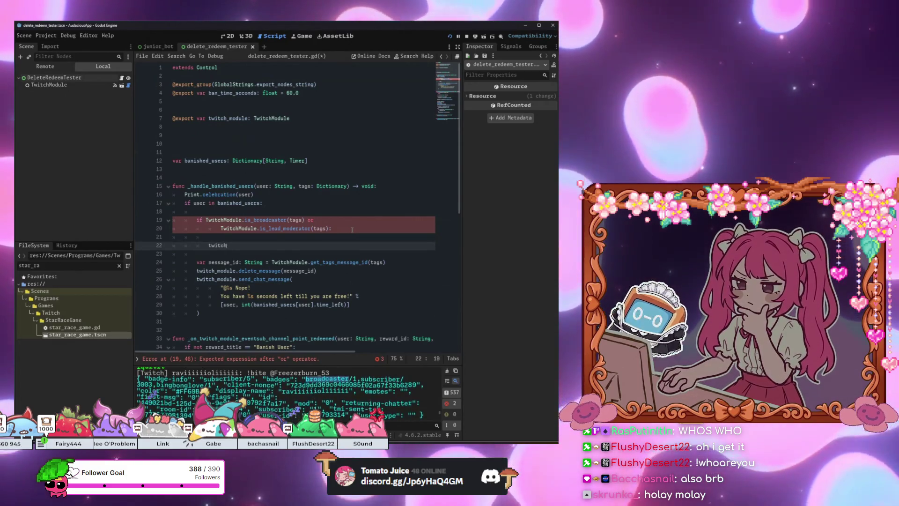
pyautogui.write('ule')
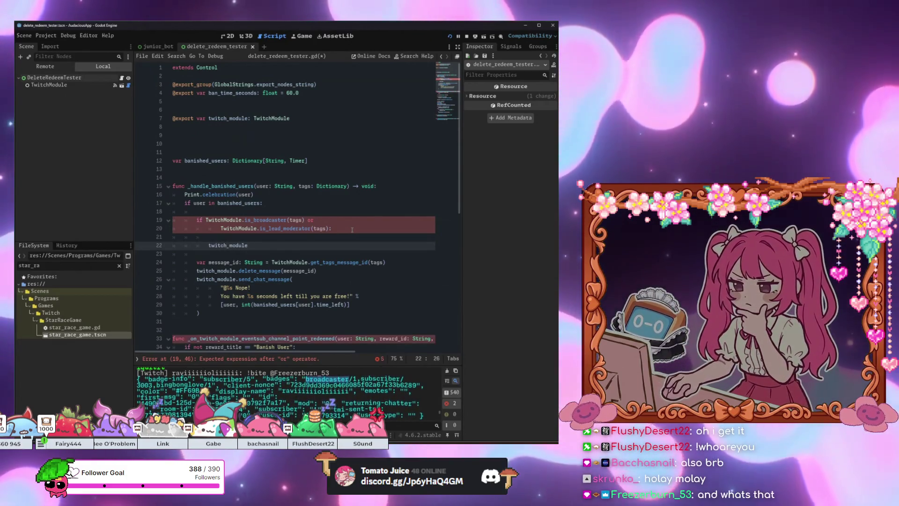
pyautogui.write('.send_')
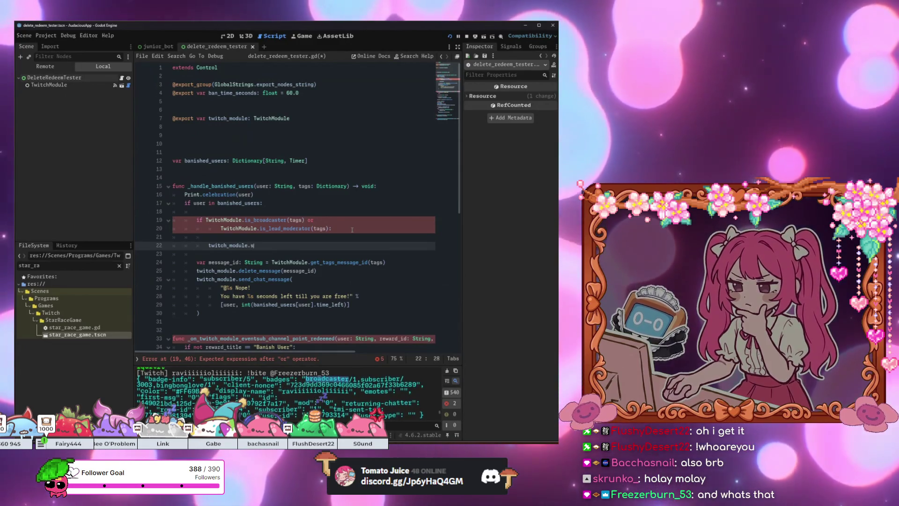
pyautogui.write('chat_message')
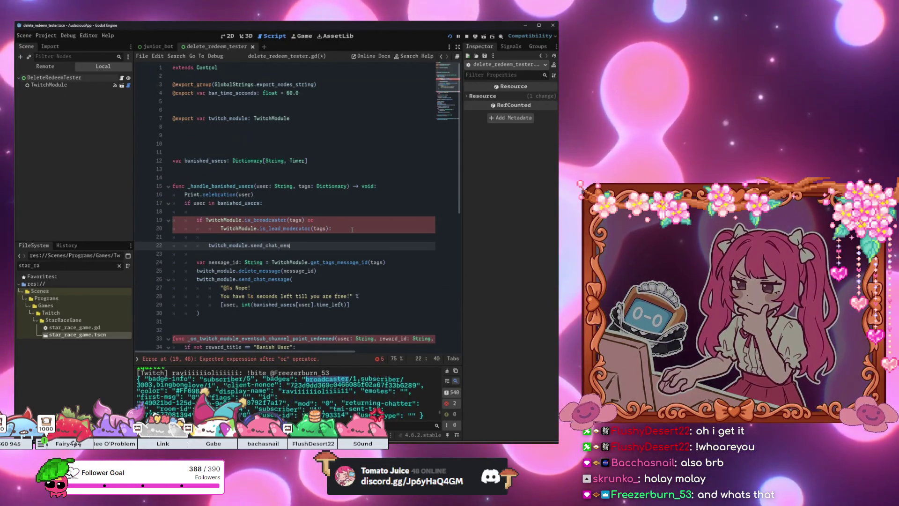
pyautogui.write('(')
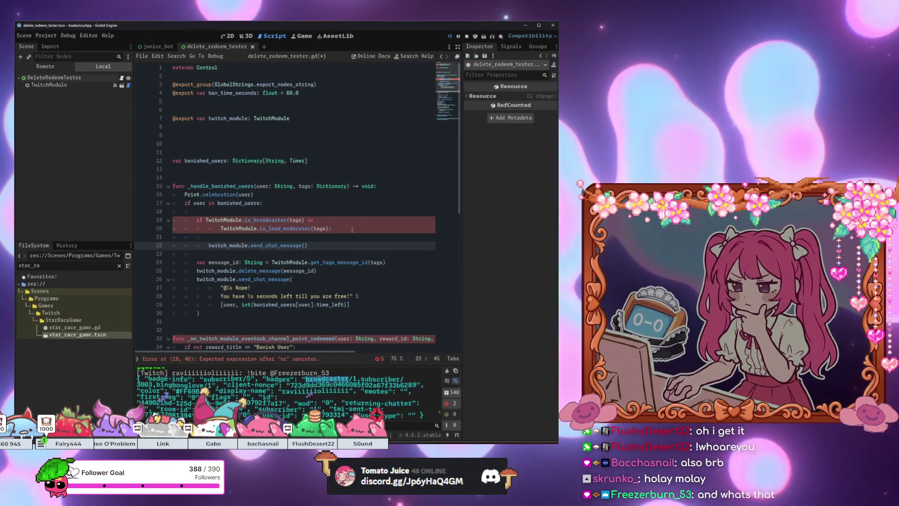
pyautogui.click(215, 230)
pyautogui.press('BackSpace')
pyautogui.press('BackSpace')
pyautogui.press('BackSpace')
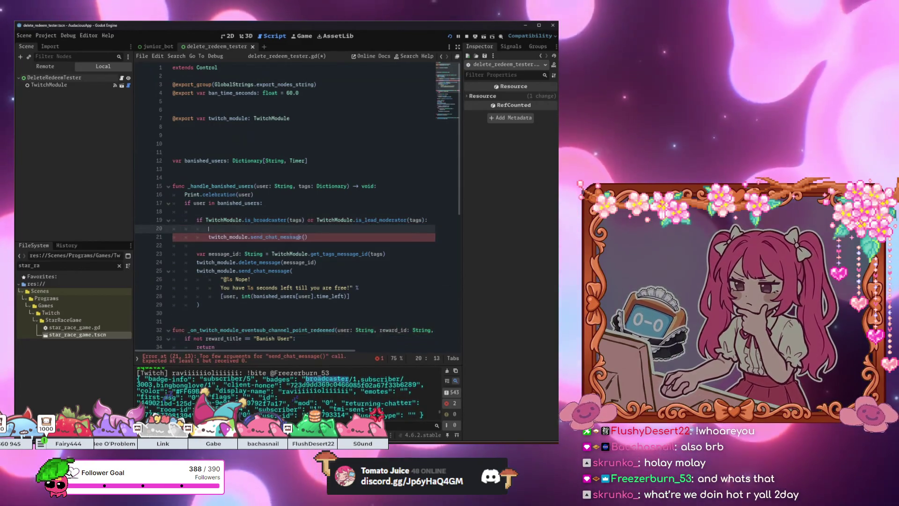
# Add a 'for i: int in spam_amount:' loop above the send_chat_message() call
pyautogui.click(317, 238)
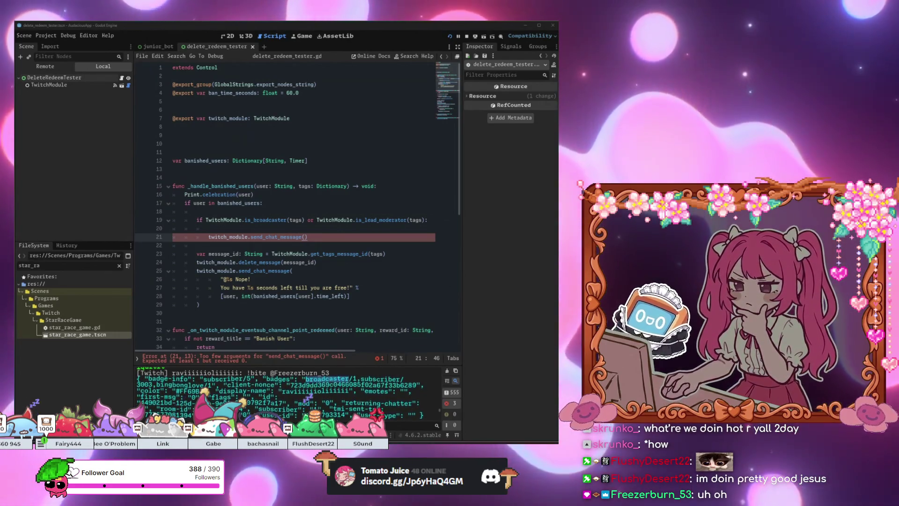
pyautogui.click(301, 229)
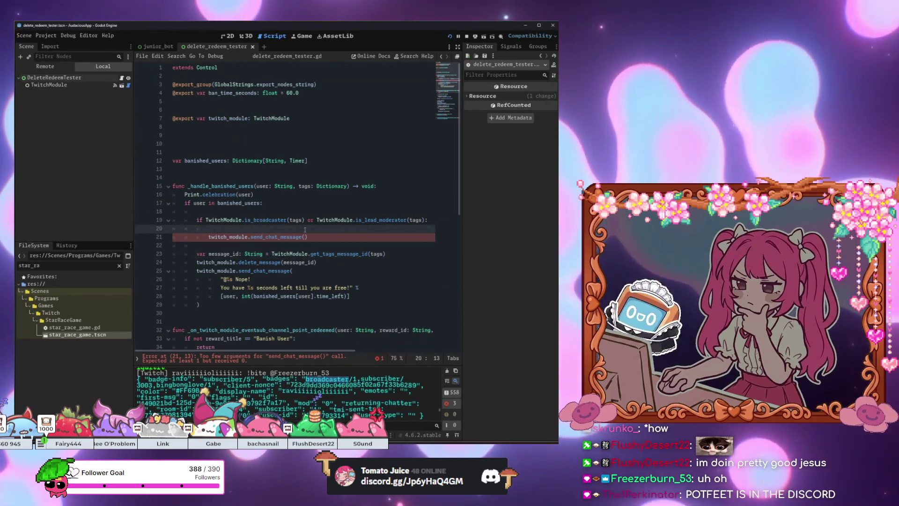
pyautogui.write('for i: ')
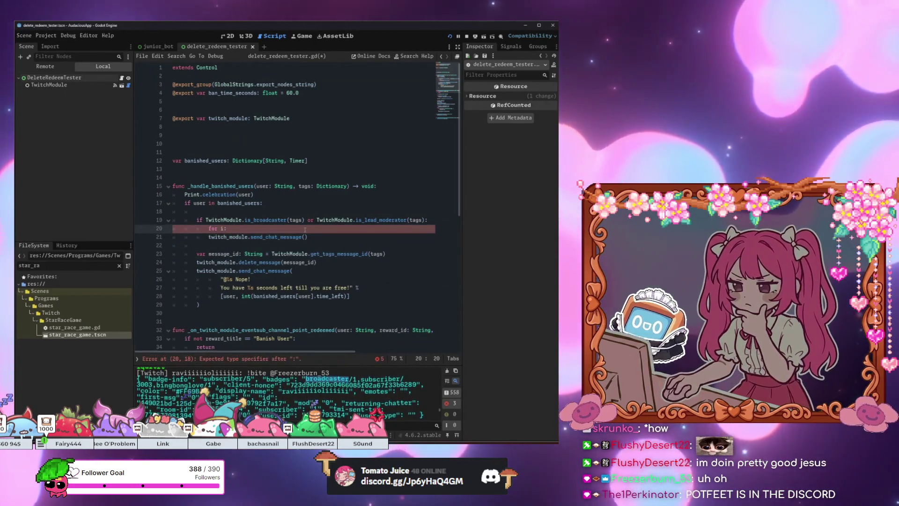
pyautogui.write('int in amount')
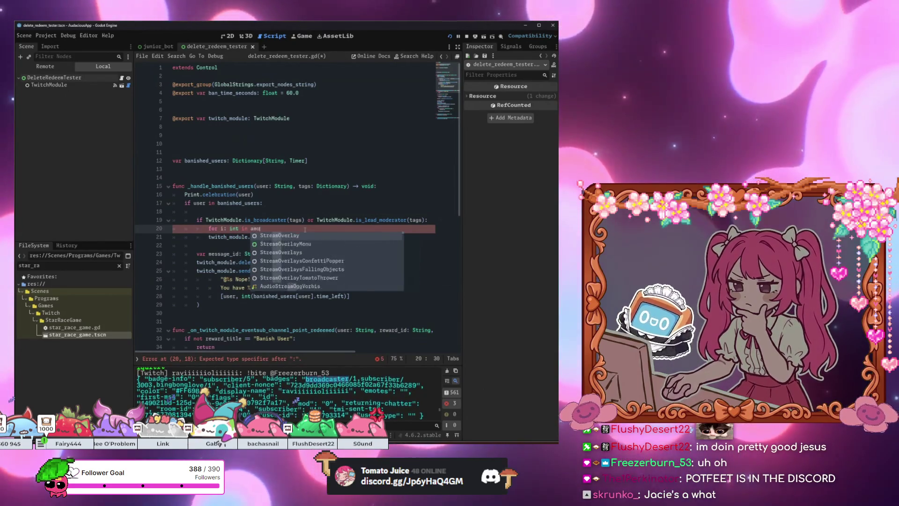
pyautogui.write(':')
pyautogui.press('Return')
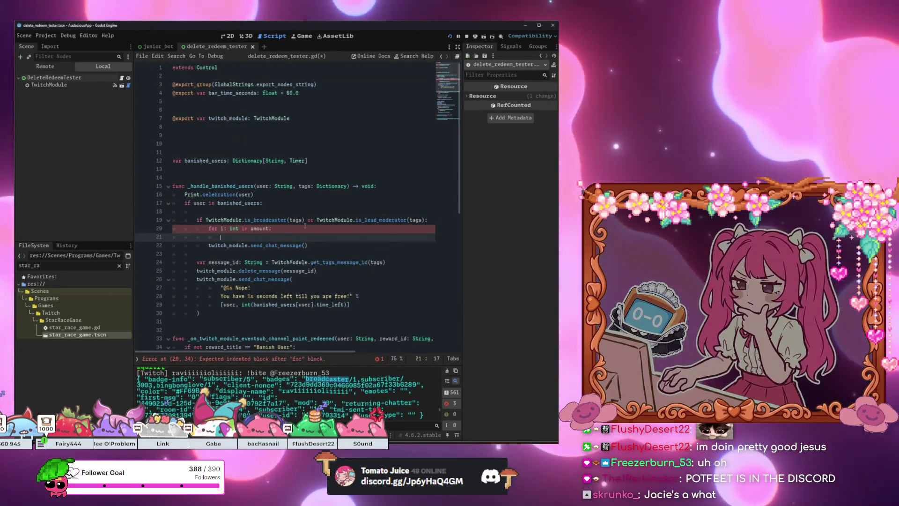
pyautogui.click(209, 229)
pyautogui.press('BackSpace')
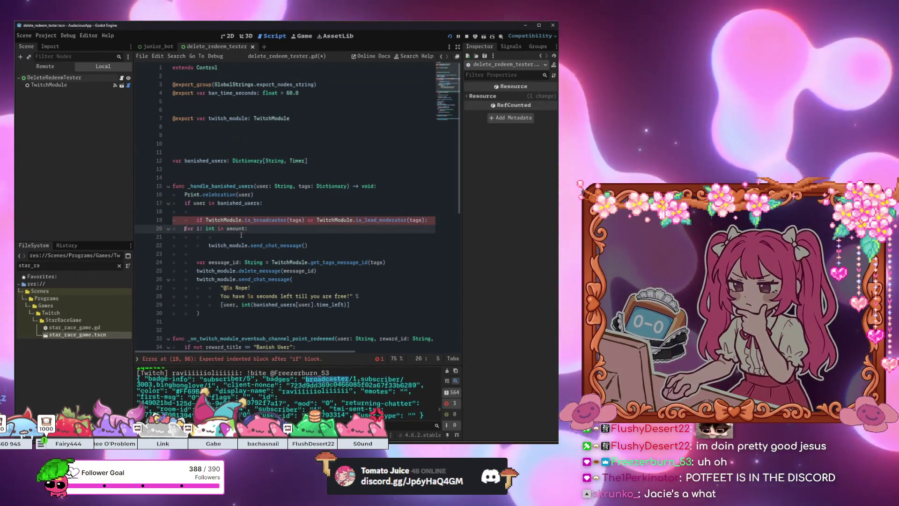
pyautogui.press('Return')
pyautogui.press('Return')
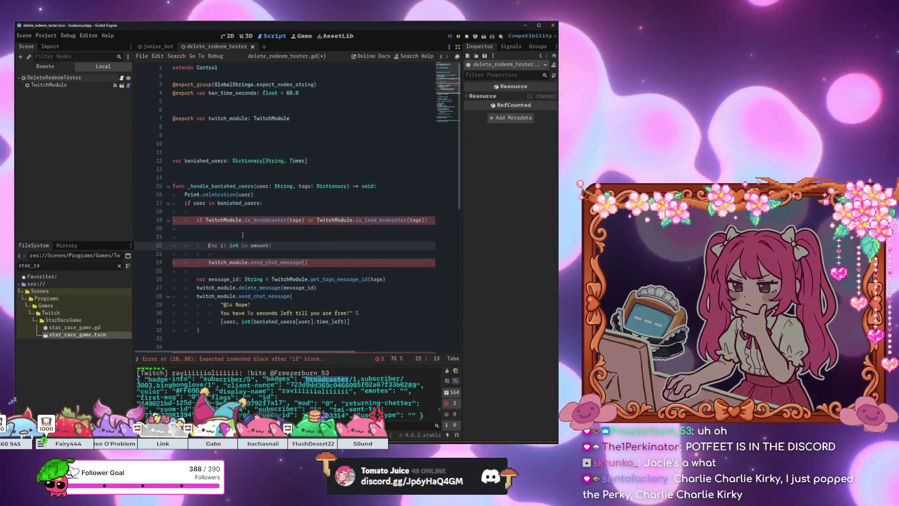
pyautogui.write('spam_')
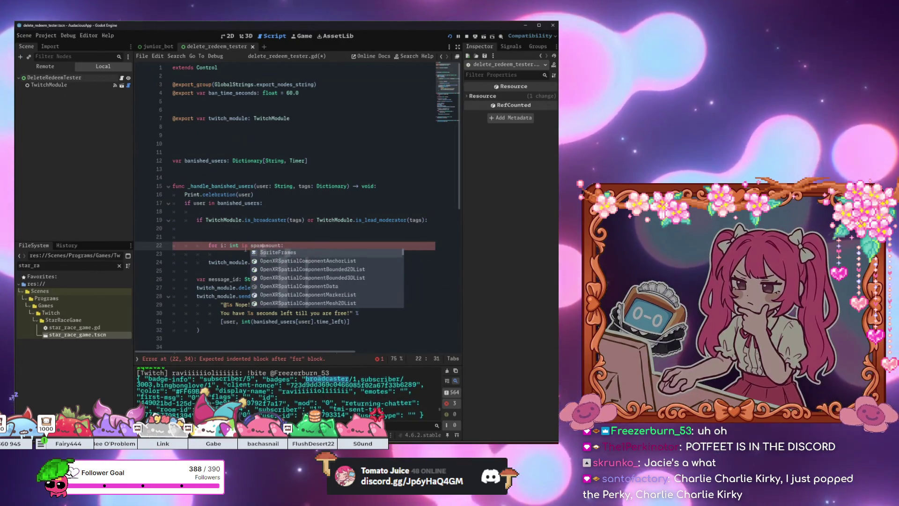
pyautogui.press('Escape')
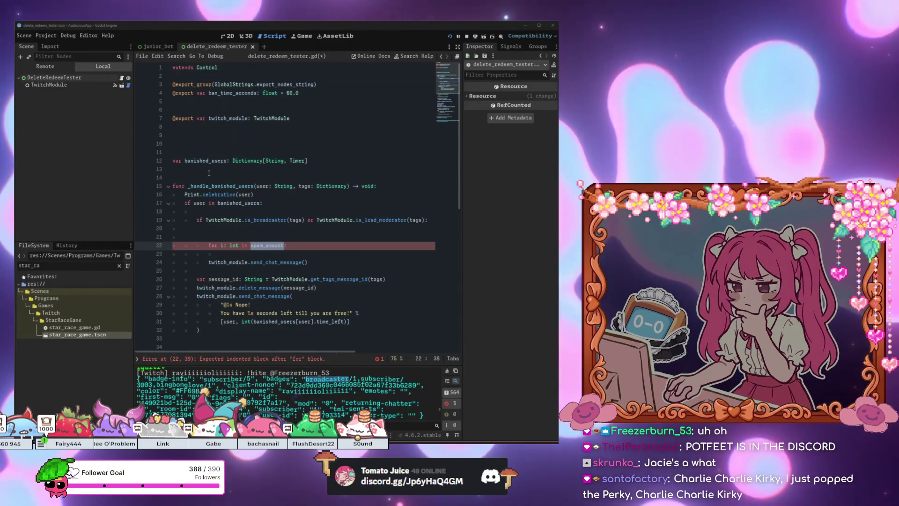
pyautogui.click(254, 93)
pyautogui.moveTo(253, 98); pyautogui.dragTo(254, 100)
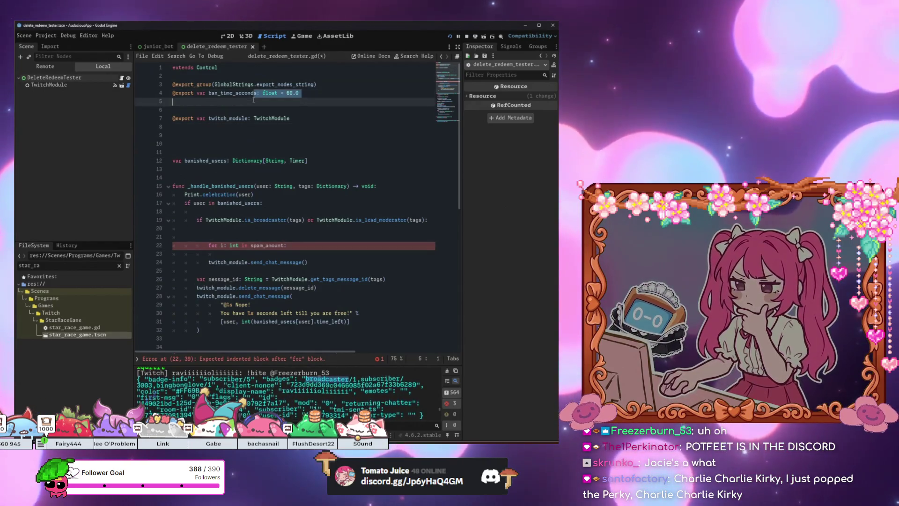
pyautogui.write('@export var spam_amount: ')
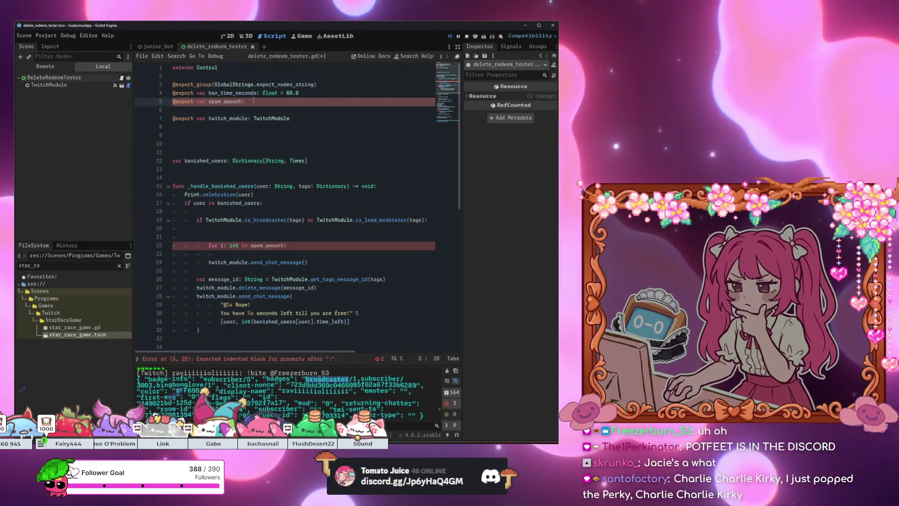
pyautogui.write('int = ')
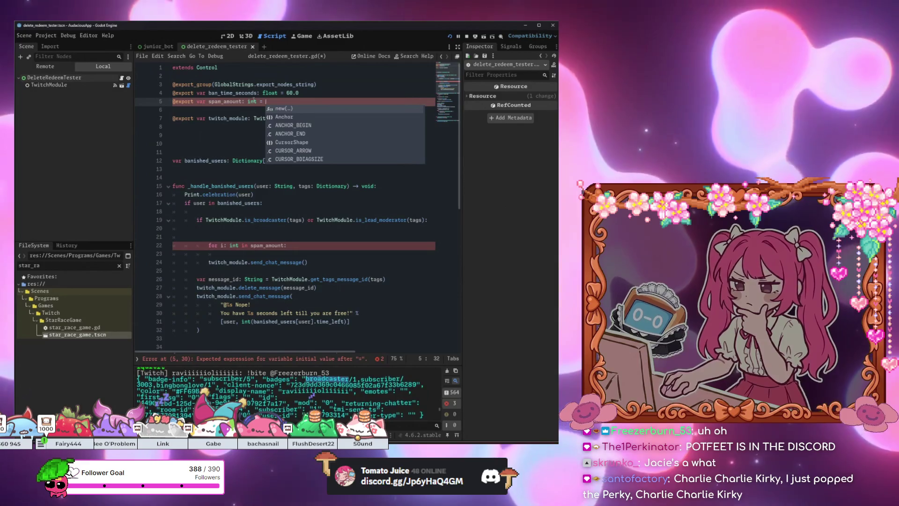
pyautogui.write('15')
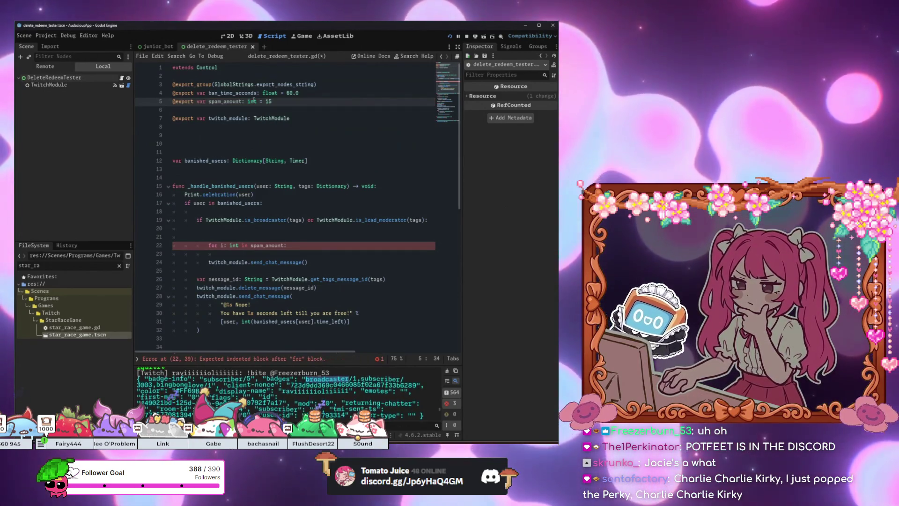
pyautogui.click(297, 247)
pyautogui.click(280, 254)
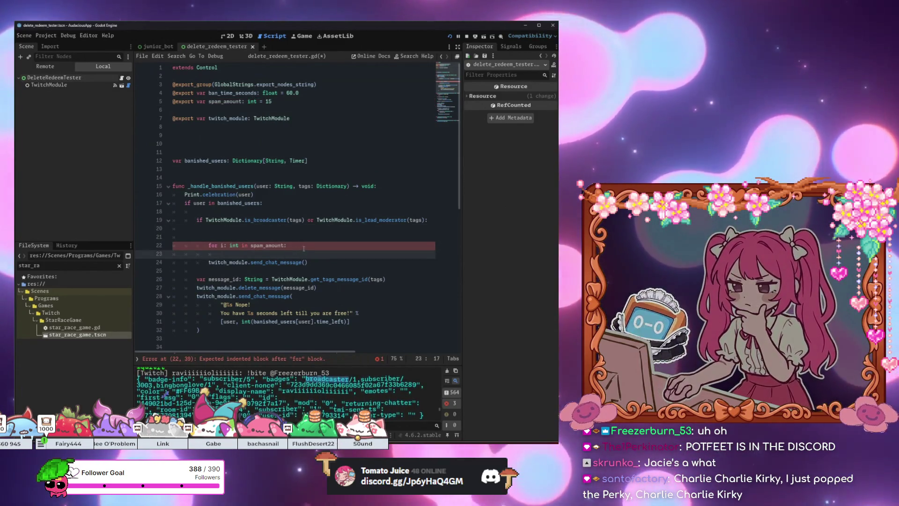
pyautogui.press('Delete')
pyautogui.press('Delete')
pyautogui.press('Delete')
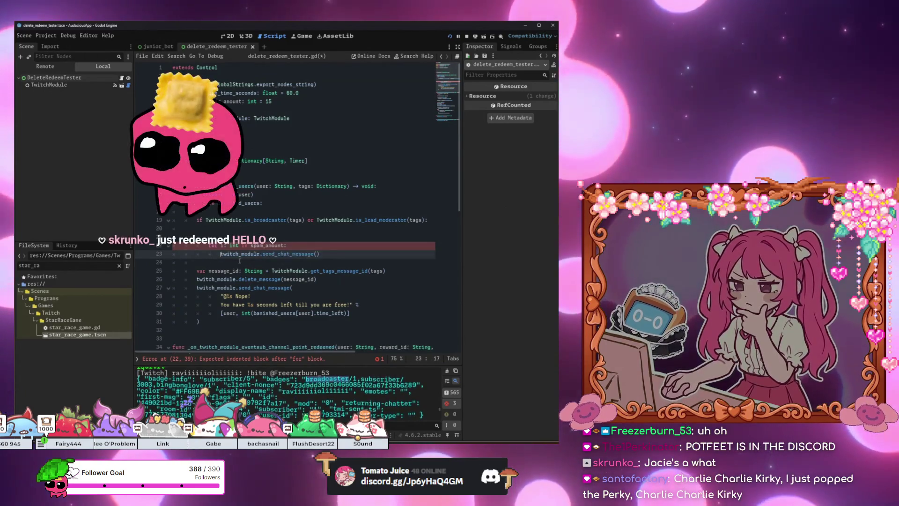
# Make the loop send "@%s → SILENCE ERM" % user via send_chat_message
pyautogui.press('End')
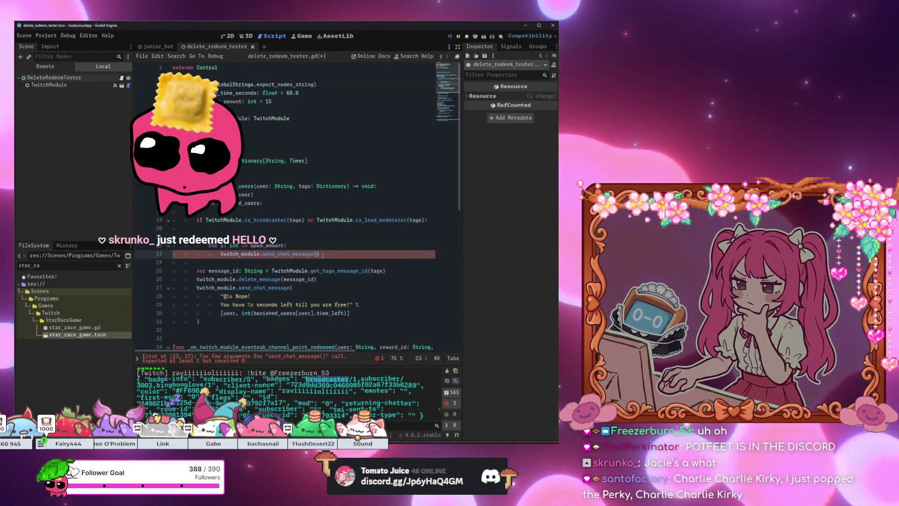
pyautogui.write('@')
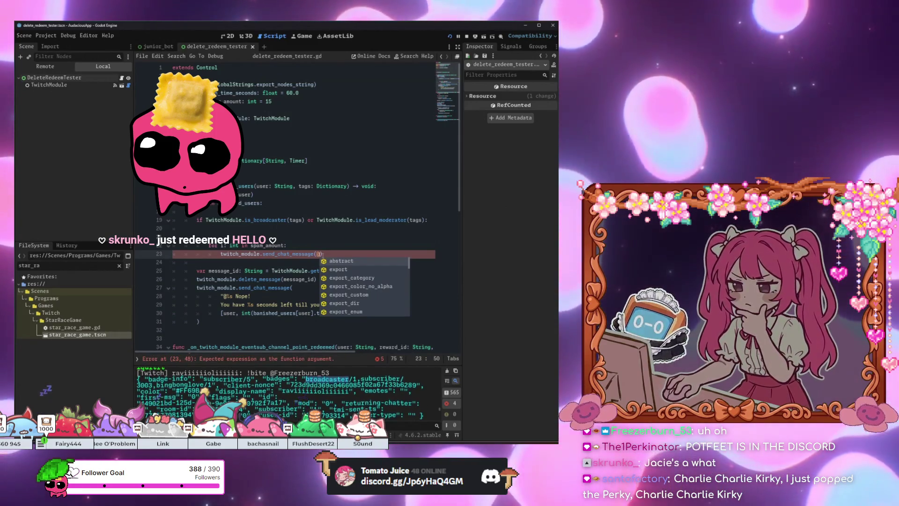
pyautogui.write('%')
pyautogui.hotkey('ctrl', 's')
pyautogui.write('s')
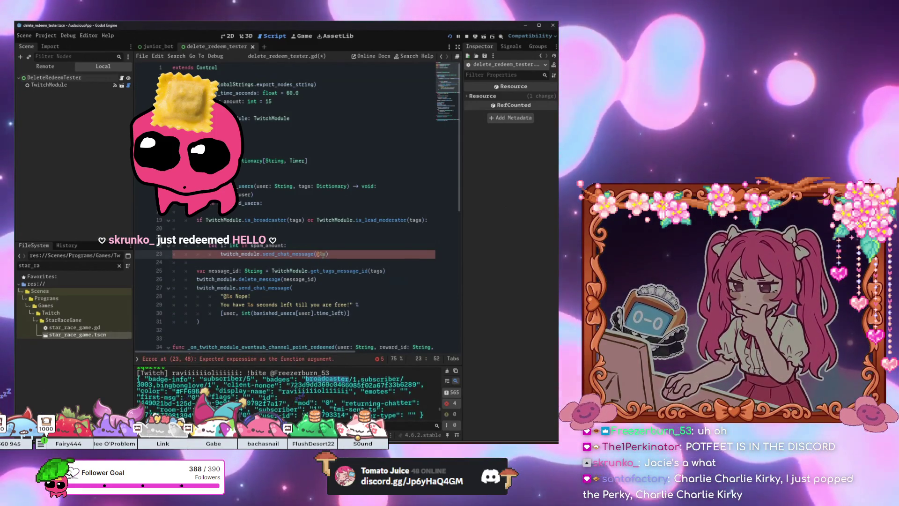
pyautogui.hotkey('shift', 'Right')
pyautogui.hotkey('shift', 'Right')
pyautogui.hotkey('shift', 'Right')
pyautogui.write('"')
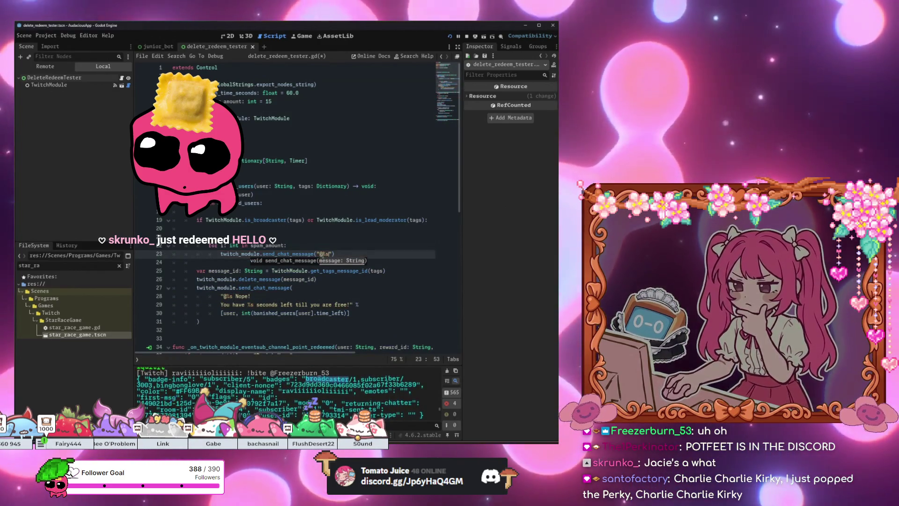
pyautogui.write(' % ')
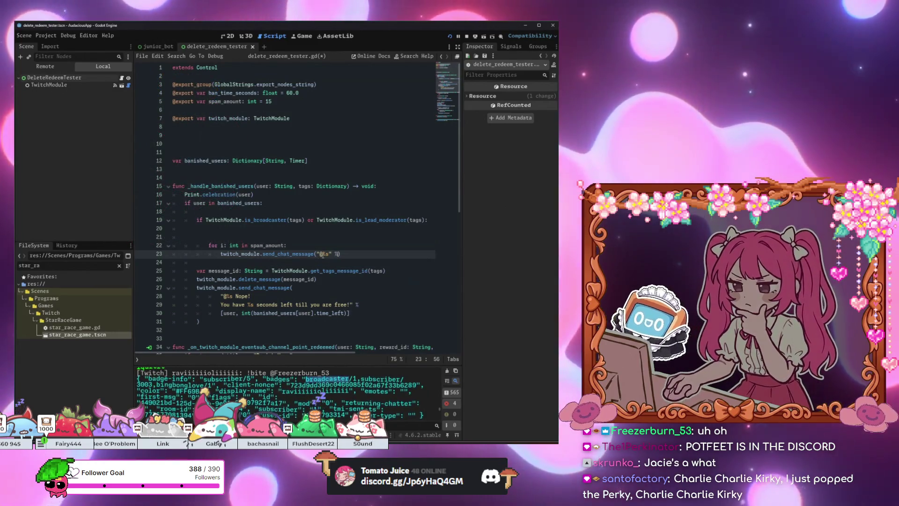
pyautogui.write('user')
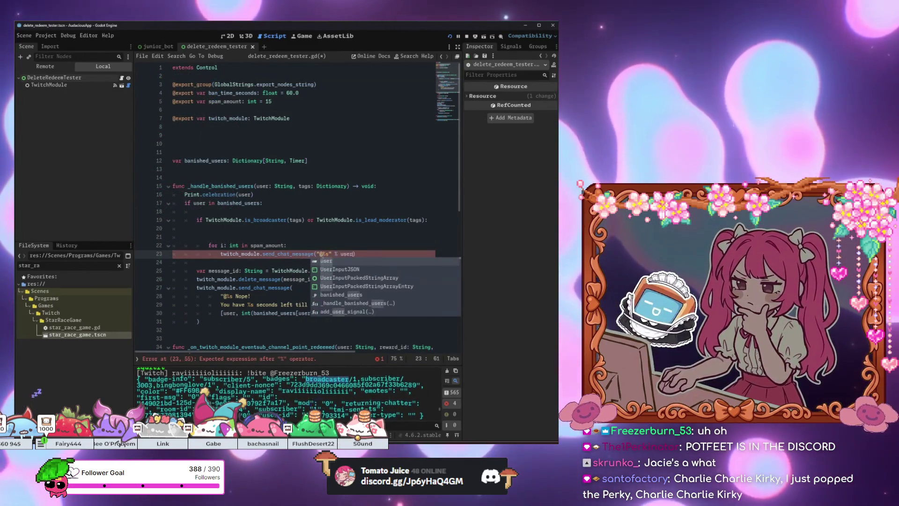
pyautogui.click(335, 253)
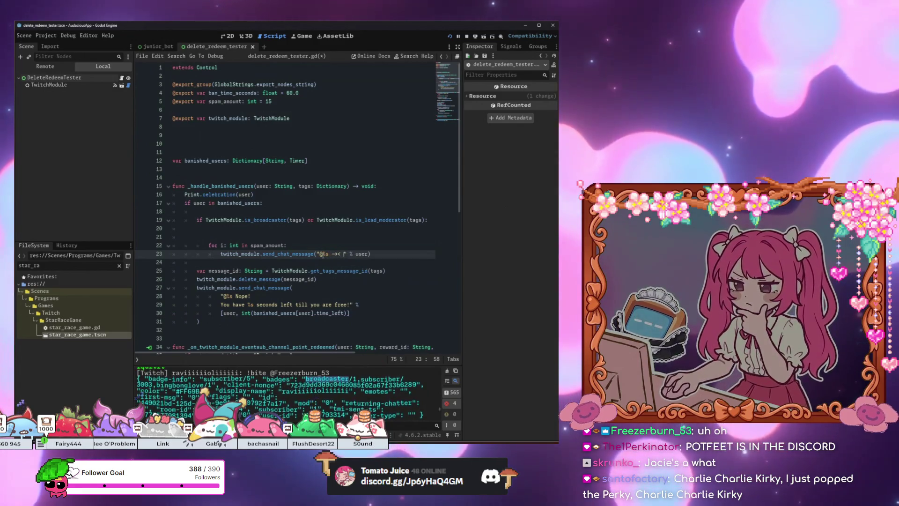
pyautogui.write('SILENC')
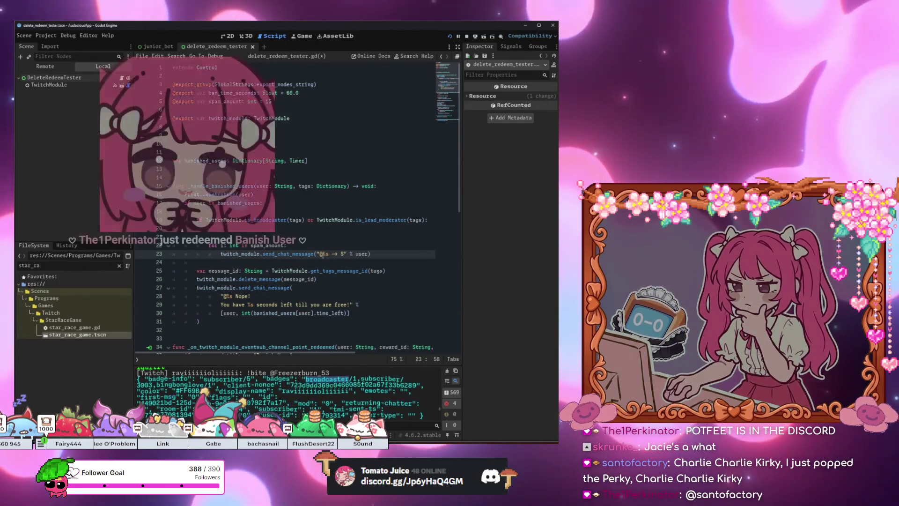
pyautogui.write('E')
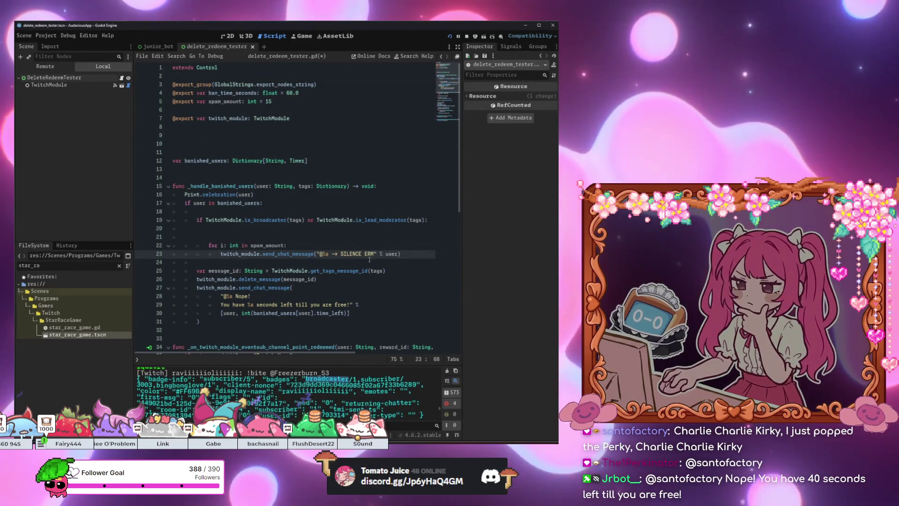
# Delete the extra blank line above the for loop and save the script
pyautogui.press('Down')
pyautogui.press('Down')
pyautogui.press('Down')
pyautogui.press('Up')
pyautogui.press('Up')
pyautogui.press('Up')
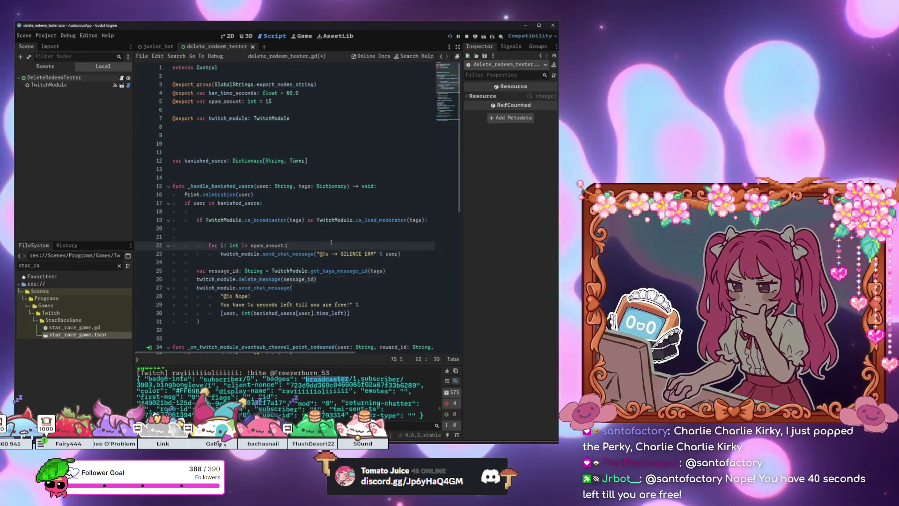
pyautogui.press('BackSpace')
pyautogui.click(302, 256)
pyautogui.hotkey('ctrl', 's')
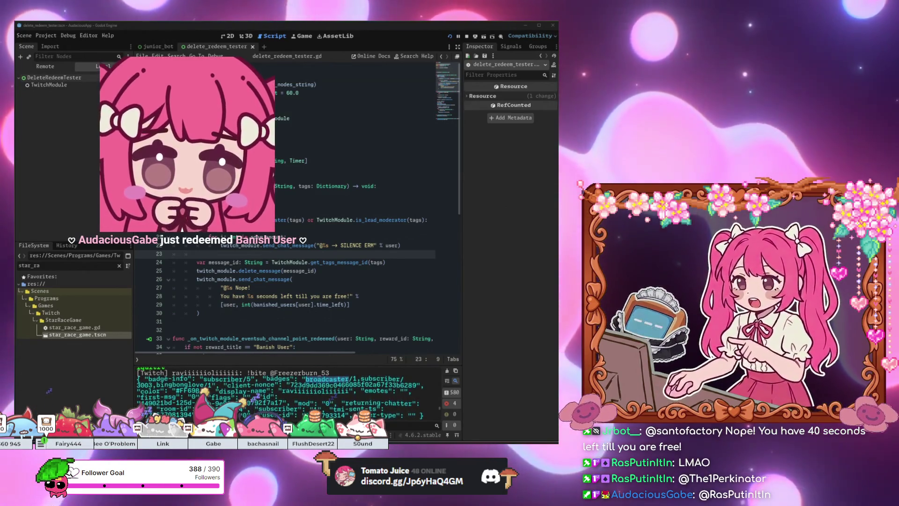
# Show the Debugger's errors listing two 400 Bad Request message-deletion failures, then scroll back up
pyautogui.scroll(-3, 176, 293)
pyautogui.scroll(-5, 176, 293)
pyautogui.scroll(-3, 187, 328)
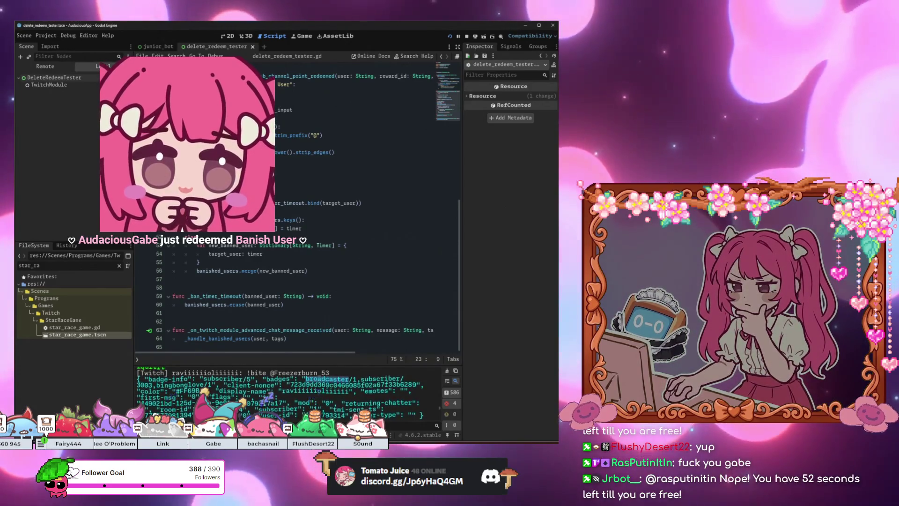
pyautogui.hotkey('alt', 'd')
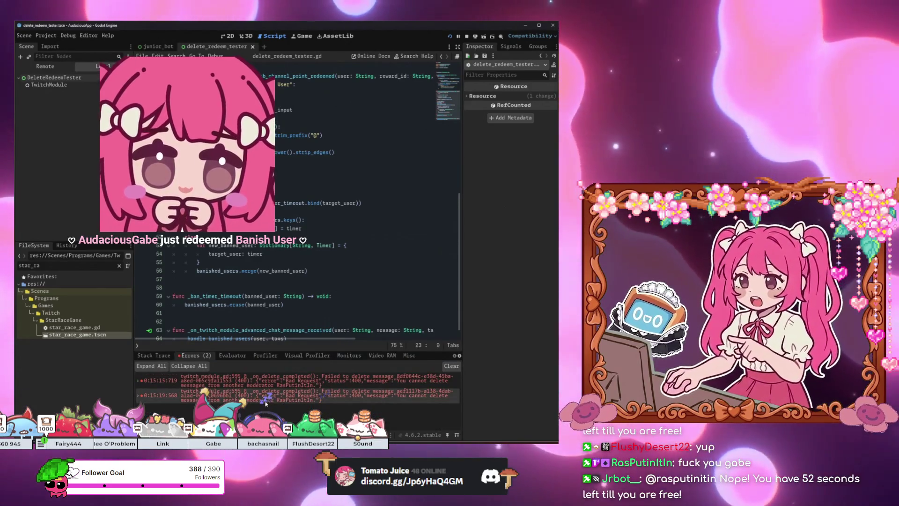
pyautogui.scroll(2, 330, 263)
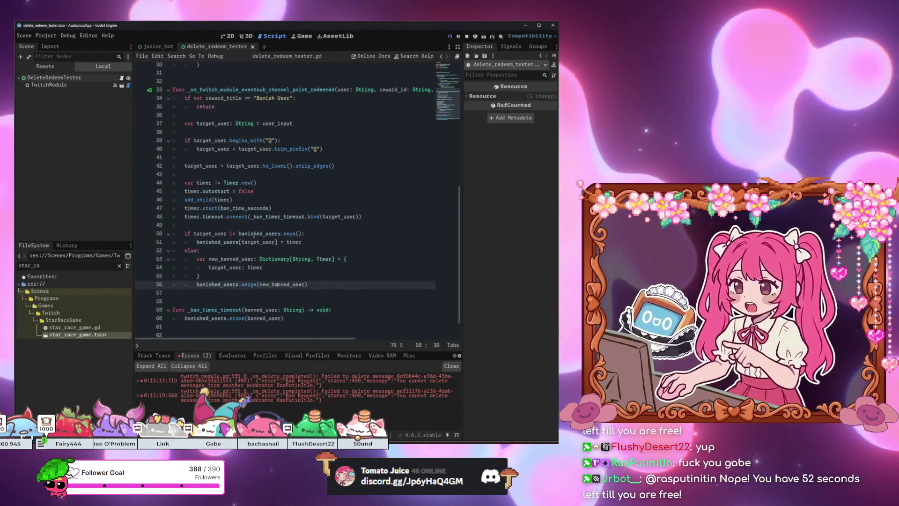
pyautogui.click(330, 262)
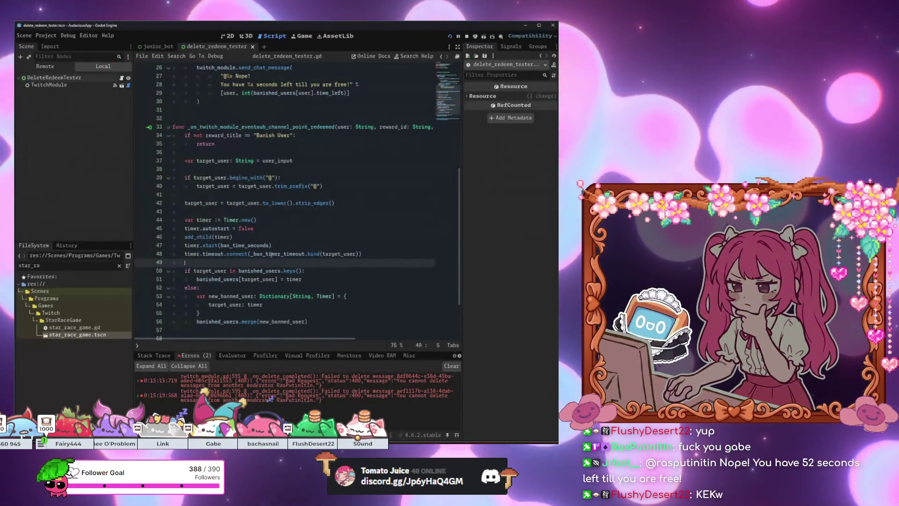
pyautogui.scroll(8, 271, 253)
pyautogui.click(263, 247)
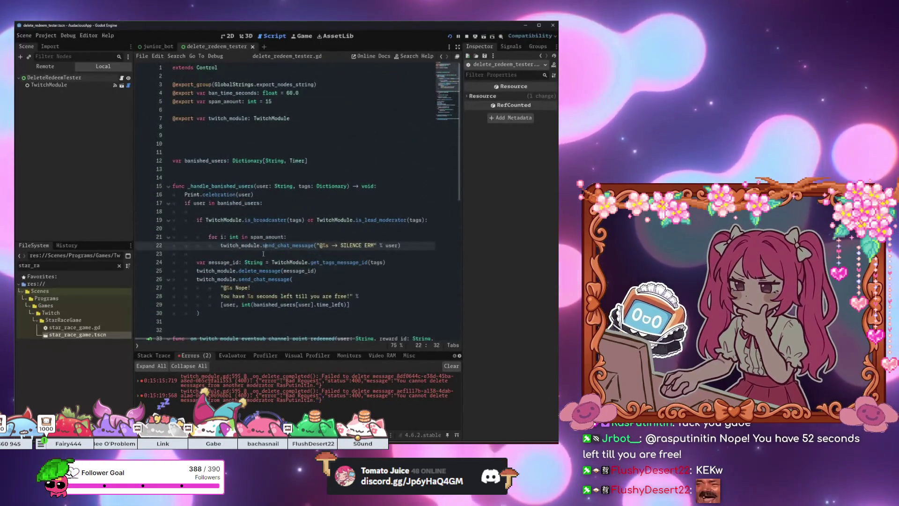
# Add an else: branch after the loop and indent the message-deleting lines 25–30 under it
pyautogui.click(263, 253)
pyautogui.press('Return')
pyautogui.write('else')
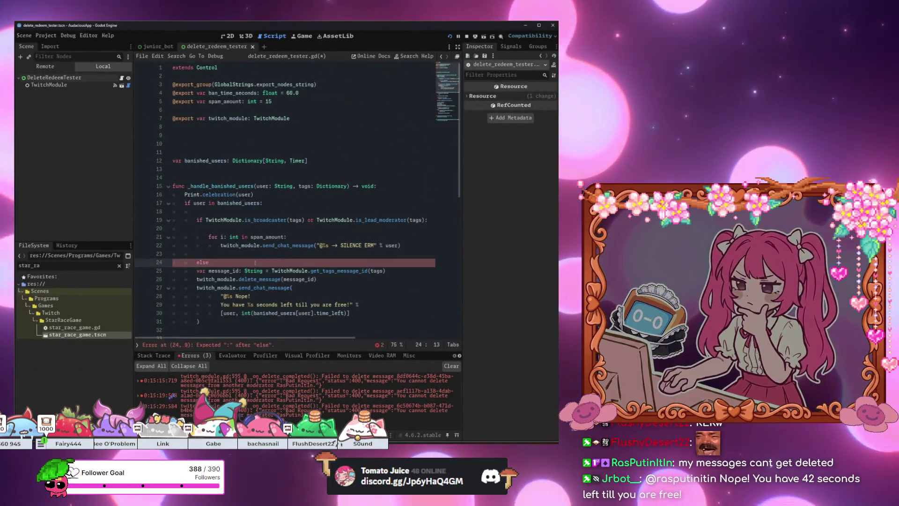
pyautogui.write(':')
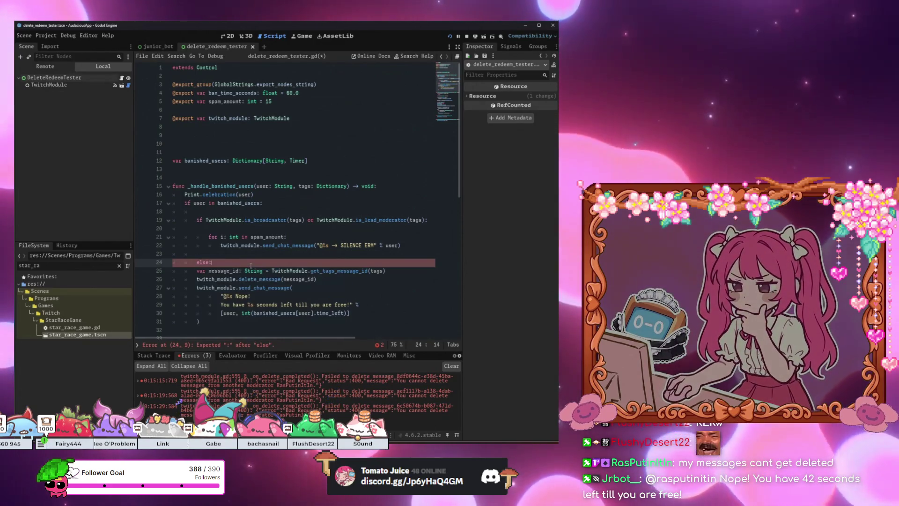
pyautogui.moveTo(252, 270); pyautogui.dragTo(259, 313)
pyautogui.press('Tab')
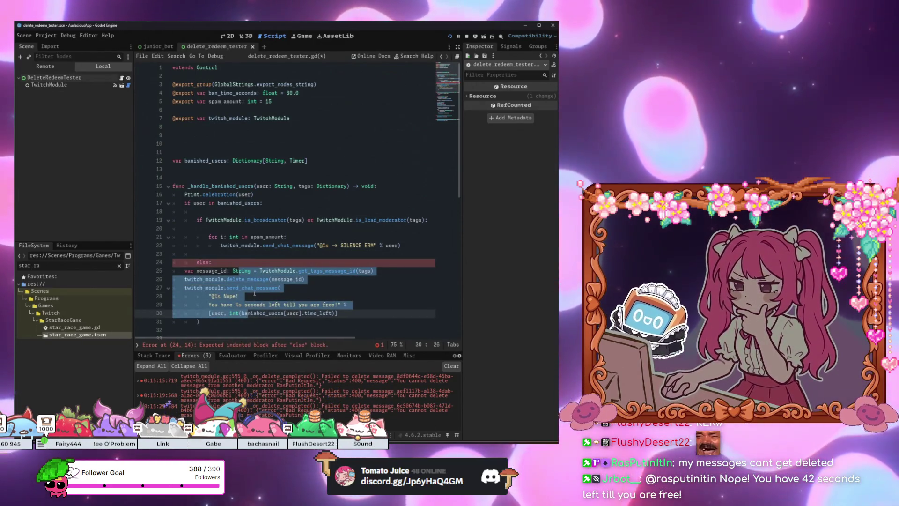
# Review the broadcaster check, the SILENCE ERM loop and the new else block
pyautogui.click(405, 219)
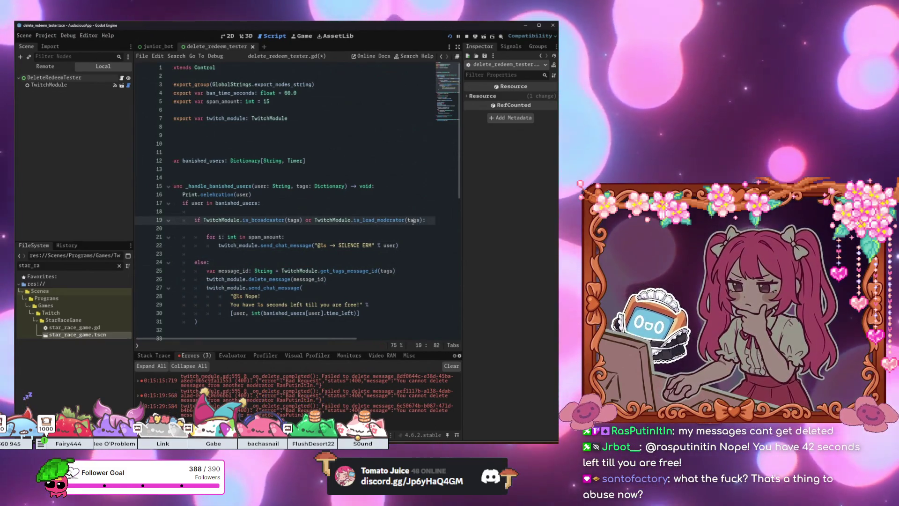
pyautogui.press('Down')
pyautogui.click(274, 246)
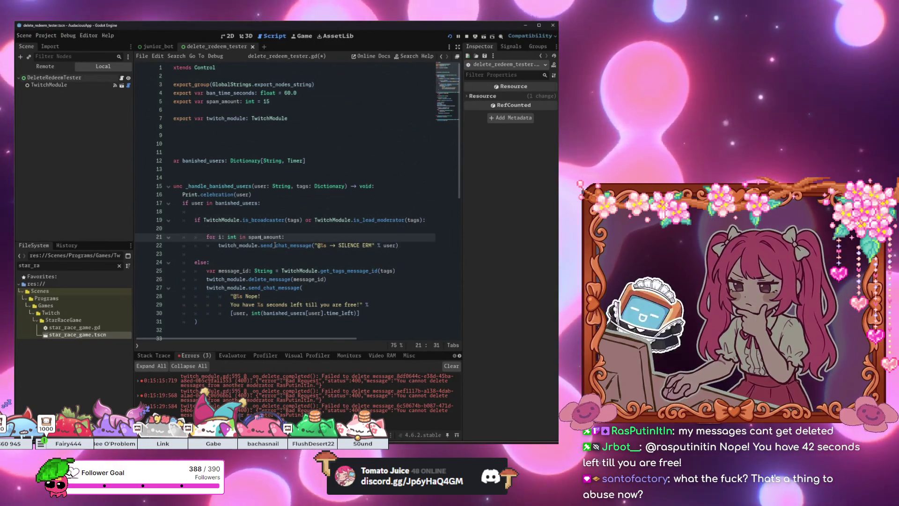
pyautogui.press('Down')
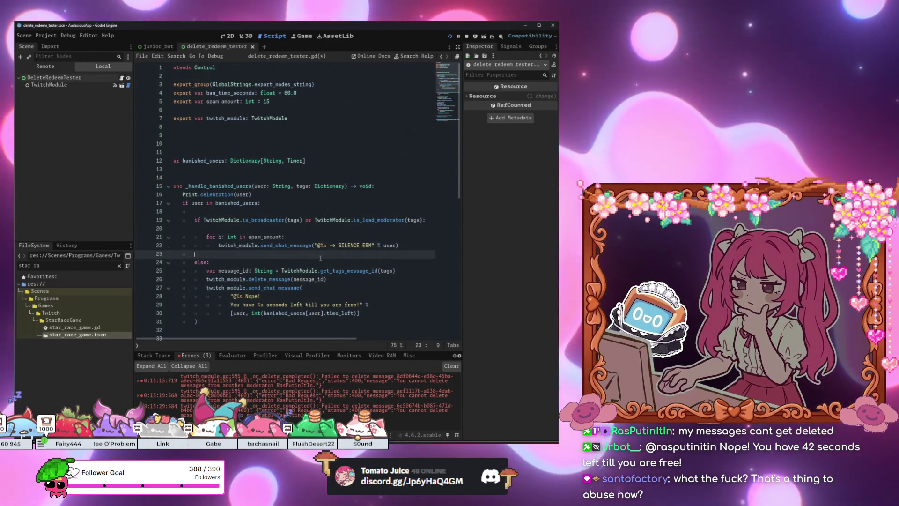
pyautogui.click(320, 259)
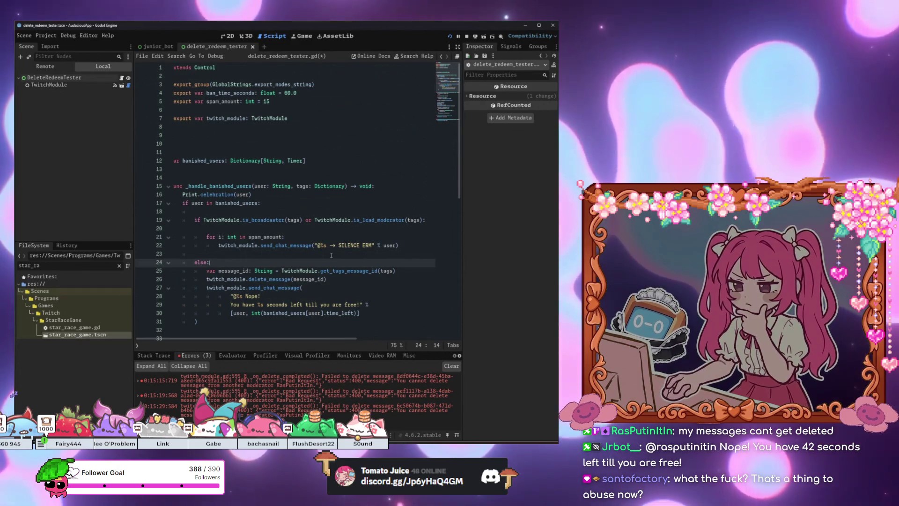
pyautogui.click(383, 245)
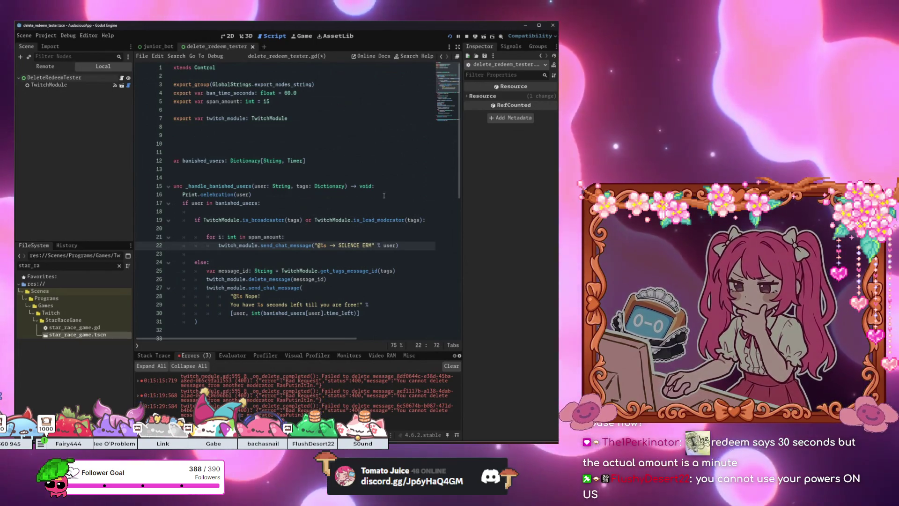
pyautogui.scroll(-1, 317, 240)
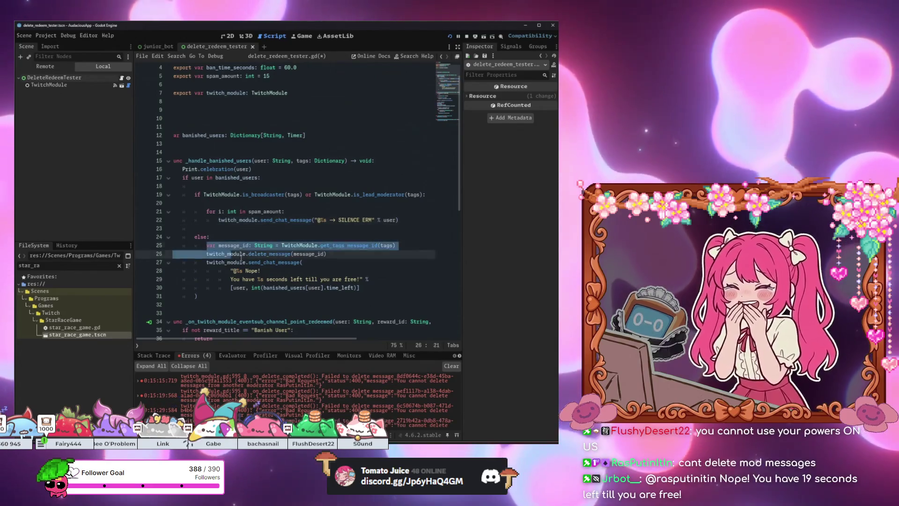
pyautogui.moveTo(206, 254); pyautogui.dragTo(360, 287)
pyautogui.click(359, 288)
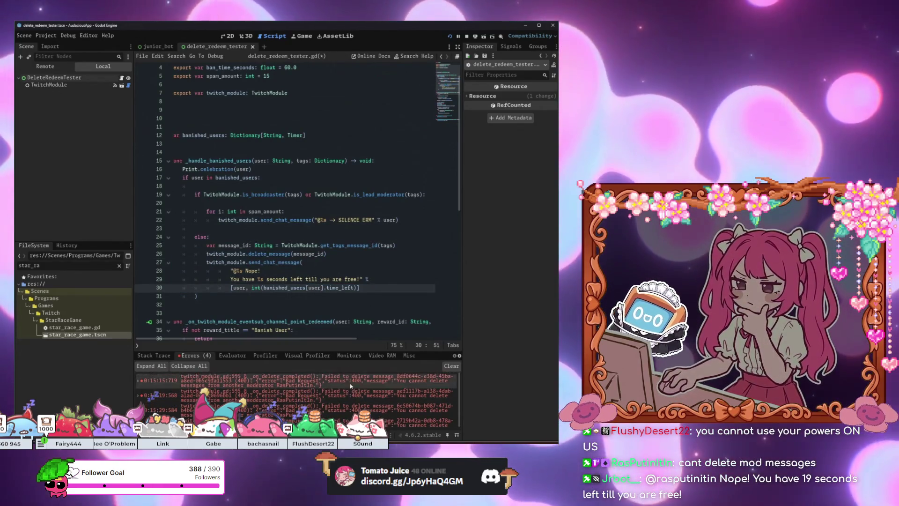
# Recheck lines 18–23 of _handle_banished_users and save delete_redeem_tester.gd
pyautogui.click(324, 228)
pyautogui.click(284, 203)
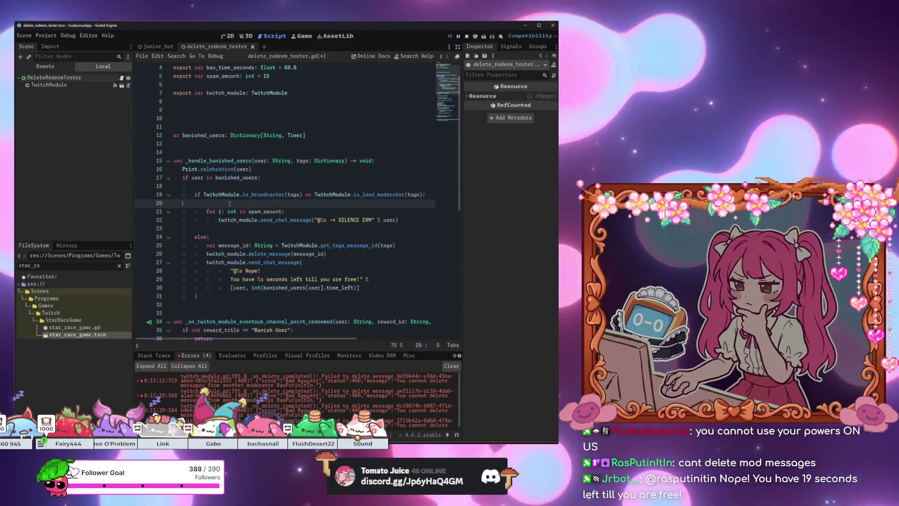
pyautogui.press('Up')
pyautogui.press('End')
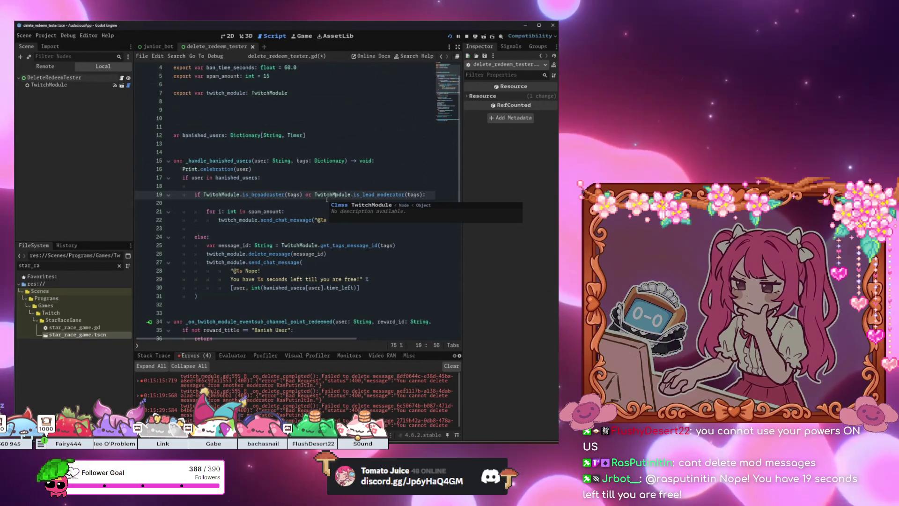
pyautogui.click(326, 186)
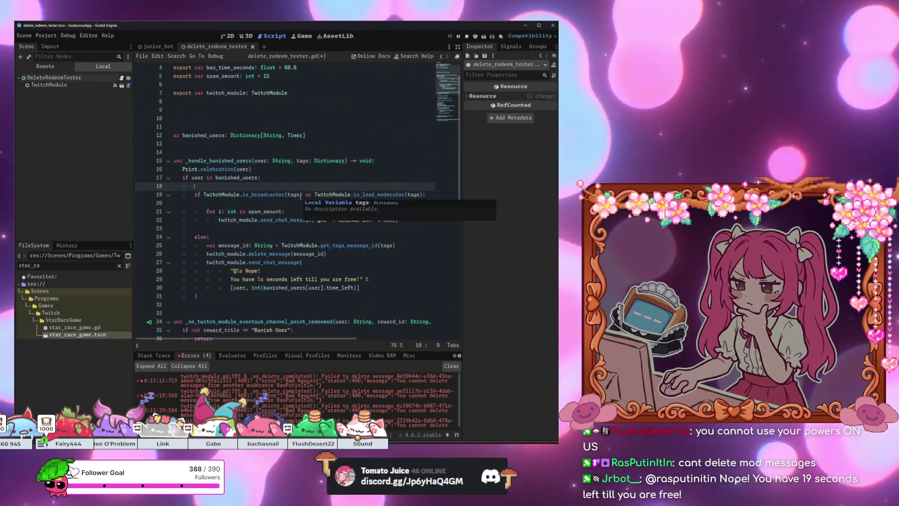
pyautogui.click(309, 229)
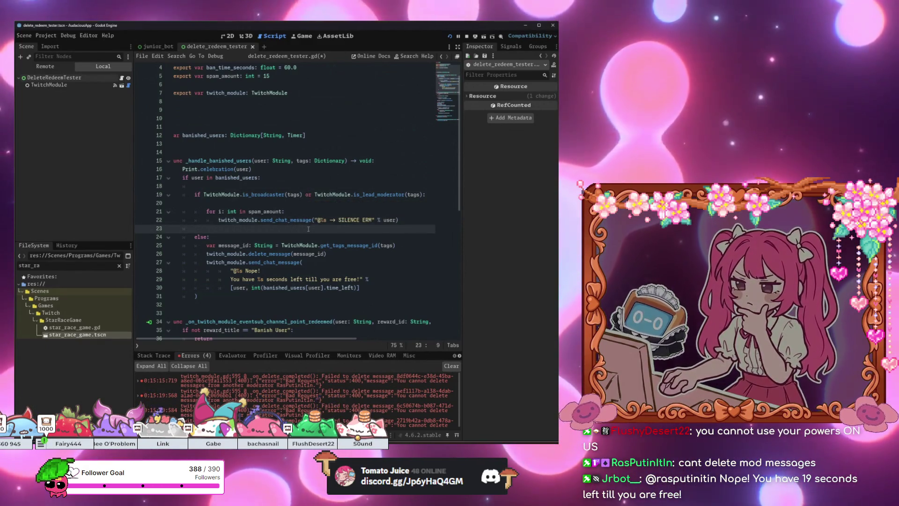
pyautogui.hotkey('ctrl', 's')
pyautogui.scroll(-2, 312, 234)
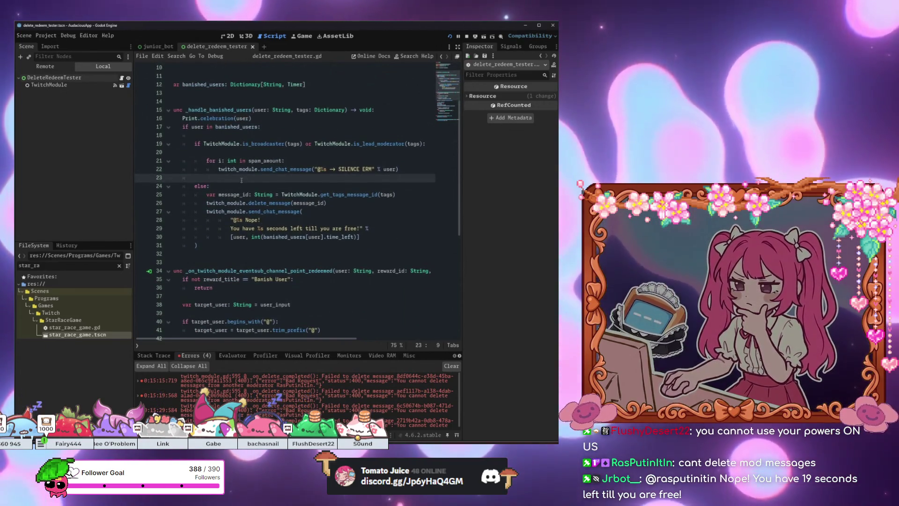
# Insert a Print.color call on a new line above the _handle_banished_users call
pyautogui.scroll(-8, 309, 211)
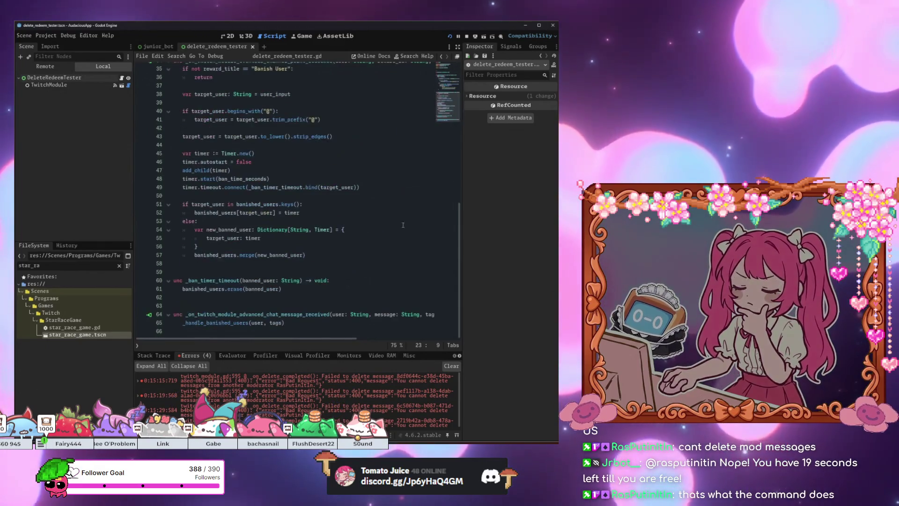
pyautogui.click(184, 330)
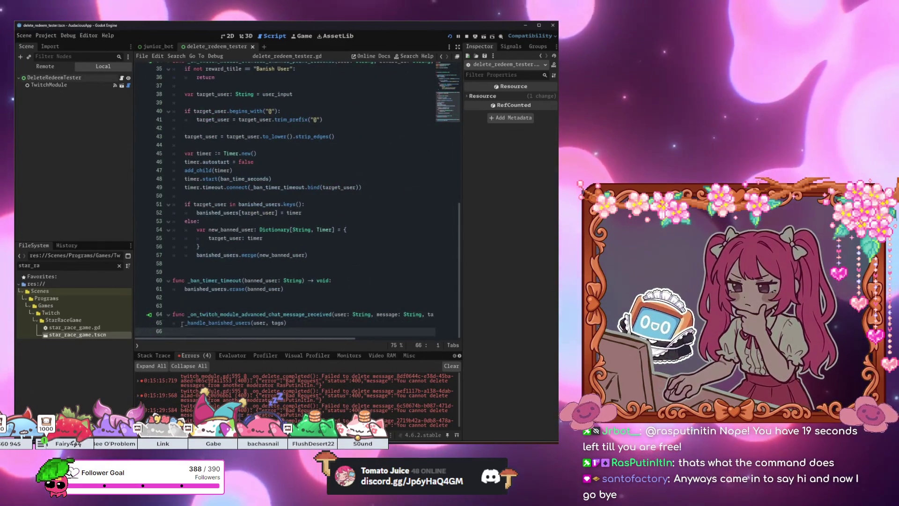
pyautogui.click(187, 322)
pyautogui.press('Return')
pyautogui.press('Up')
pyautogui.write('Print')
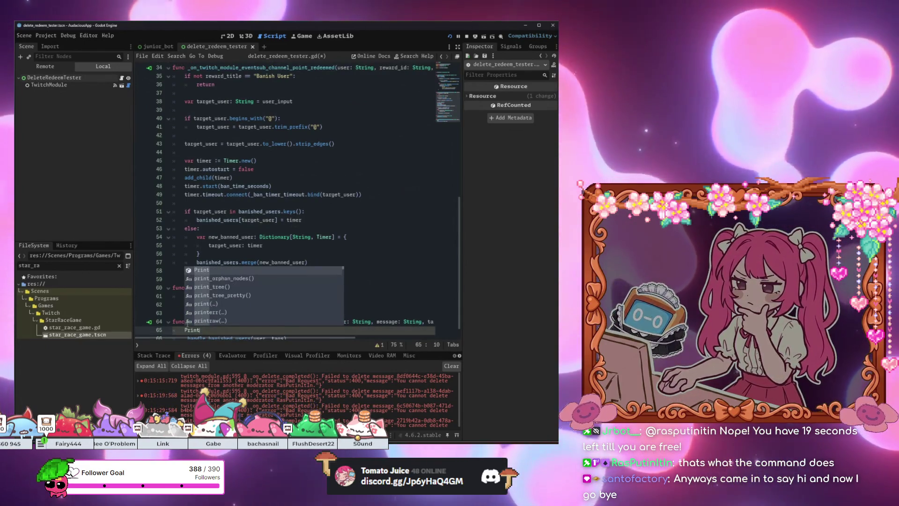
pyautogui.write('.col')
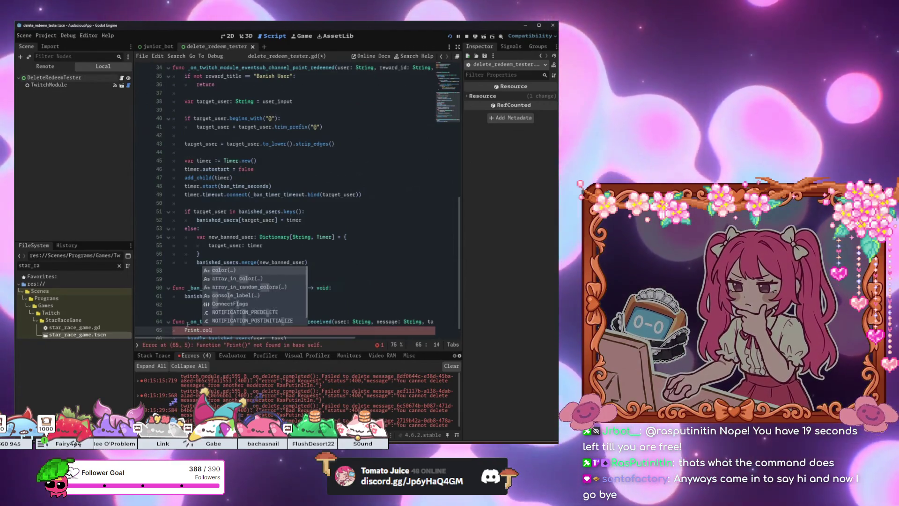
pyautogui.press('Return')
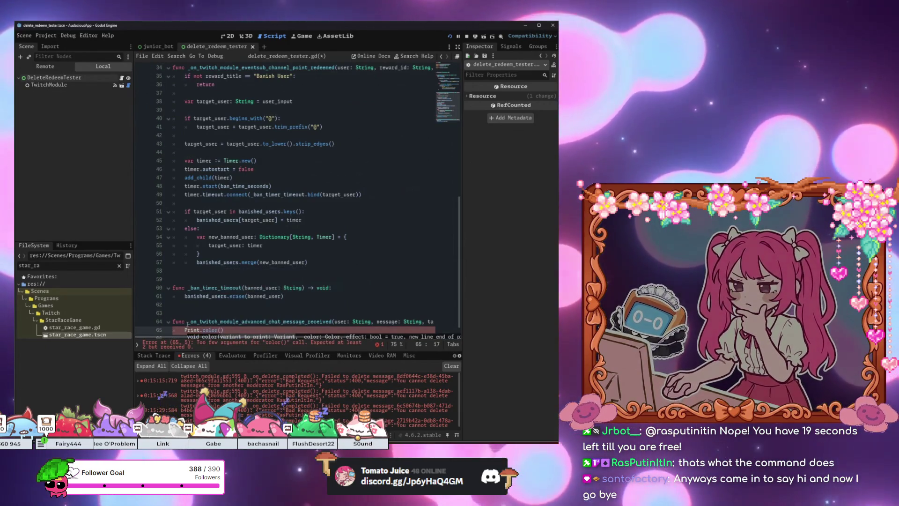
# Fill in TwitchModule.is_lead_moderator(tags) and Color.PURPLE as the Print.color arguments
pyautogui.write('Tw')
pyautogui.press('Down')
pyautogui.press('Down')
pyautogui.press('Return')
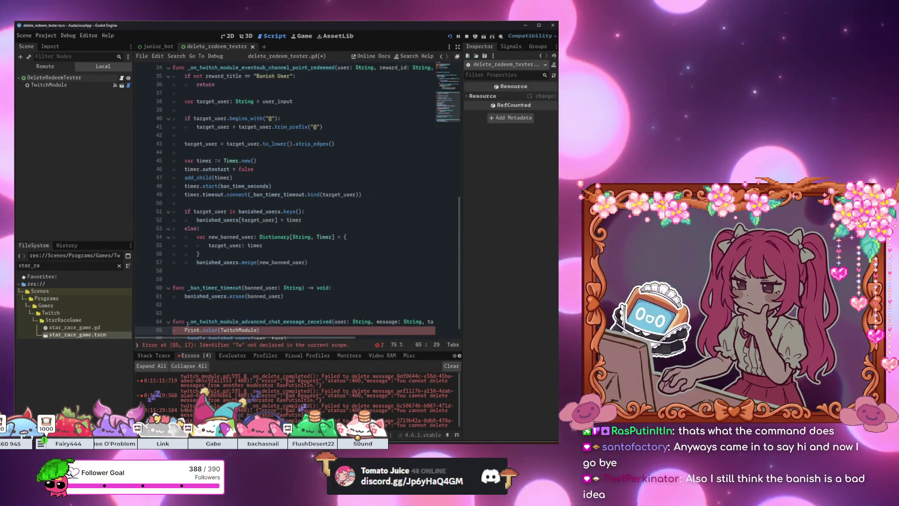
pyautogui.write('.is')
pyautogui.press('Down')
pyautogui.press('Return')
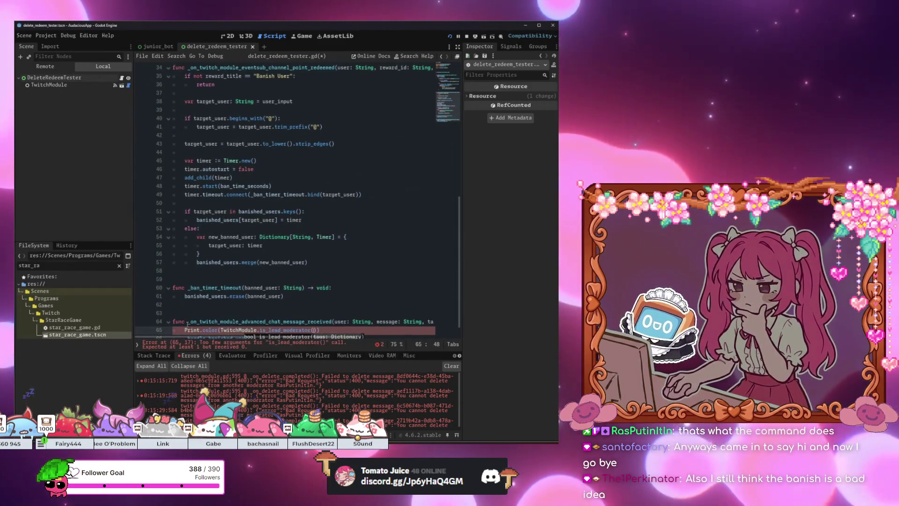
pyautogui.write('ta')
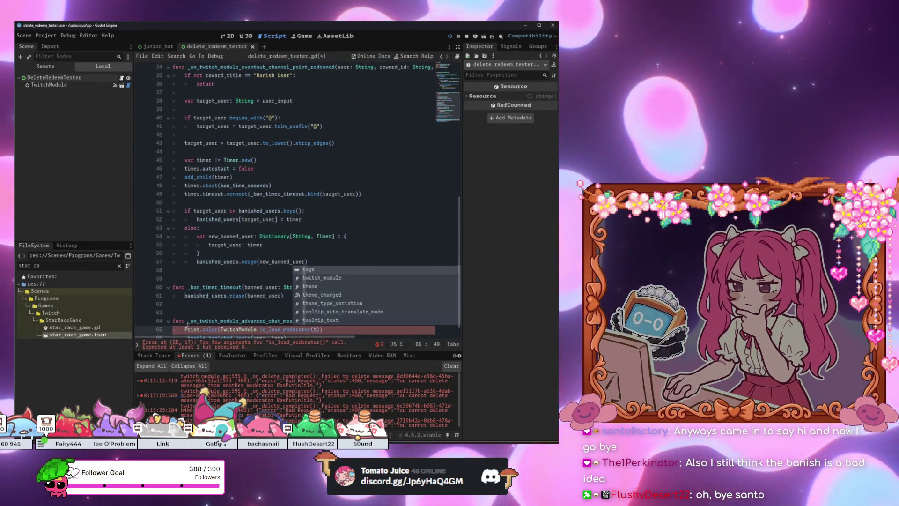
pyautogui.press('Return')
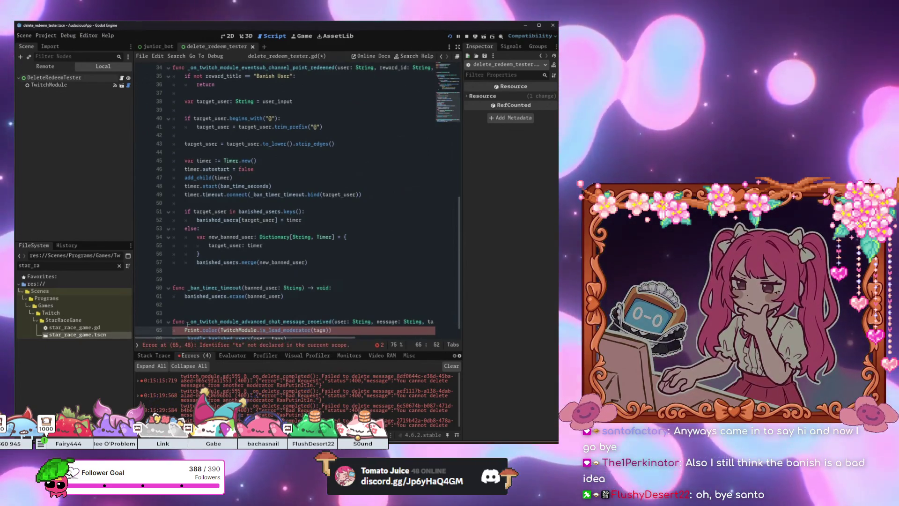
pyautogui.write('), Color.p')
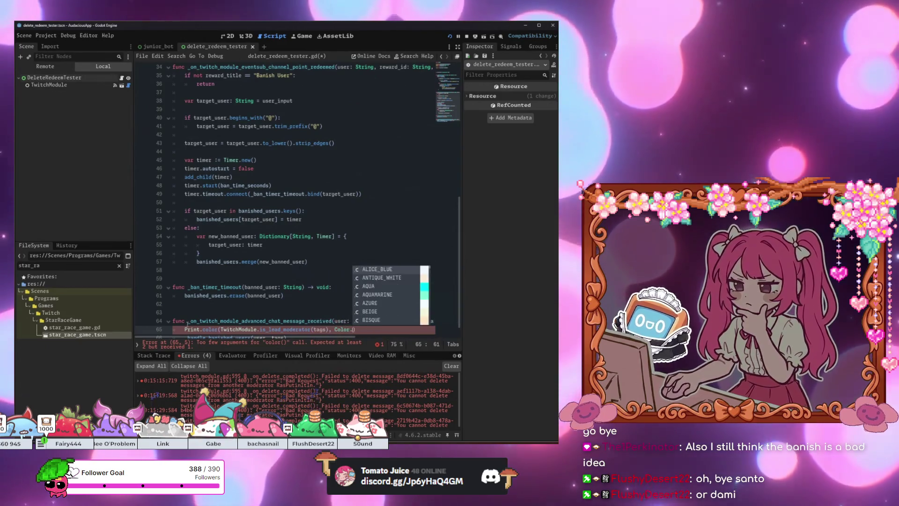
pyautogui.write('ur')
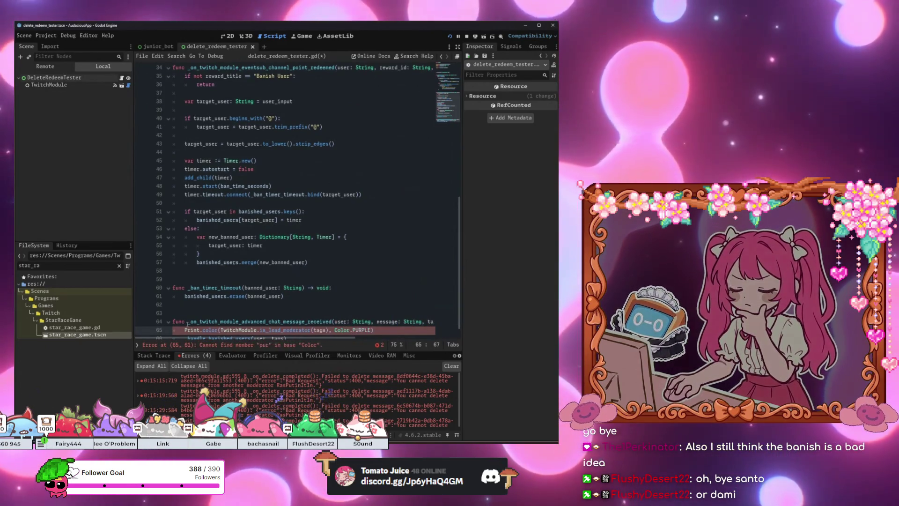
pyautogui.press('Return')
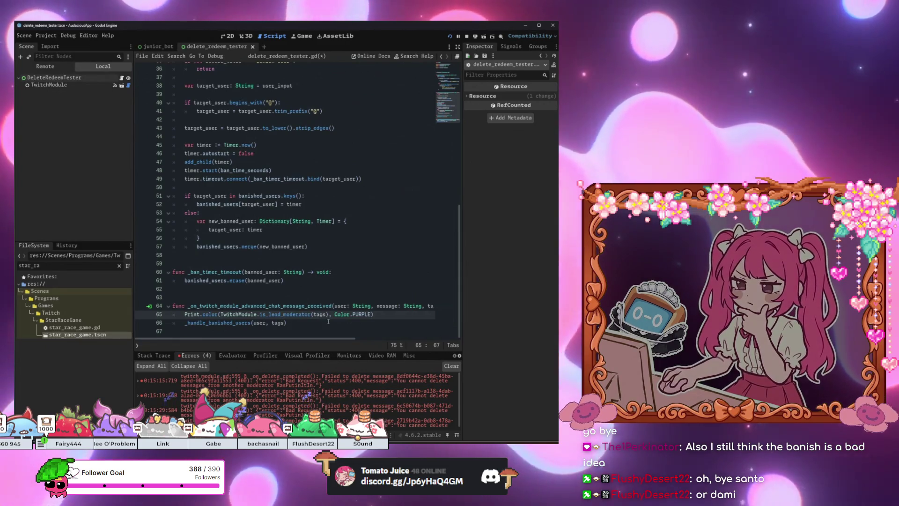
pyautogui.click(397, 316)
# Duplicate the print line as a TwitchModule.is_broadcaster(tags) colour print and save the script
pyautogui.hotkey('ctrl', 'shift', 'd')
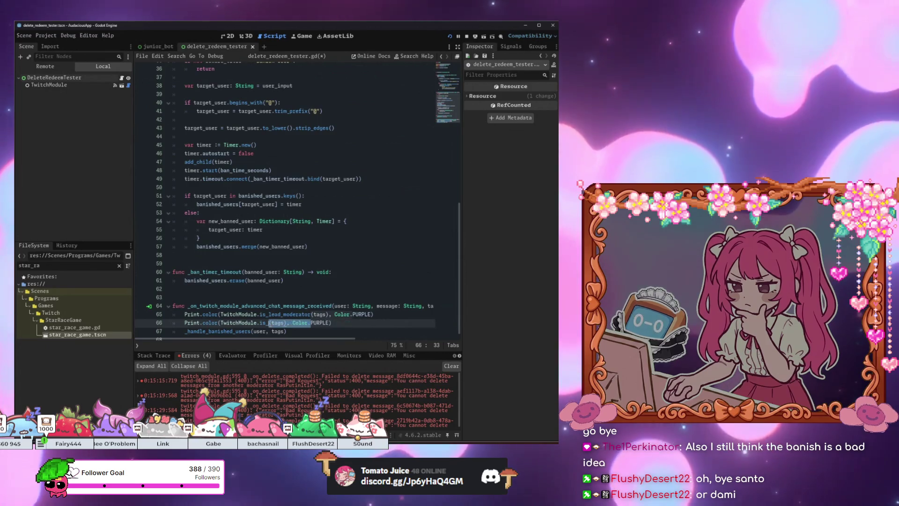
pyautogui.write('b')
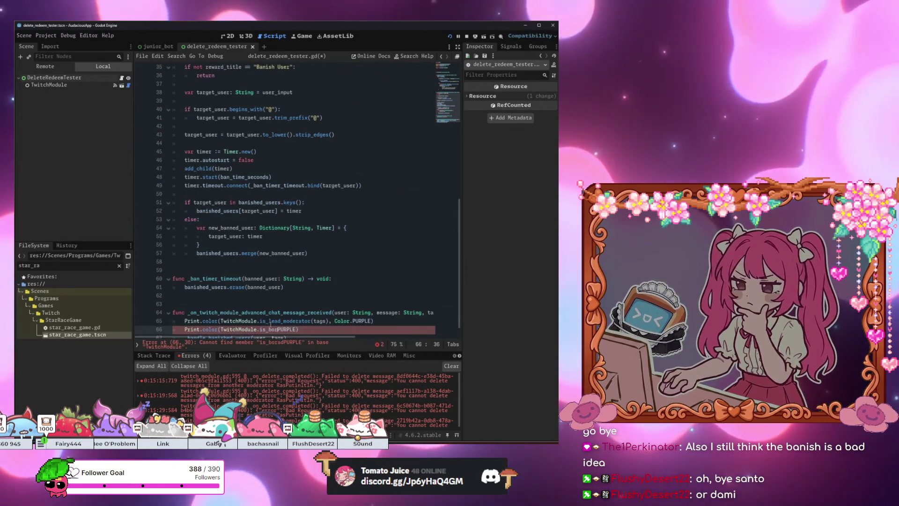
pyautogui.press('BackSpace')
pyautogui.press('BackSpace')
pyautogui.press('BackSpace')
pyautogui.write('roa')
pyautogui.press('Return')
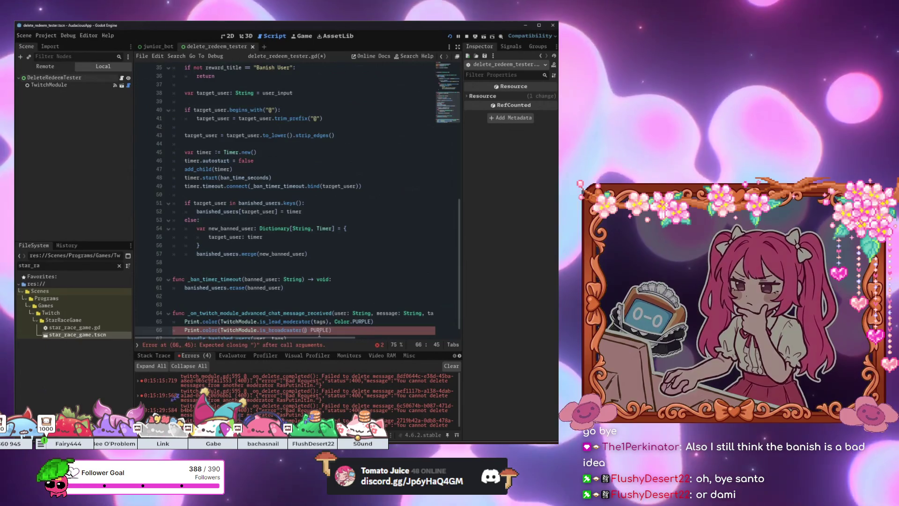
pyautogui.write('tags), m')
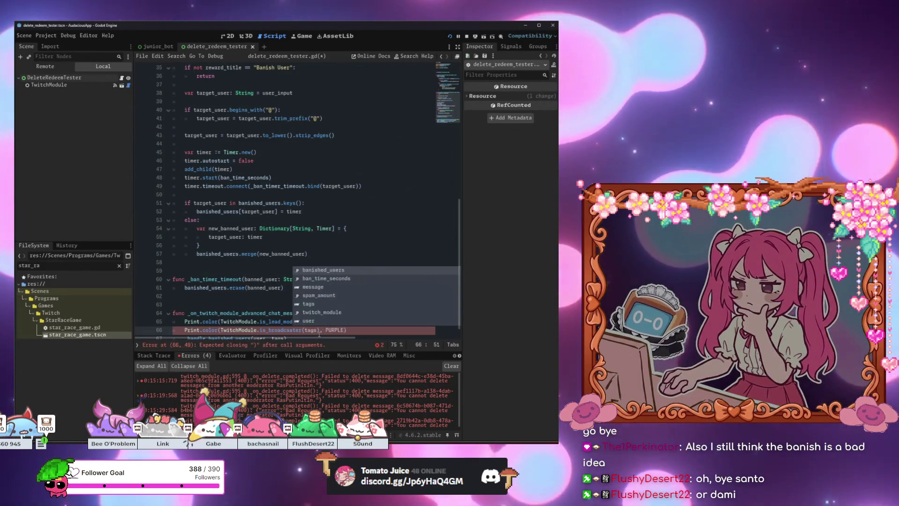
pyautogui.write('l')
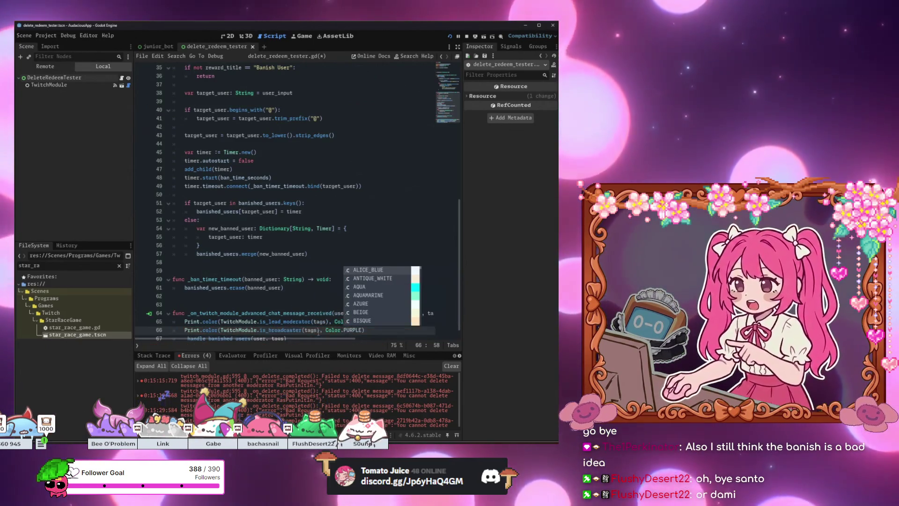
pyautogui.press('Return')
pyautogui.write('.')
pyautogui.hotkey('ctrl', 's')
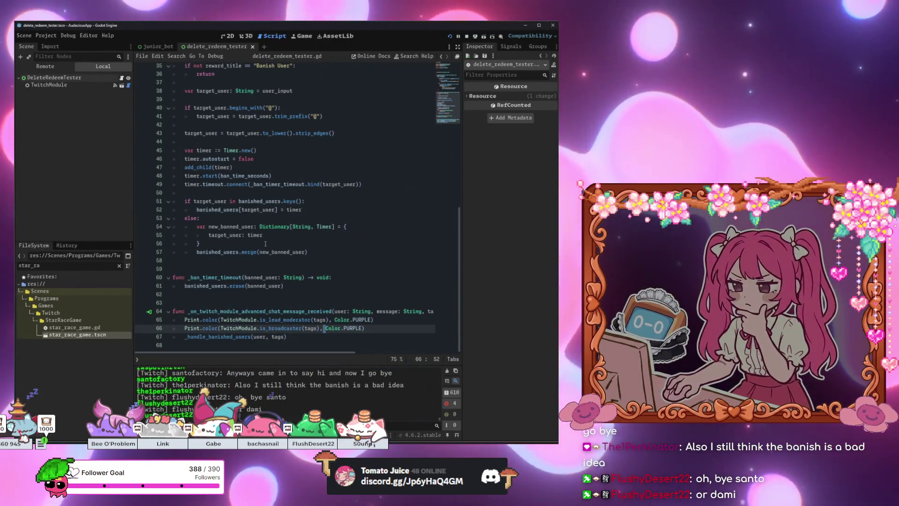
# Delete the Print.celebration(user) line
pyautogui.scroll(1, 260, 290)
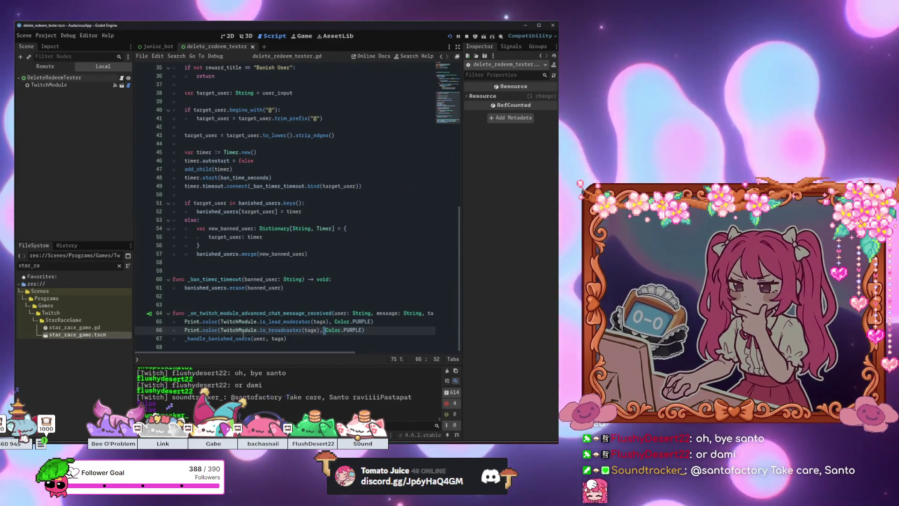
pyautogui.scroll(10, 243, 334)
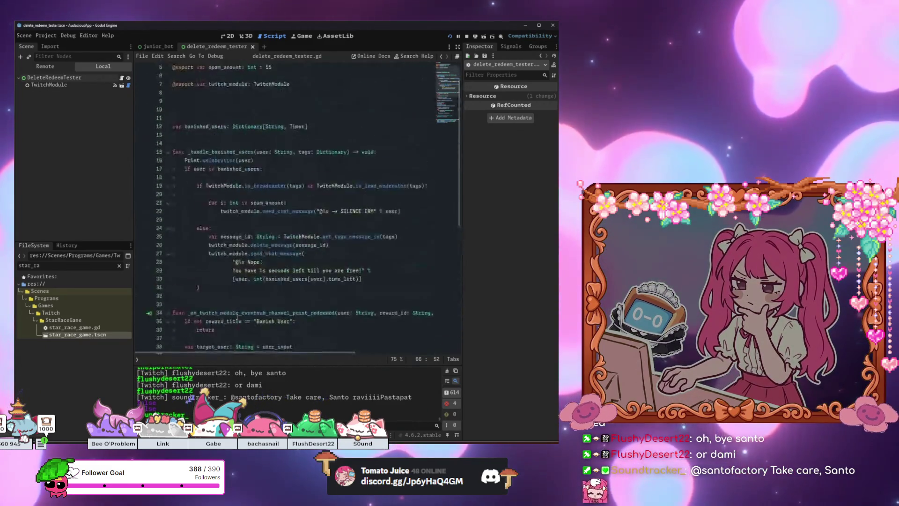
pyautogui.scroll(1, 236, 318)
pyautogui.click(253, 186)
pyautogui.hotkey('shift', 'Home')
pyautogui.press('BackSpace')
pyautogui.press('BackSpace')
pyautogui.press('BackSpace')
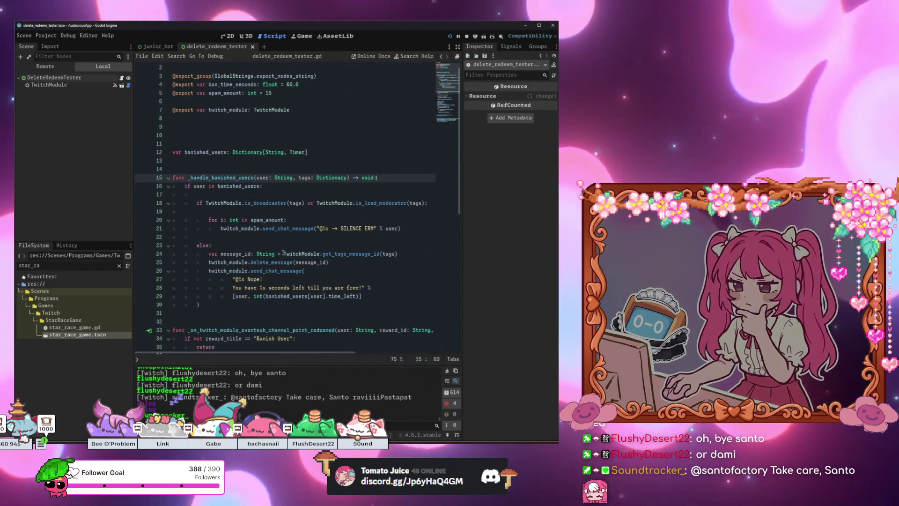
# Change the broadcaster print colour to Color.PINK and save the script
pyautogui.moveTo(279, 220); pyautogui.dragTo(283, 253)
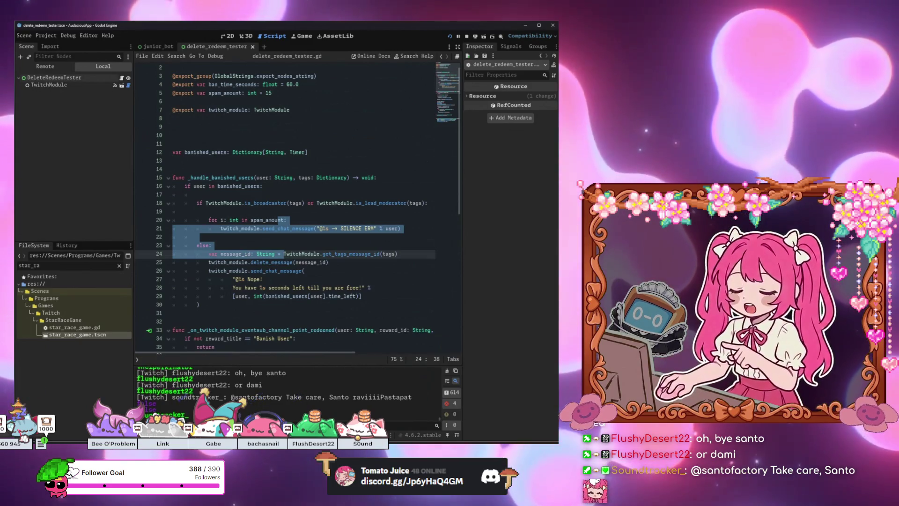
pyautogui.scroll(-4, 286, 273)
pyautogui.click(286, 273)
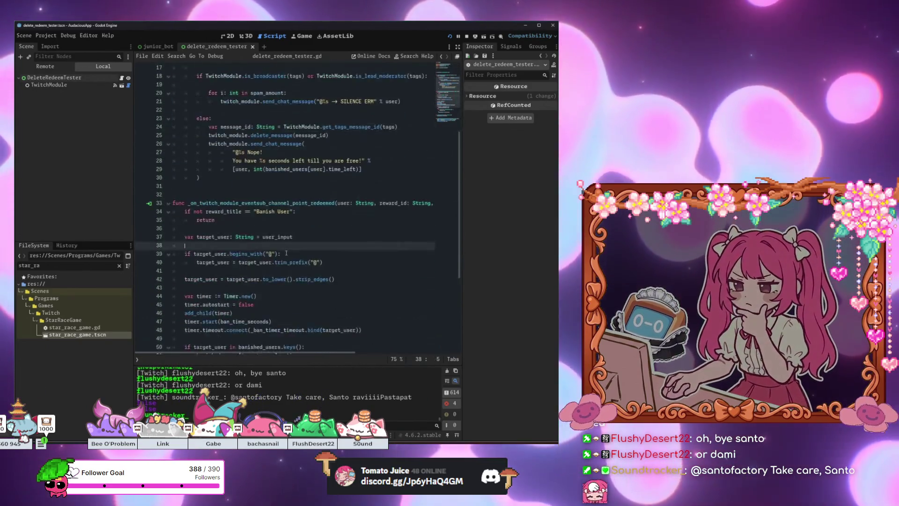
pyautogui.scroll(-6, 286, 272)
pyautogui.click(365, 330)
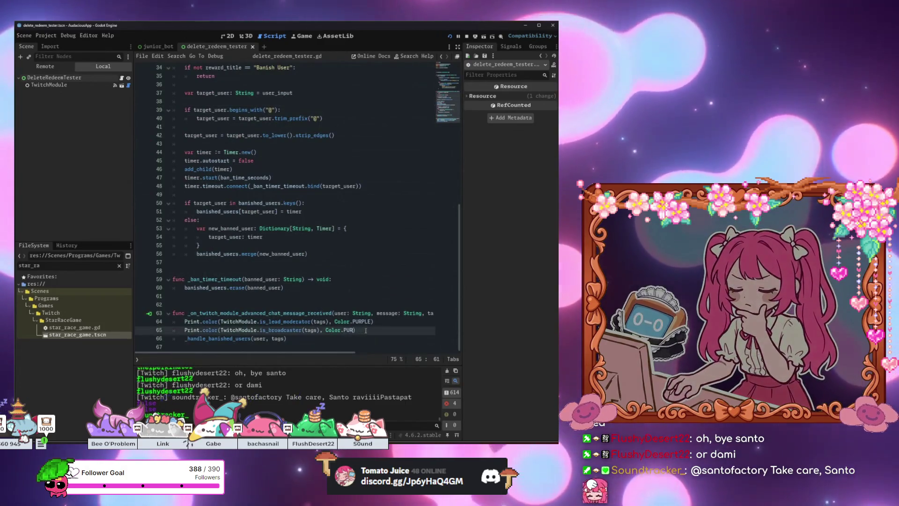
pyautogui.write('Pin')
pyautogui.press('Return')
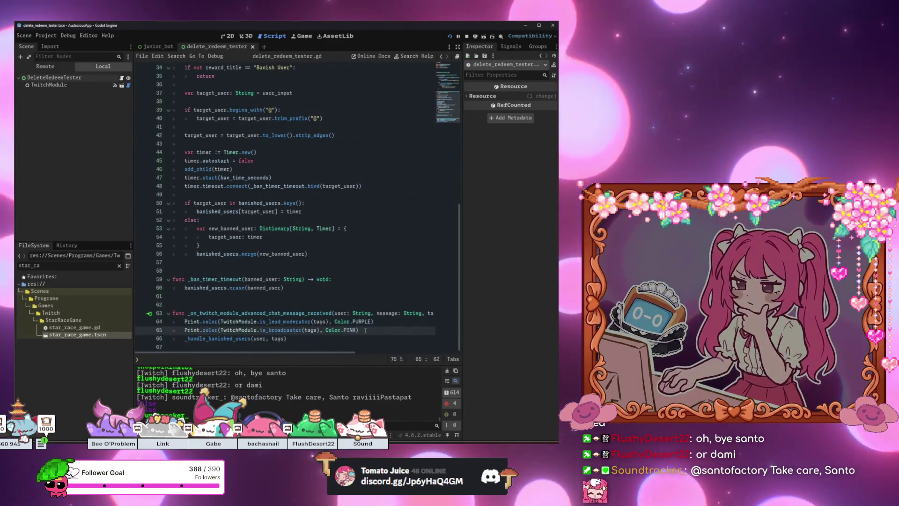
pyautogui.write(')')
pyautogui.hotkey('ctrl', 's')
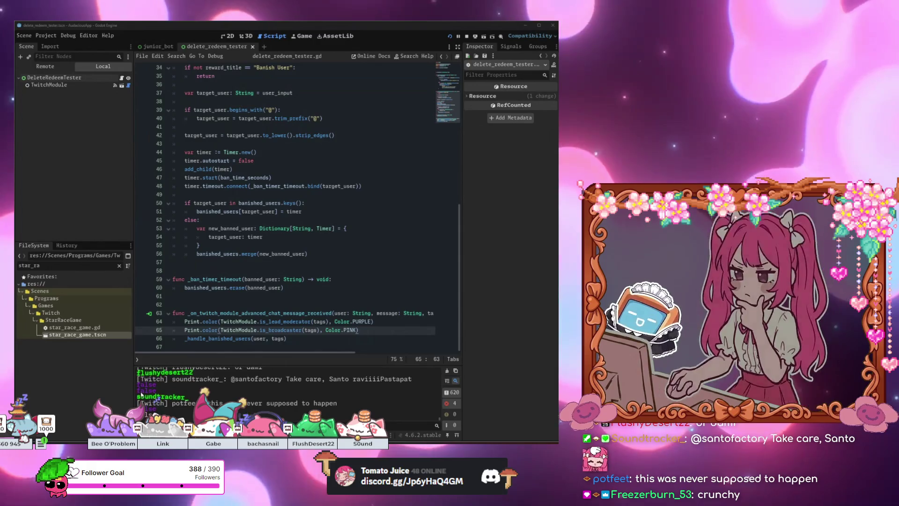
pyautogui.click(298, 322)
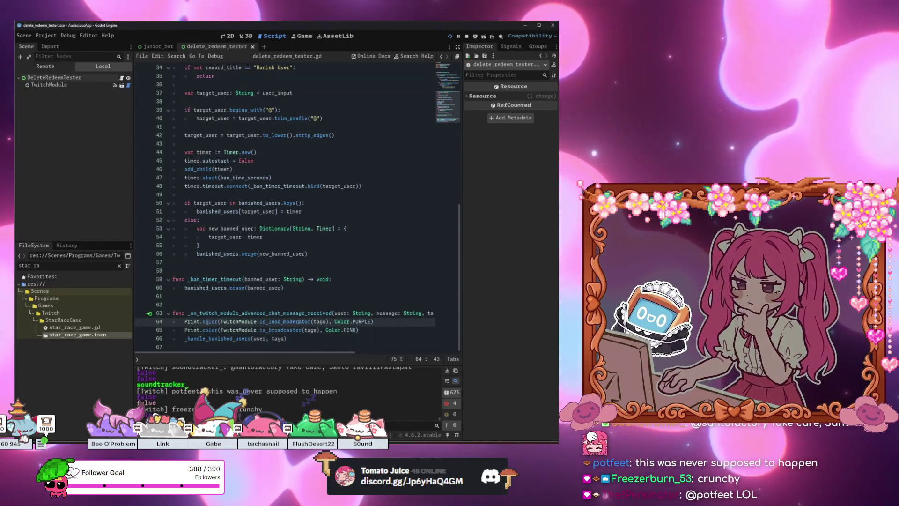
pyautogui.click(186, 332)
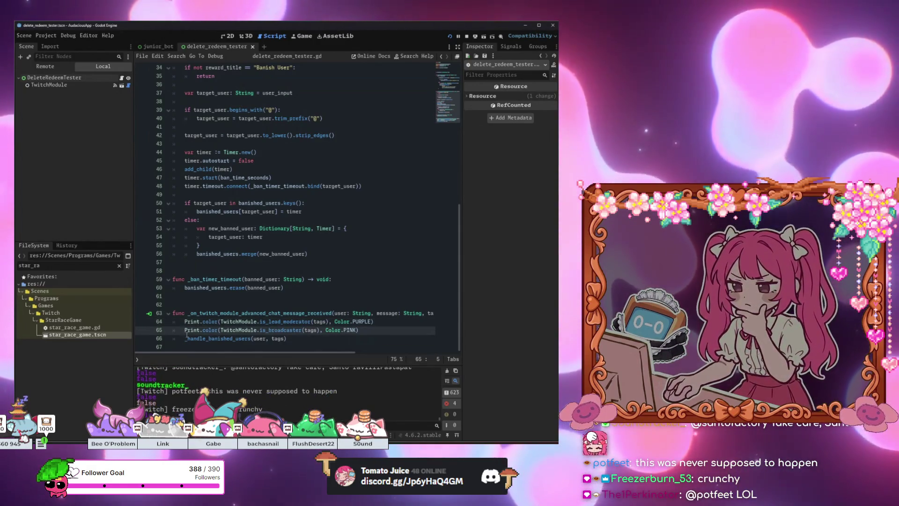
# Add a Print.color(TwitchModule.is_moderator(tags), Color.WEB_MAROON) line above the broadcaster print
pyautogui.press('Return')
pyautogui.press('Up')
pyautogui.write('Print')
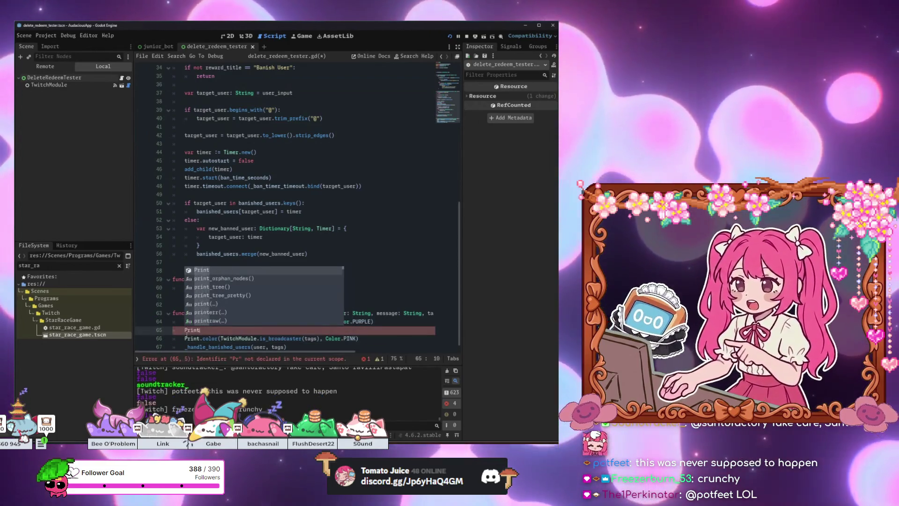
pyautogui.write('.co')
pyautogui.press('Return')
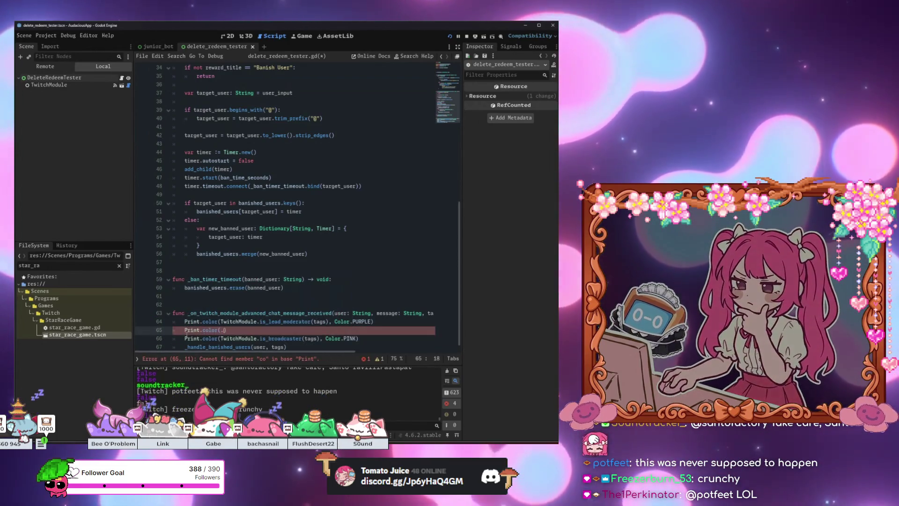
pyautogui.write('Twit')
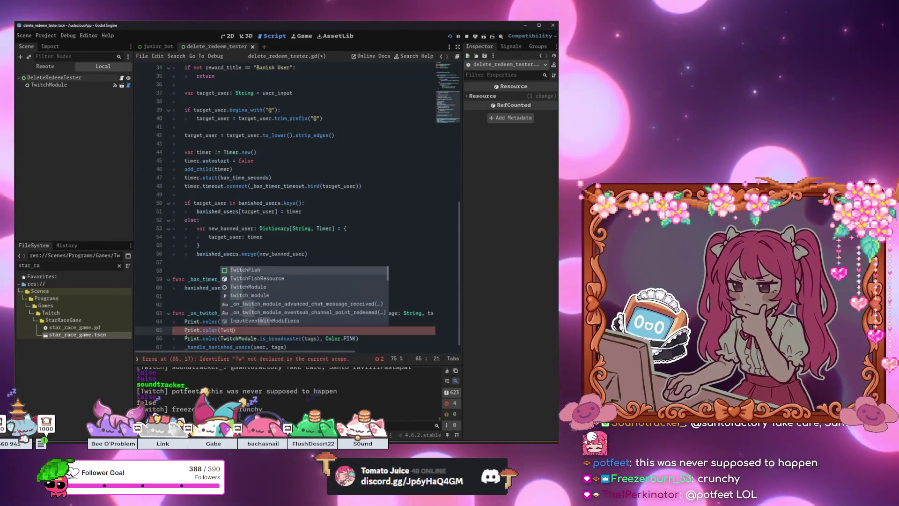
pyautogui.write('chModule.i')
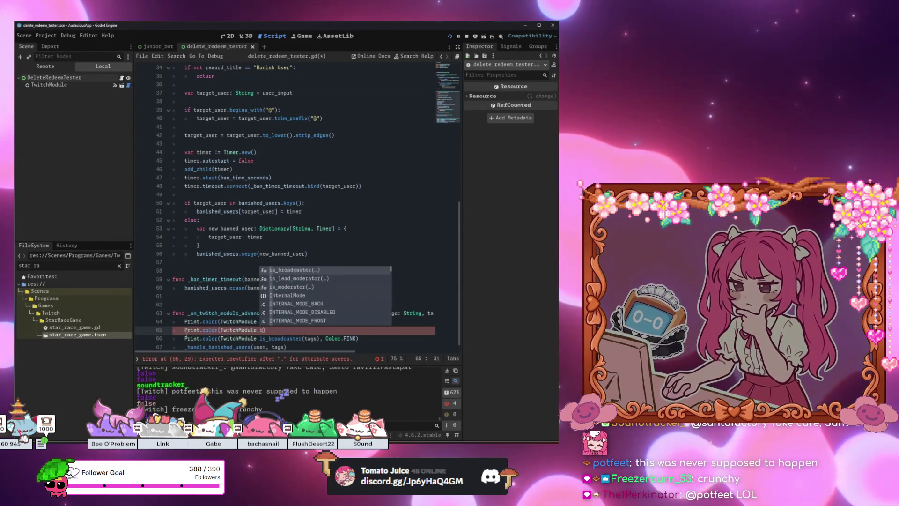
pyautogui.press('Down')
pyautogui.press('Down')
pyautogui.press('Return')
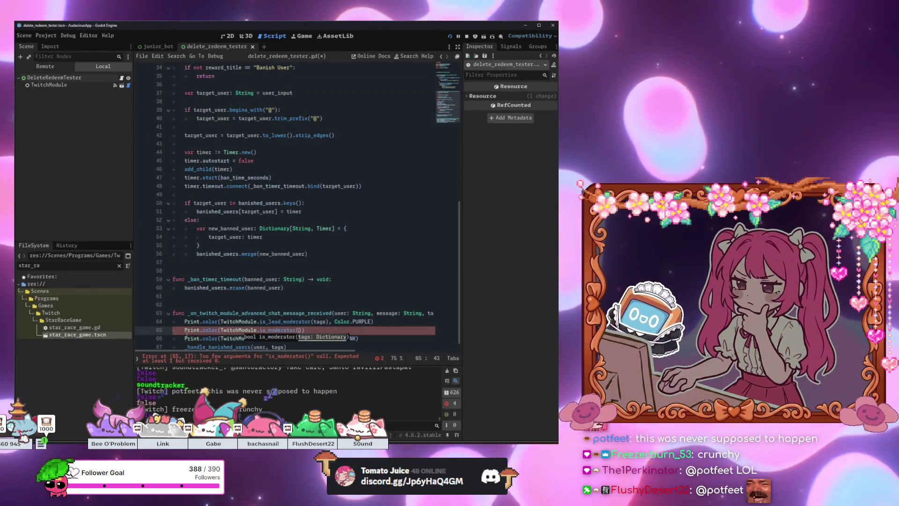
pyautogui.write('tags), C')
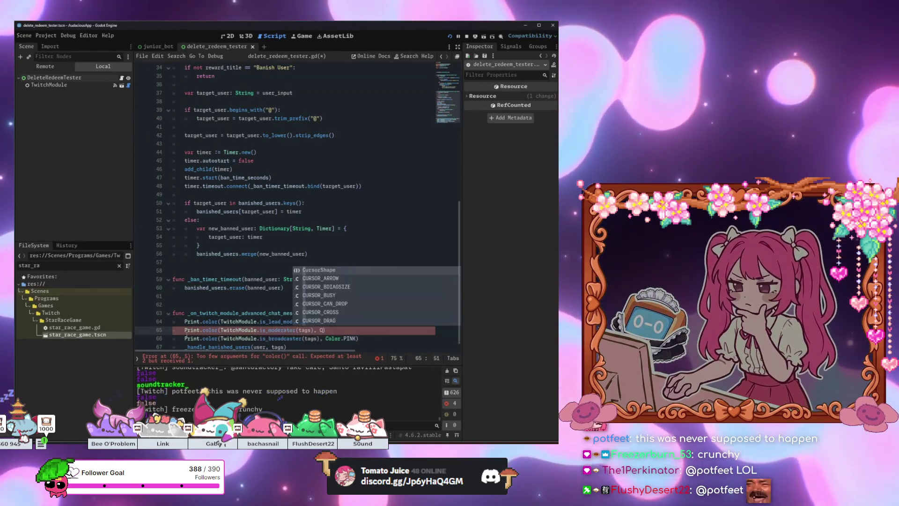
pyautogui.write('olor.ba')
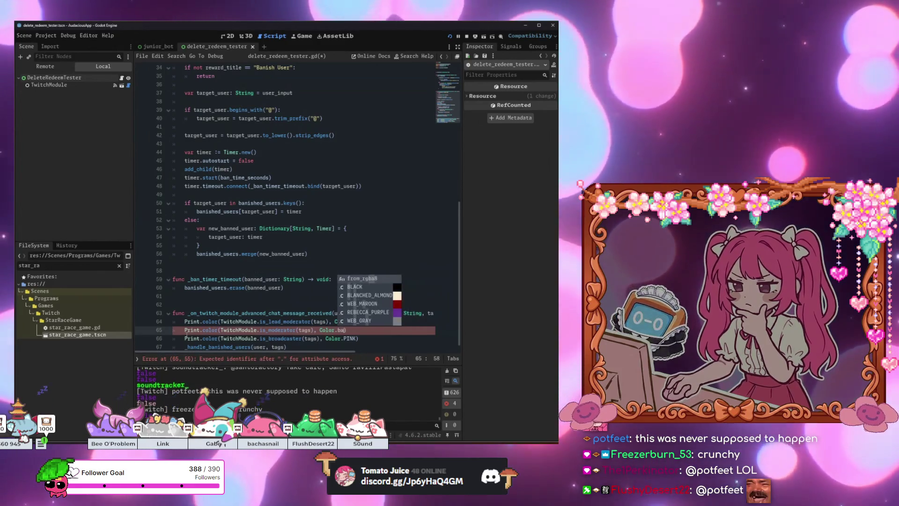
pyautogui.write('n')
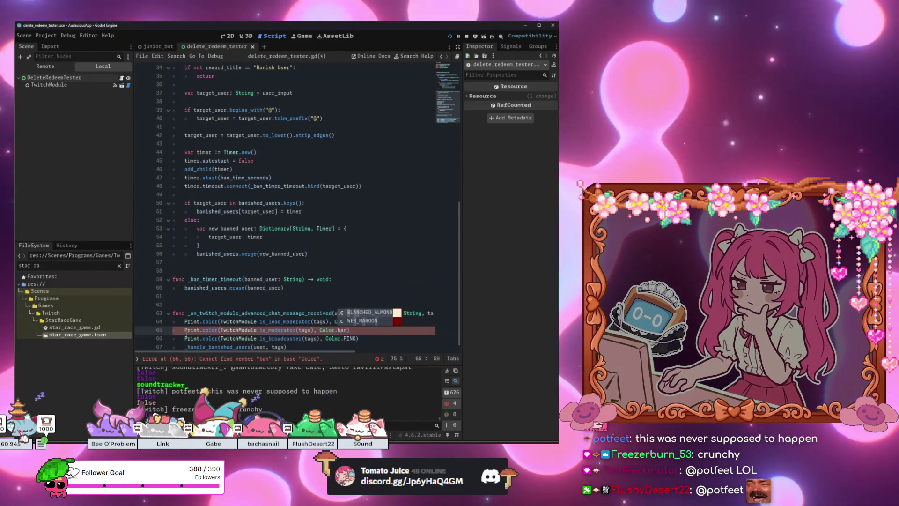
pyautogui.press('Down')
pyautogui.press('Return')
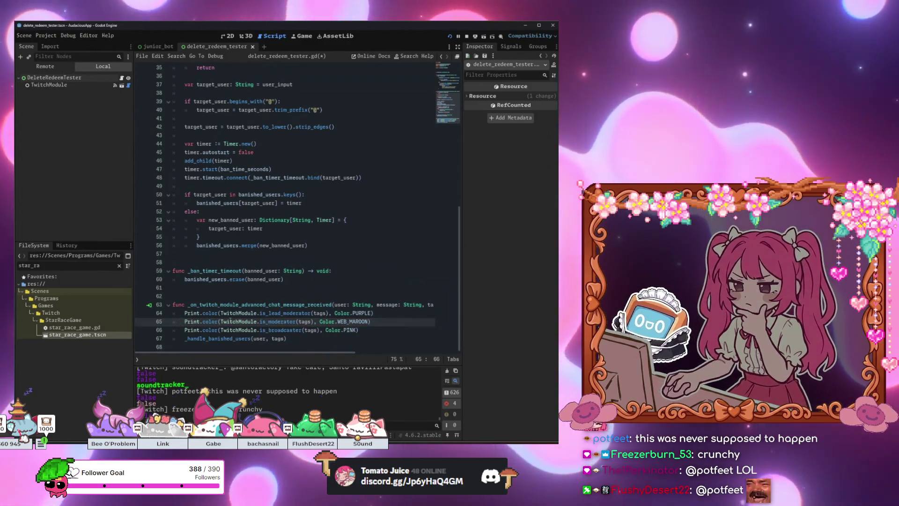
pyautogui.click(309, 313)
# Save and run the tester, then follow the stack trace to line 616 of twitch_module.gd
pyautogui.hotkey('ctrl', 's')
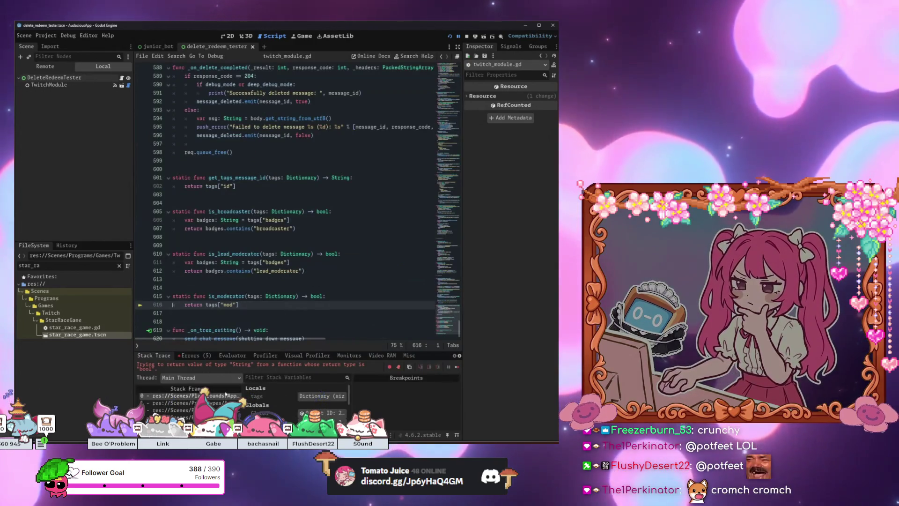
pyautogui.click(67, 438)
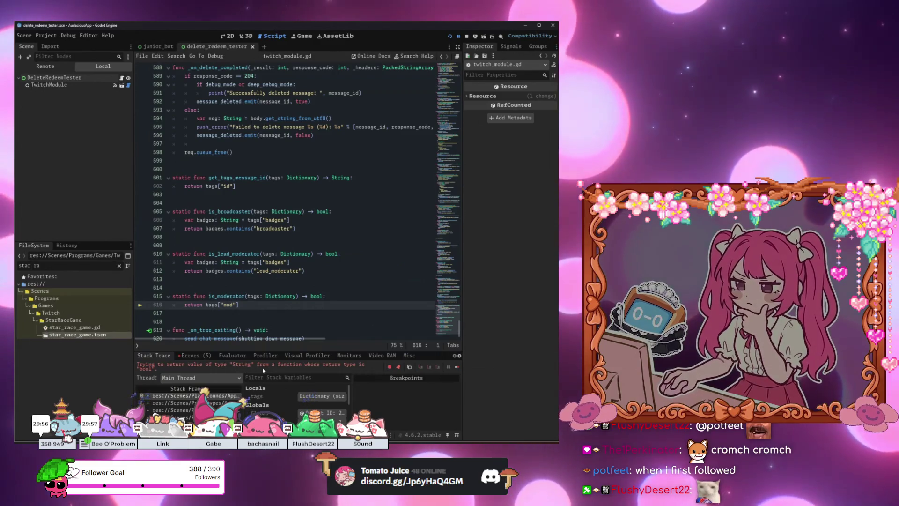
pyautogui.click(247, 305)
pyautogui.press('BackSpace')
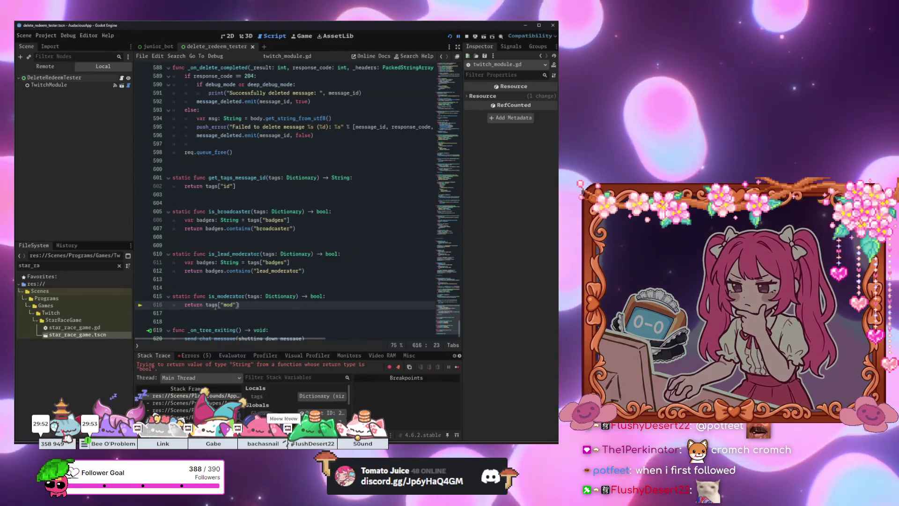
pyautogui.click(204, 306)
# Delete the returned tags["mod"] lookup and open a new line above the return
pyautogui.moveTo(206, 305); pyautogui.dragTo(356, 305)
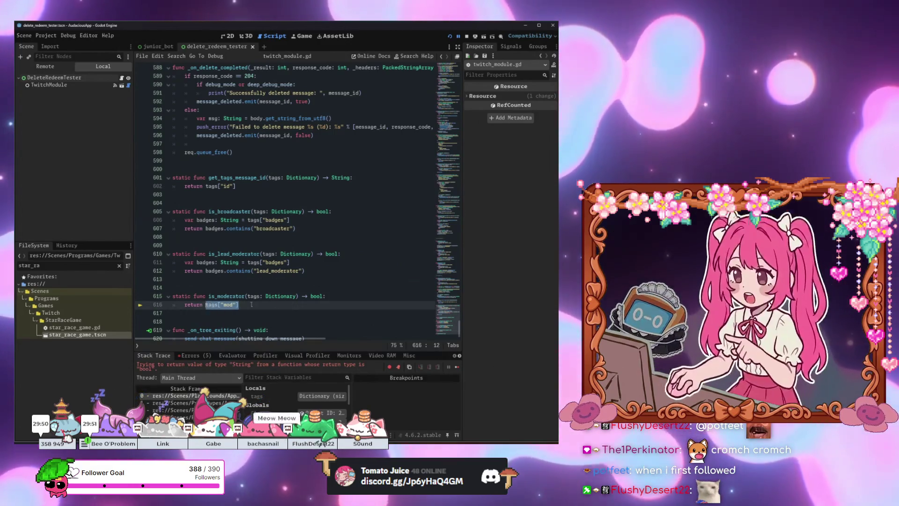
pyautogui.press('BackSpace')
pyautogui.press('Up')
pyautogui.press('End')
pyautogui.press('Return')
# Set var is_mod: bool = false if tags["mod"] == "0" else true, return is_mod, and relaunch
pyautogui.write('var ')
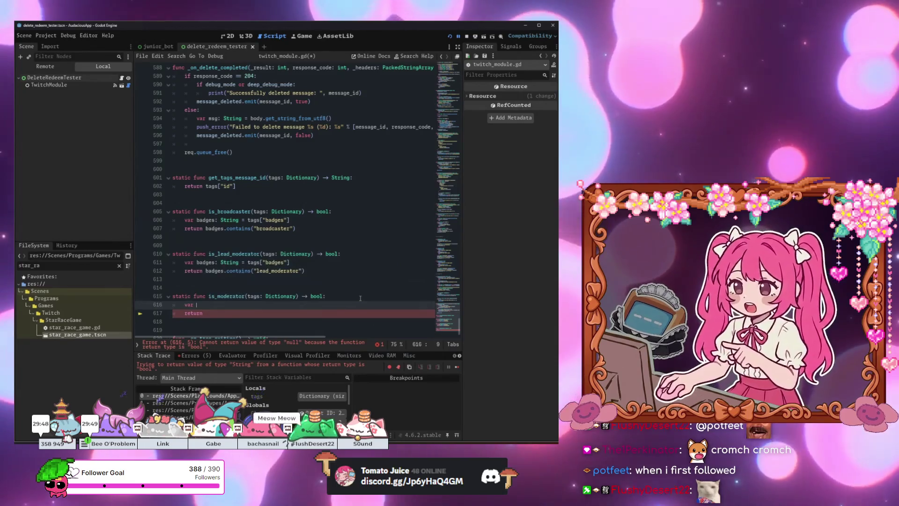
pyautogui.write('is_')
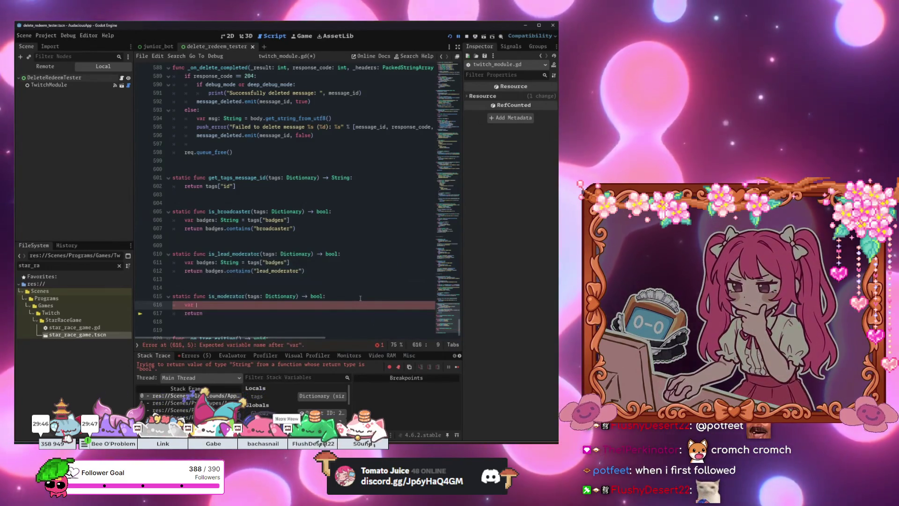
pyautogui.write('mod: Bo')
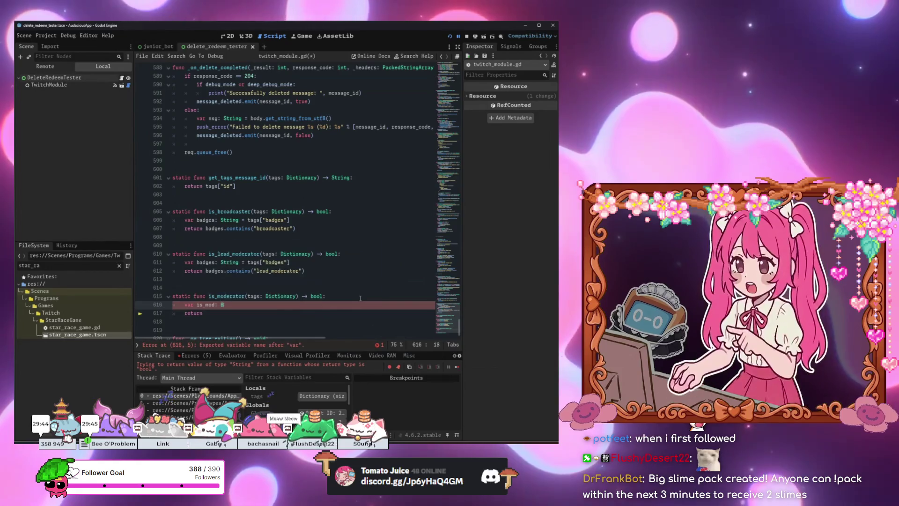
pyautogui.press('BackSpace')
pyautogui.press('BackSpace')
pyautogui.write('bool = ')
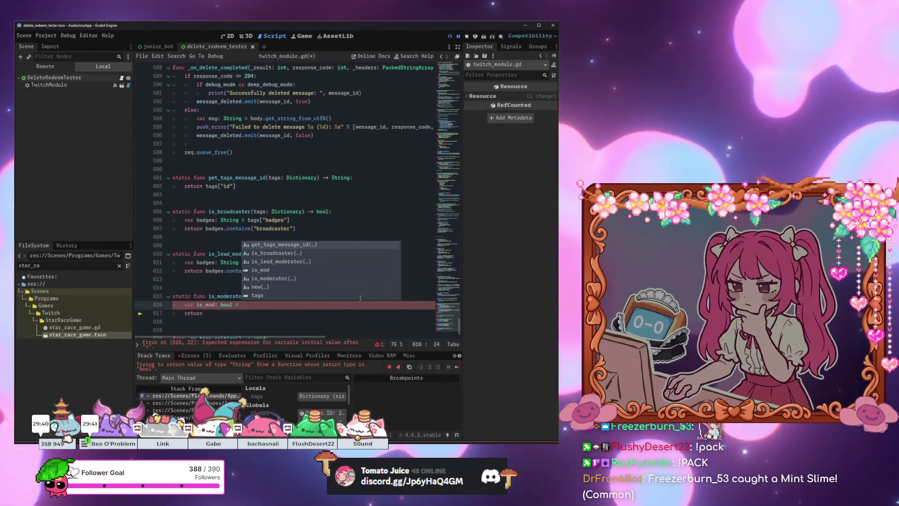
pyautogui.write('false if tags["mod"]')
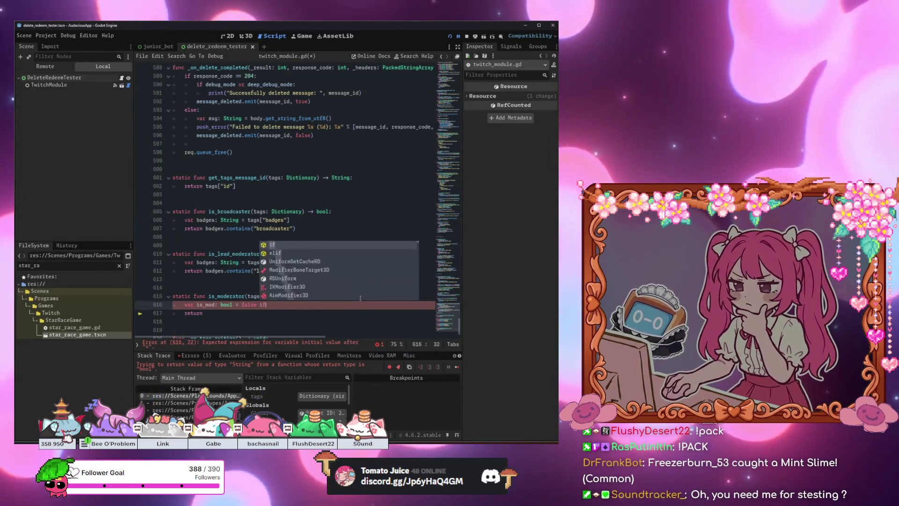
pyautogui.write(' == "')
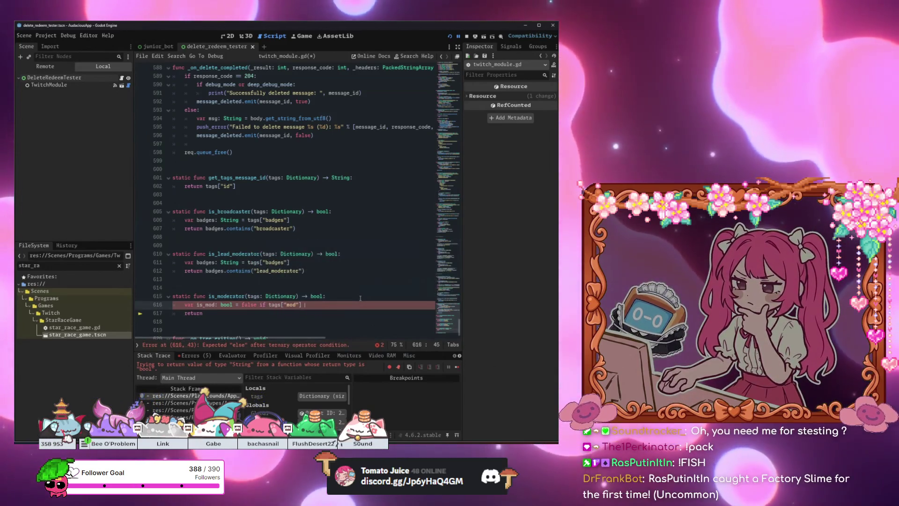
pyautogui.write('0')
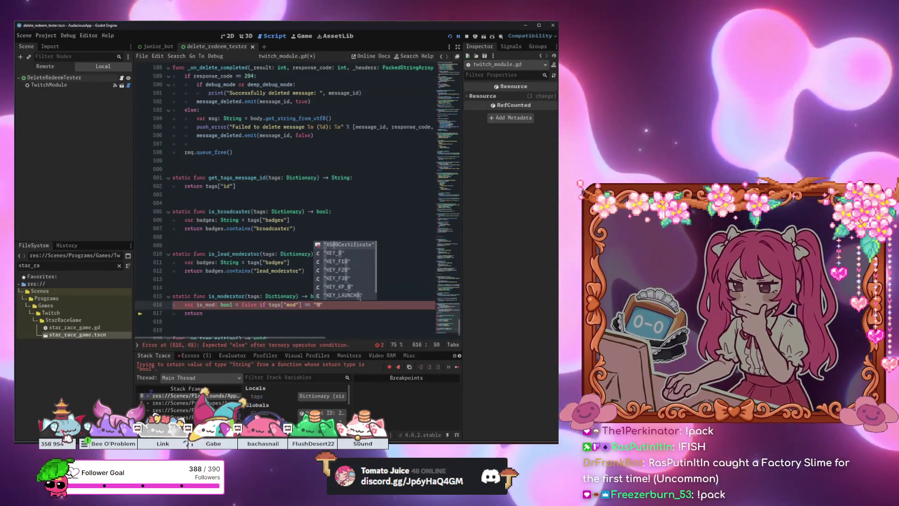
pyautogui.write('" else ')
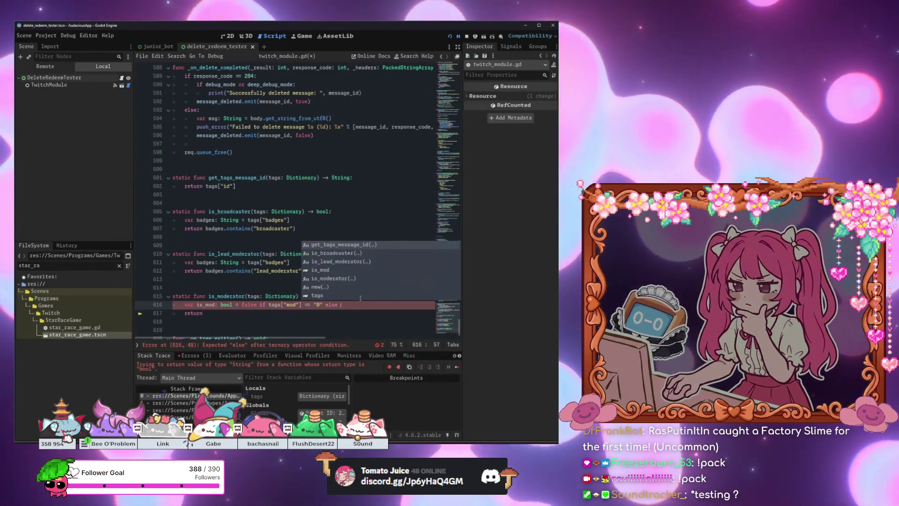
pyautogui.write('true')
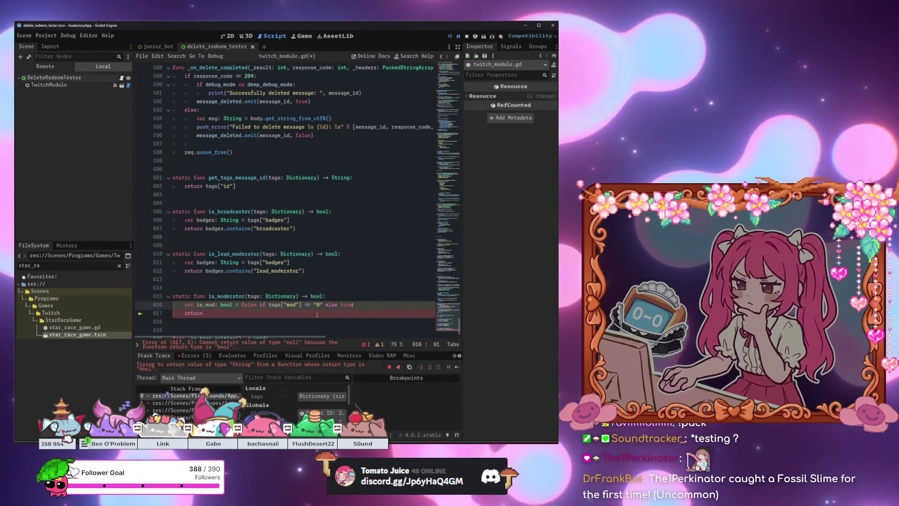
pyautogui.click(317, 315)
pyautogui.write('s_')
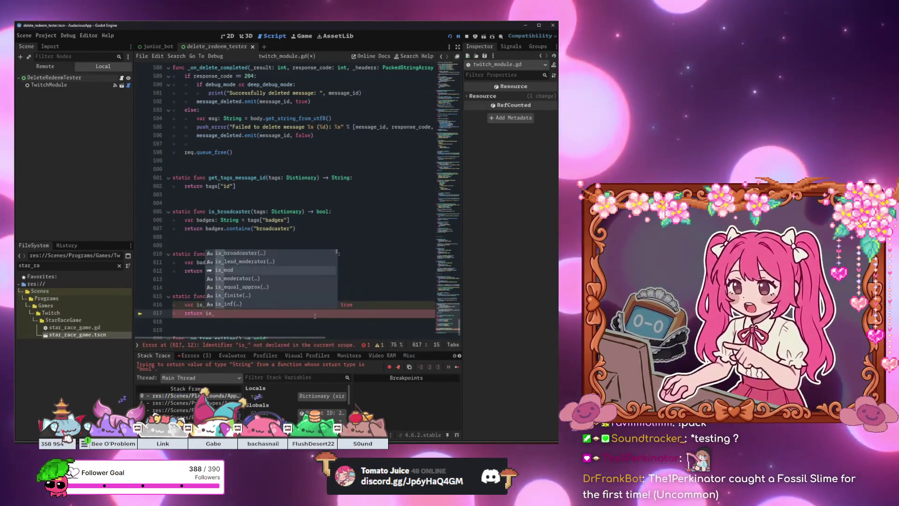
pyautogui.write('m')
pyautogui.press('Return')
pyautogui.click(308, 305)
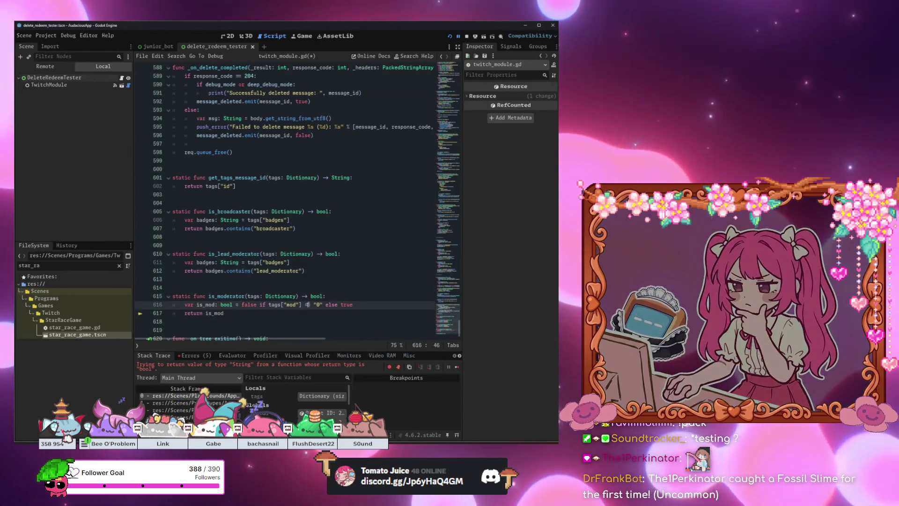
pyautogui.press('F6')
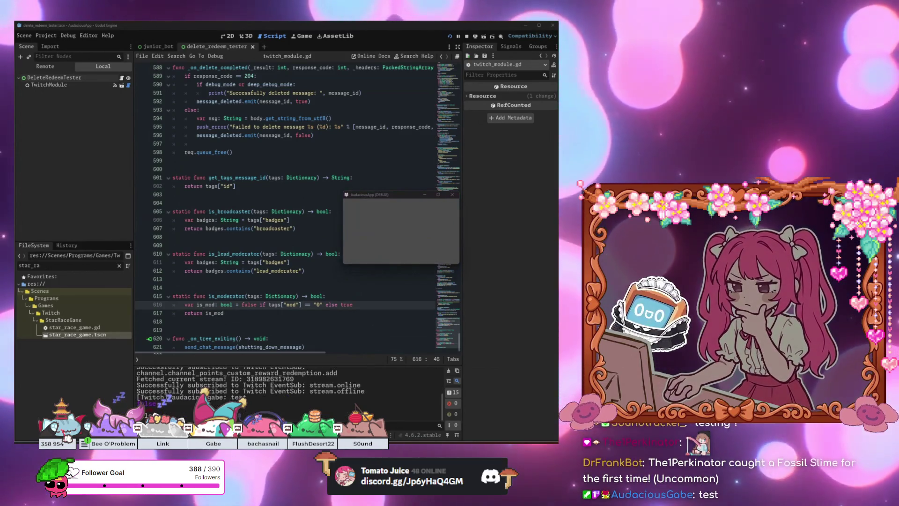
# Bring the editor window in front of the running AudaciousApp (DEBUG) game
pyautogui.click(159, 408)
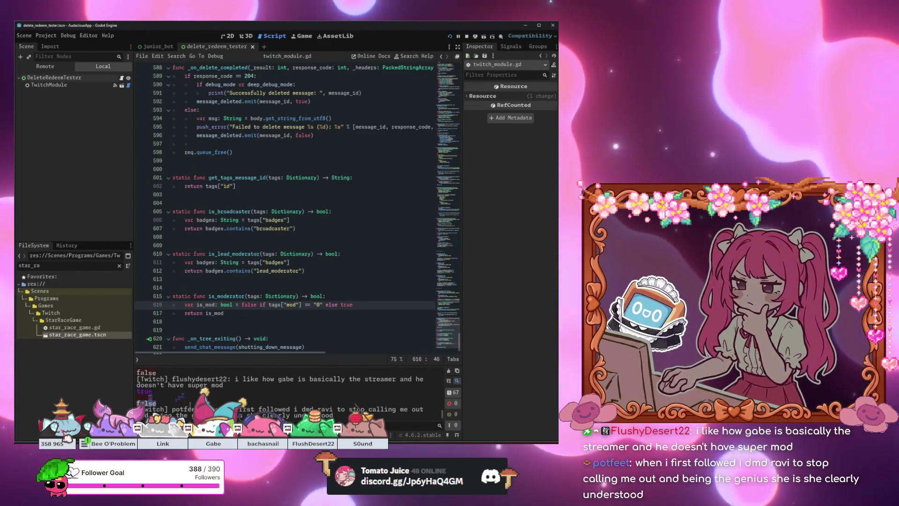
pyautogui.scroll(10, 317, 240)
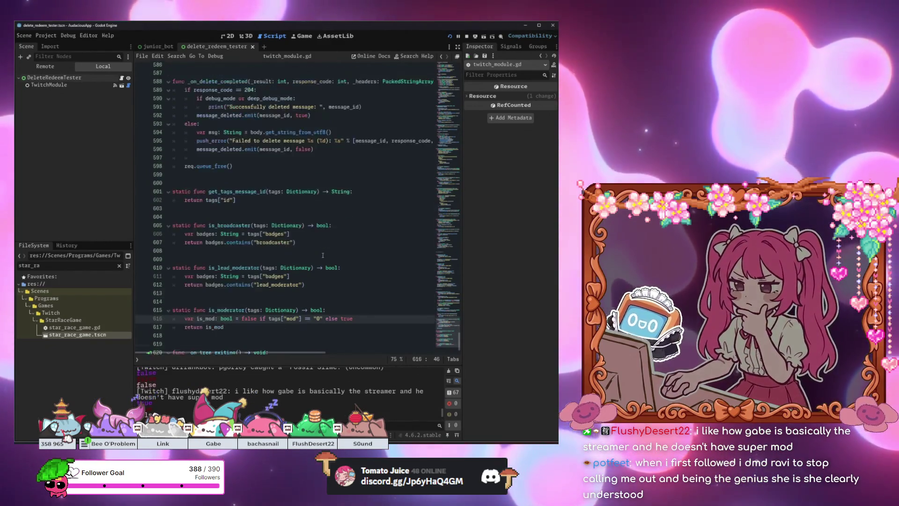
pyautogui.scroll(20, 437, 192)
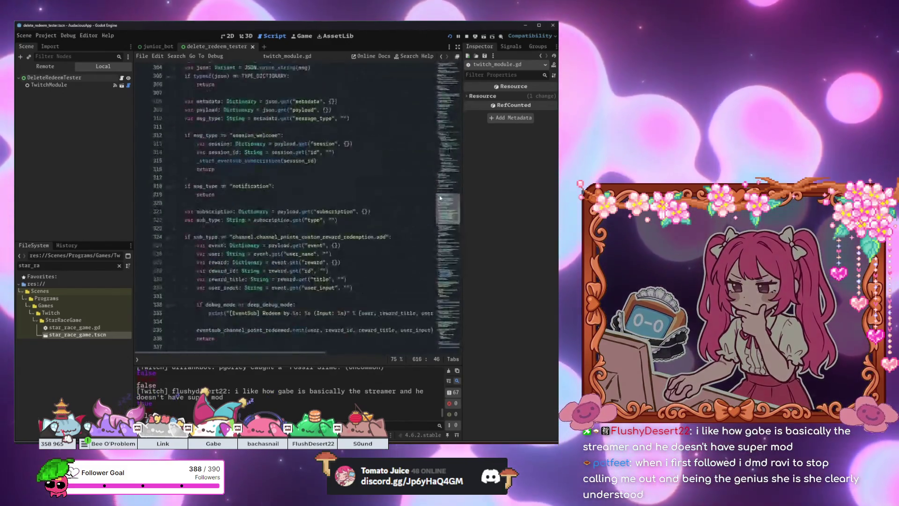
pyautogui.moveTo(438, 192); pyautogui.dragTo(435, 124)
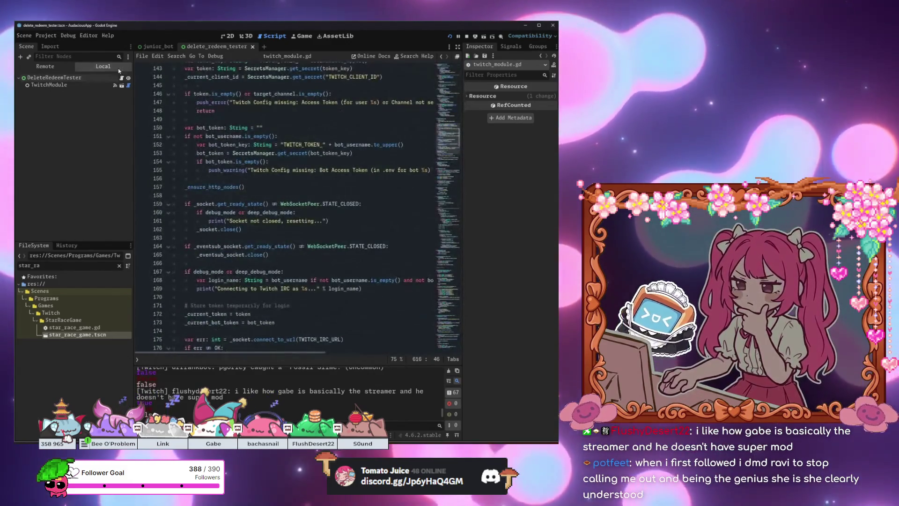
pyautogui.click(121, 78)
pyautogui.scroll(10, 245, 250)
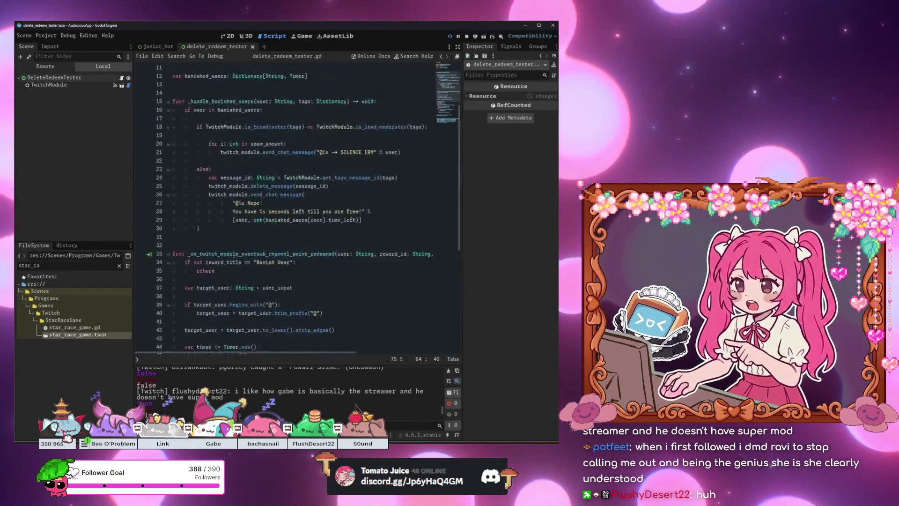
pyautogui.click(244, 249)
pyautogui.click(242, 212)
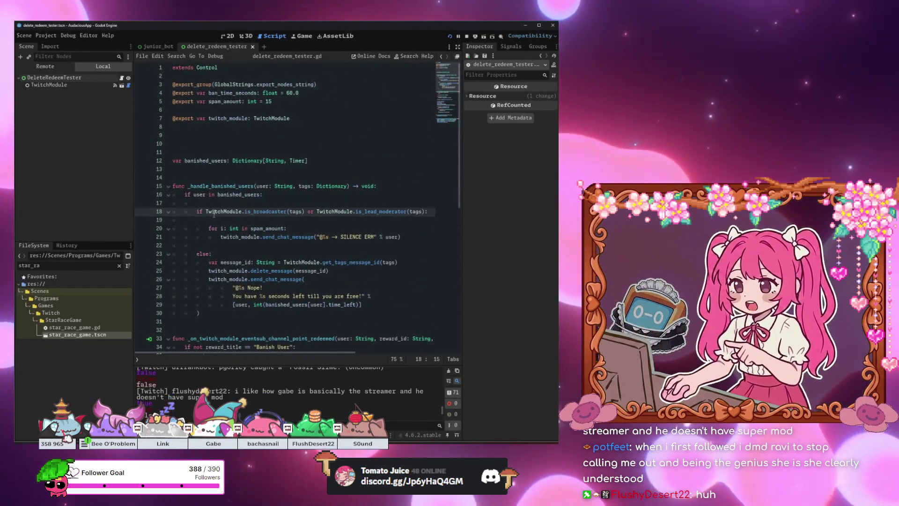
pyautogui.moveTo(269, 212); pyautogui.dragTo(325, 214)
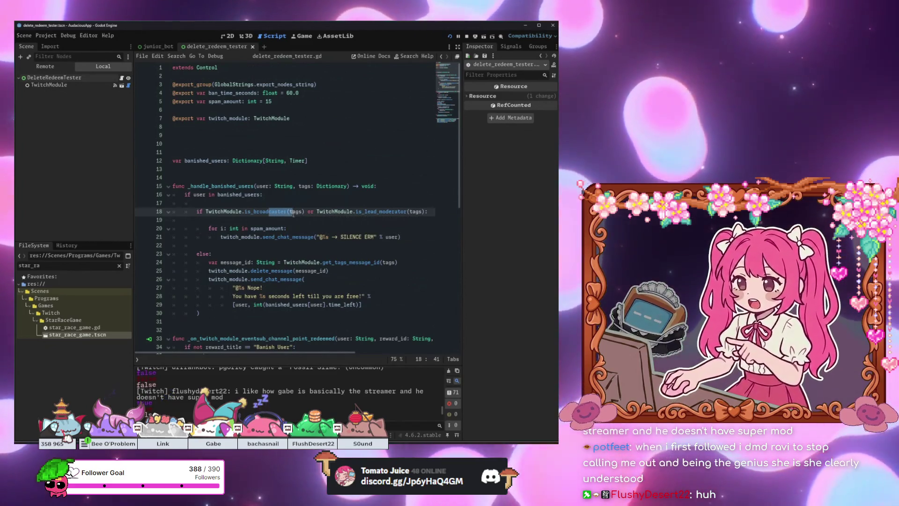
pyautogui.press('Down')
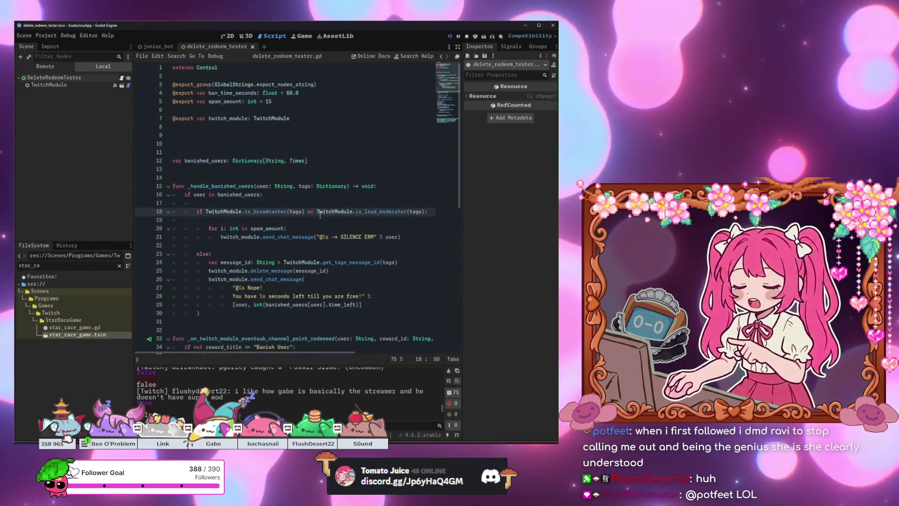
pyautogui.click(375, 211)
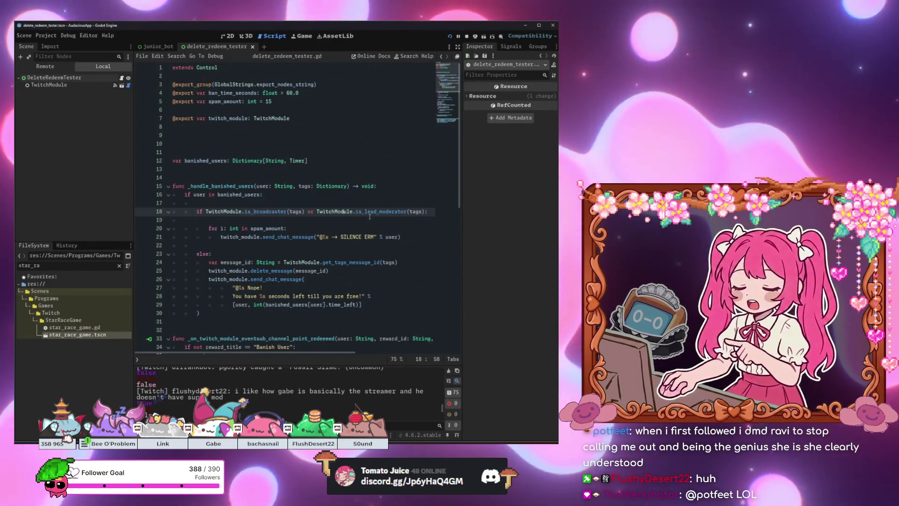
pyautogui.press('Down')
pyautogui.press('Down')
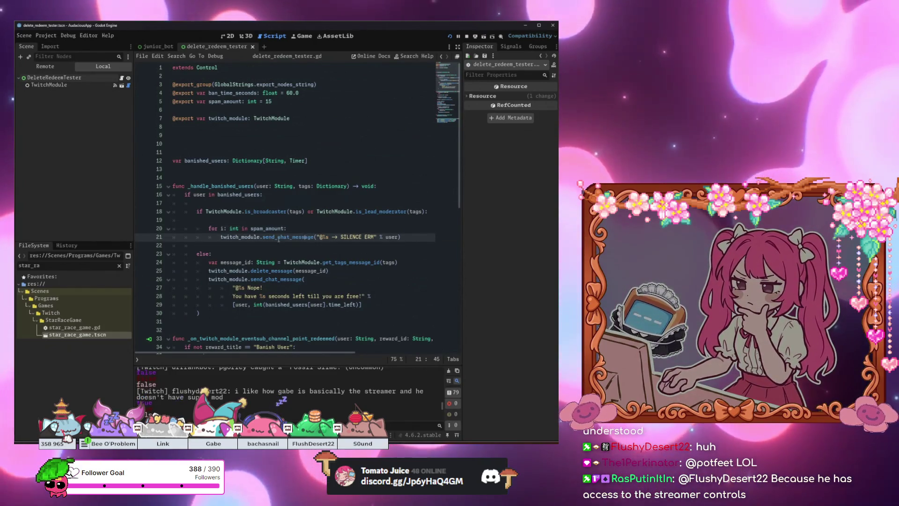
pyautogui.click(234, 221)
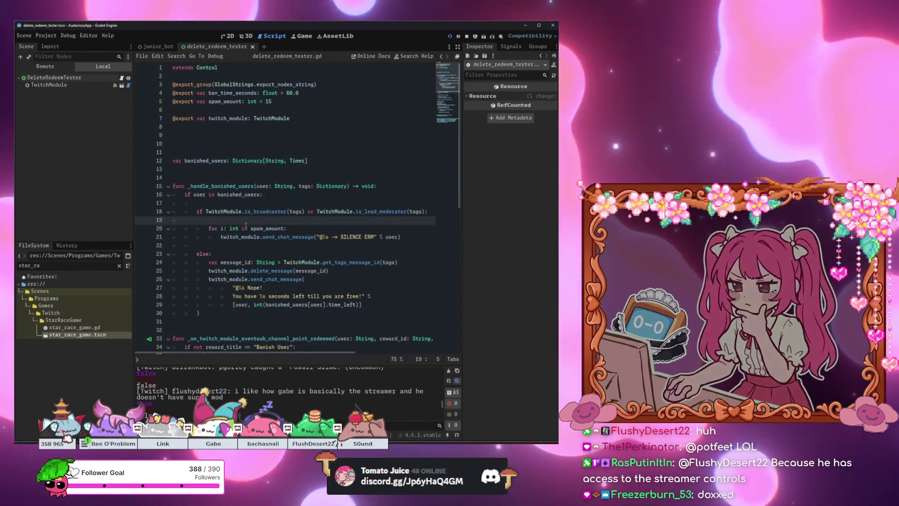
pyautogui.click(307, 236)
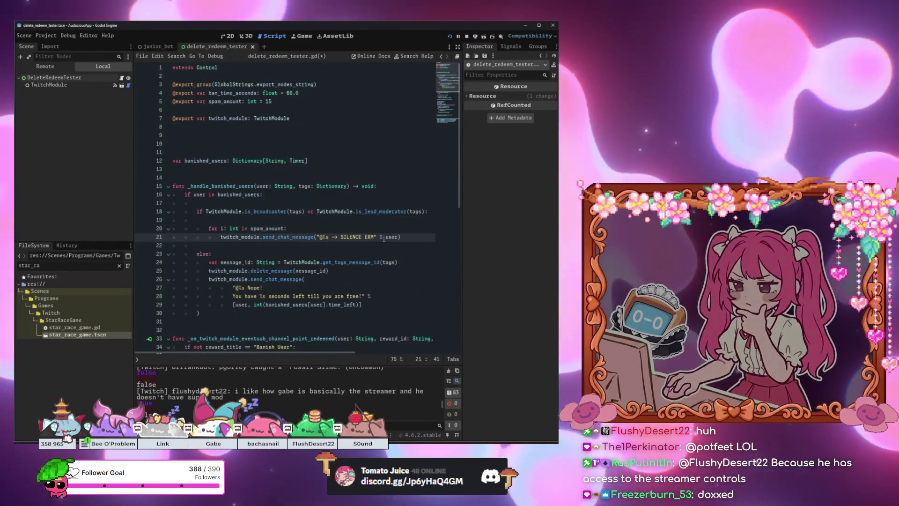
# Add await get_tree().create_timer(0.1).timeout after the spam send_chat_message call and save
pyautogui.press('Return')
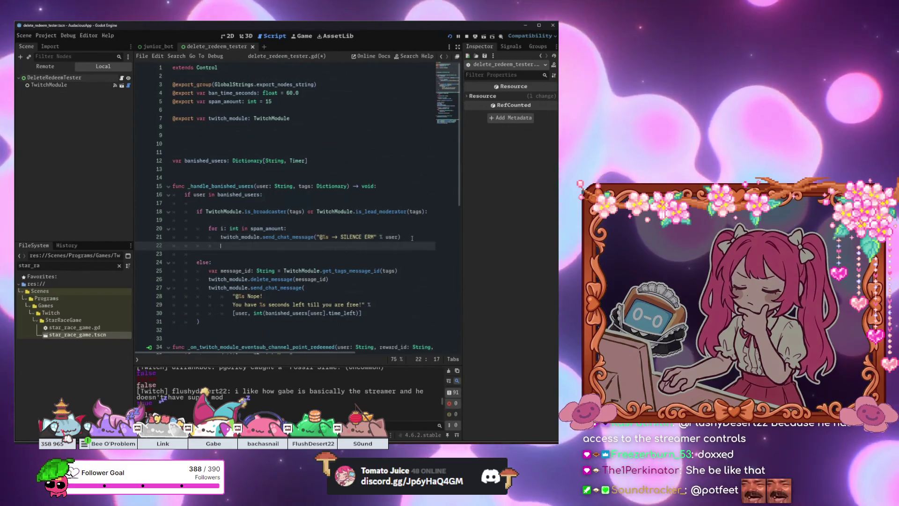
pyautogui.write('await get')
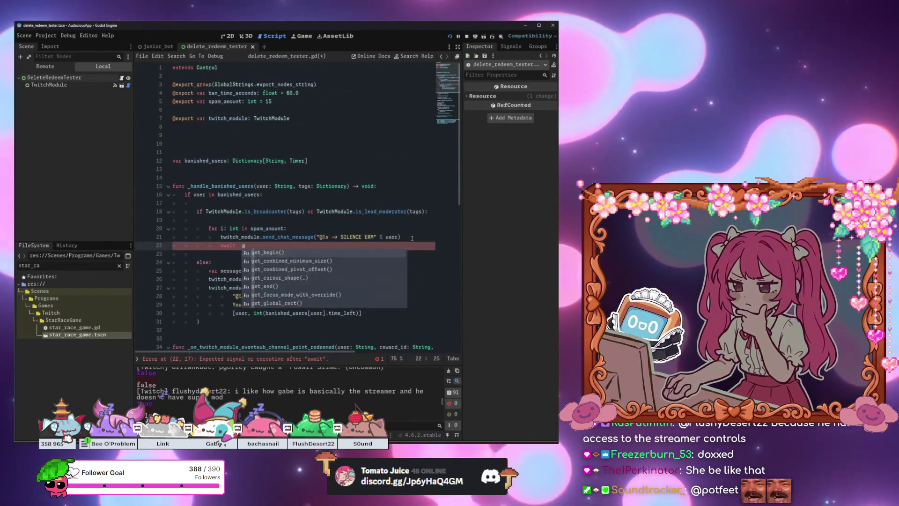
pyautogui.write('_tre')
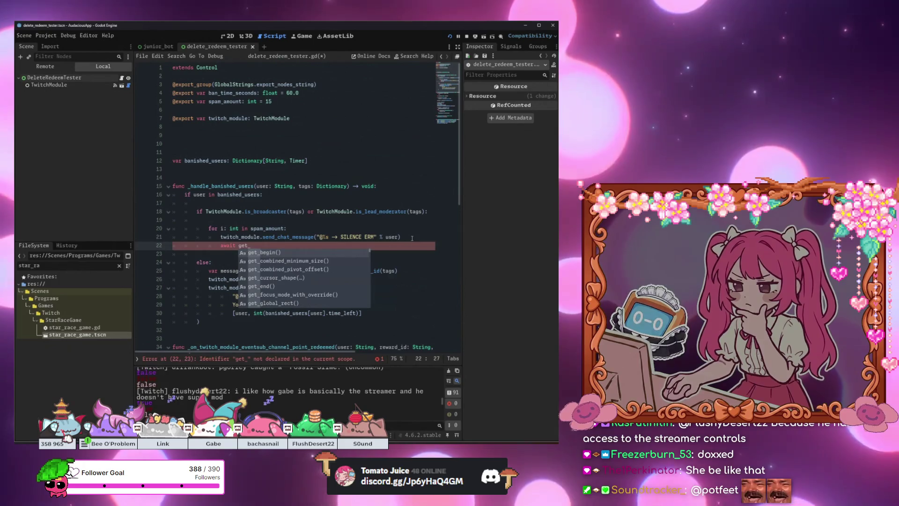
pyautogui.press('Return')
pyautogui.write('.')
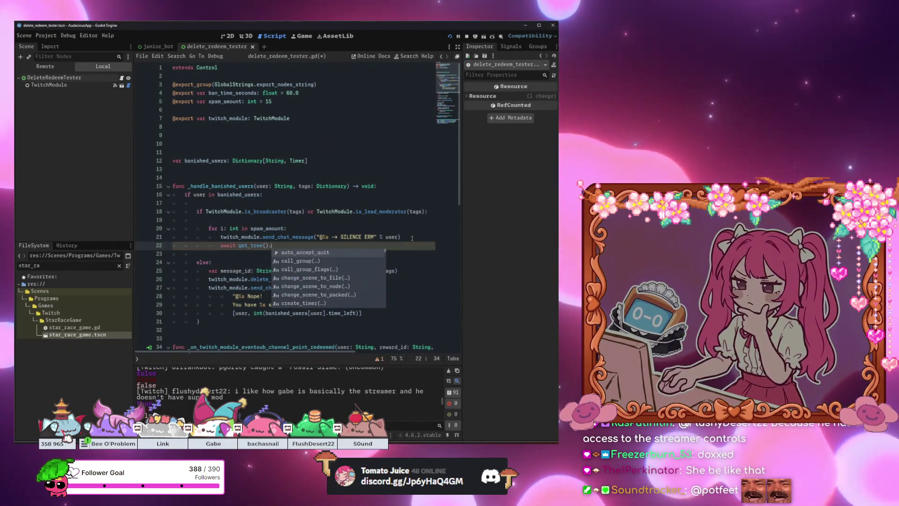
pyautogui.write('crea')
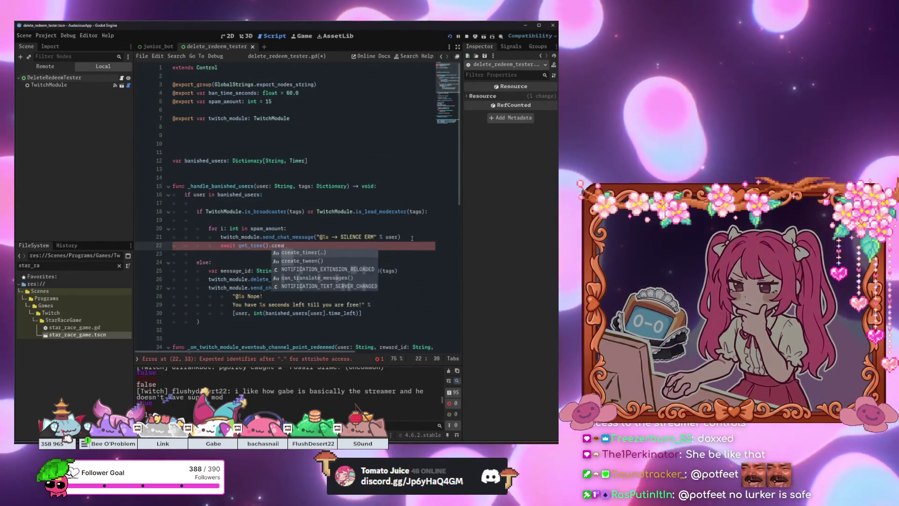
pyautogui.press('Return')
pyautogui.hotkey('ctrl', 's')
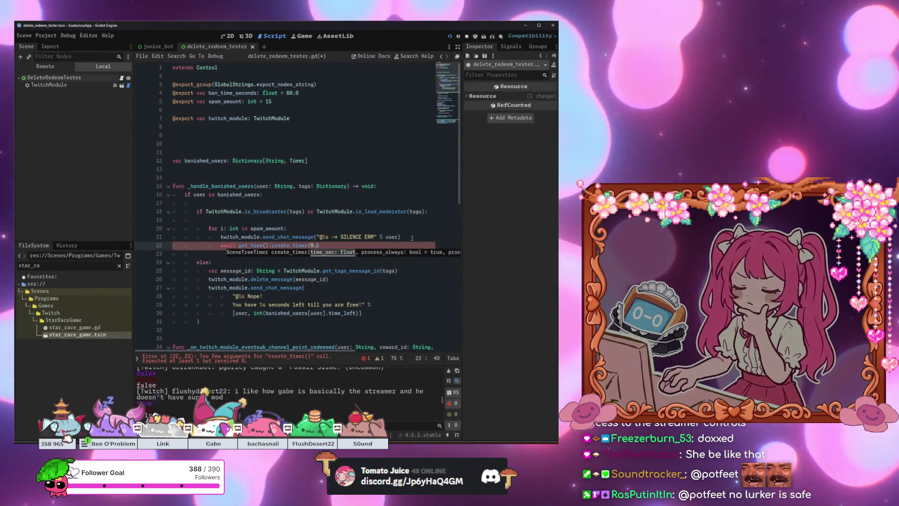
pyautogui.write('0.1).timeout')
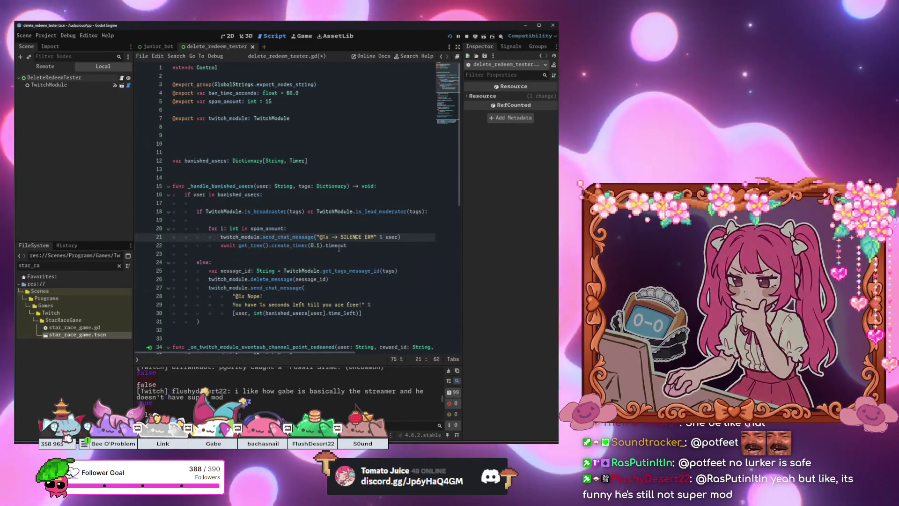
pyautogui.click(338, 246)
pyautogui.hotkey('ctrl', 's')
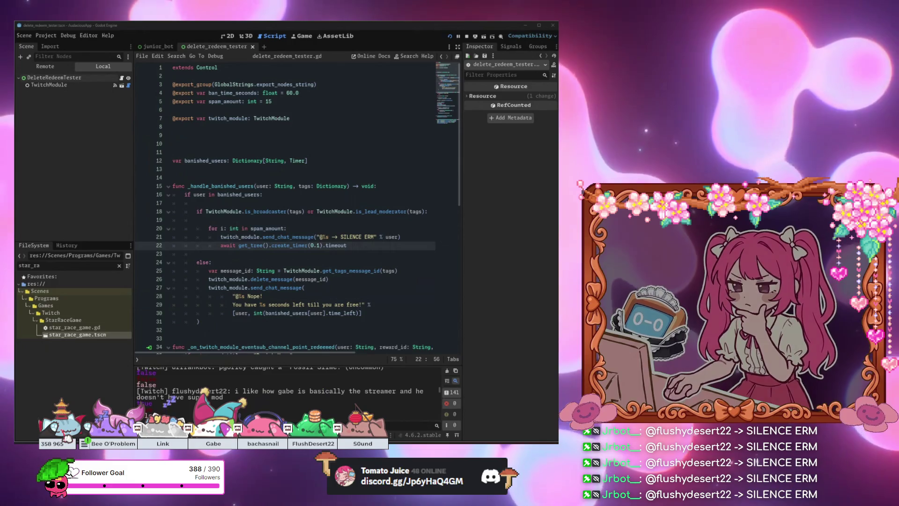
# Reword the spam message to 'SILENCE Erm' and save
pyautogui.click(375, 237)
pyautogui.press('BackSpace')
pyautogui.press('BackSpace')
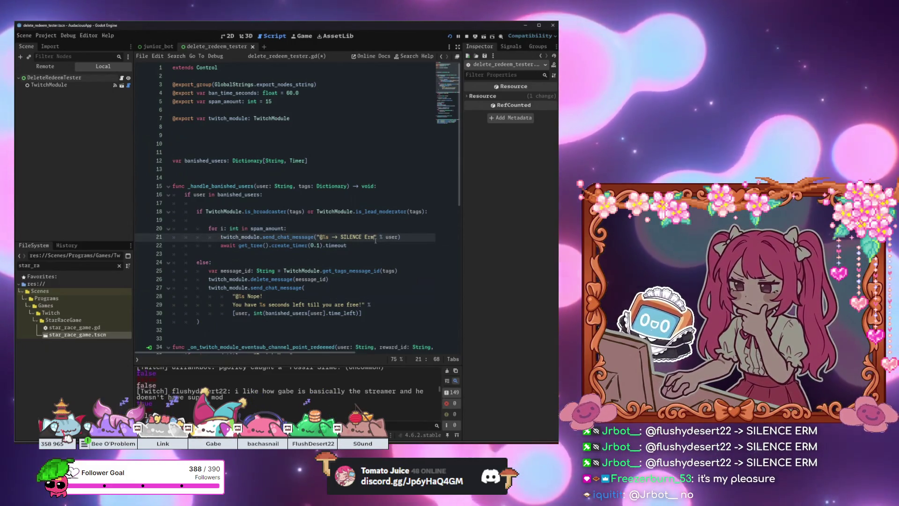
pyautogui.hotkey('ctrl', 's')
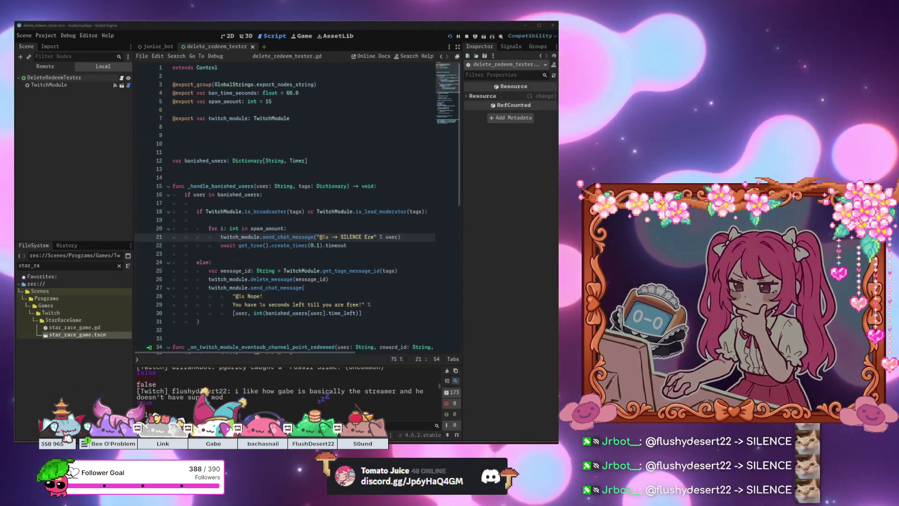
# Shorten the timer wait to create_timer(0.05) and save the script
pyautogui.click(334, 271)
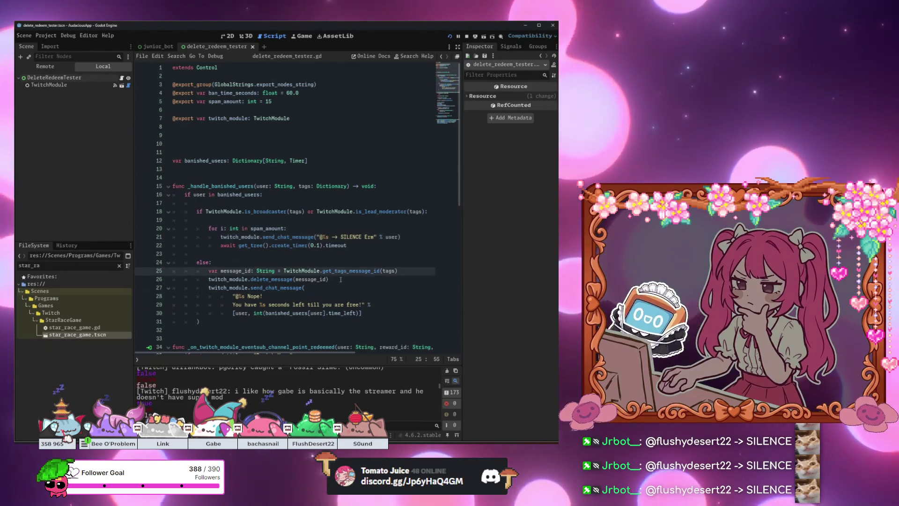
pyautogui.click(326, 245)
pyautogui.press('BackSpace')
pyautogui.write('05')
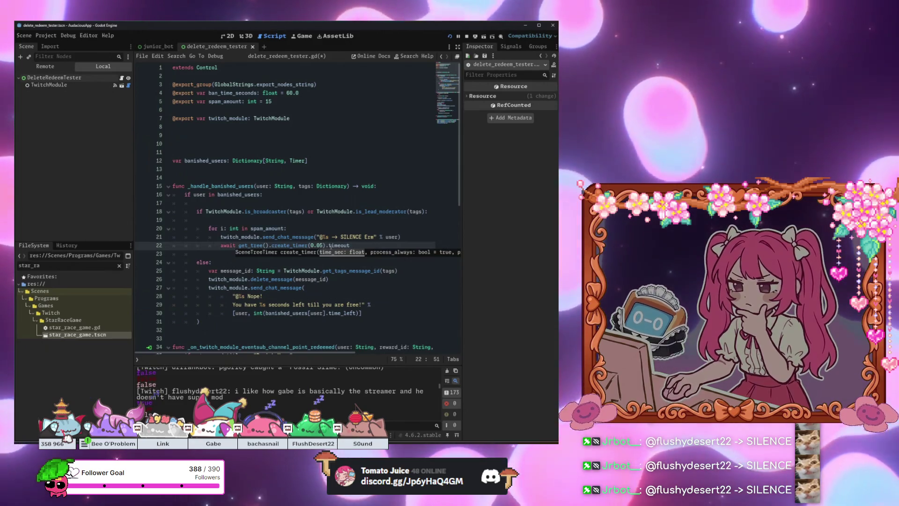
pyautogui.click(243, 203)
pyautogui.hotkey('ctrl', 's')
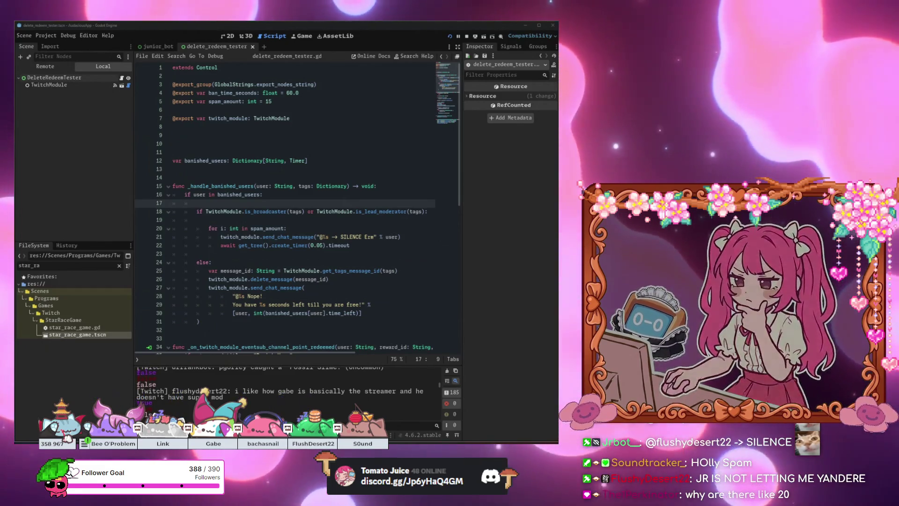
pyautogui.scroll(-10, 345, 234)
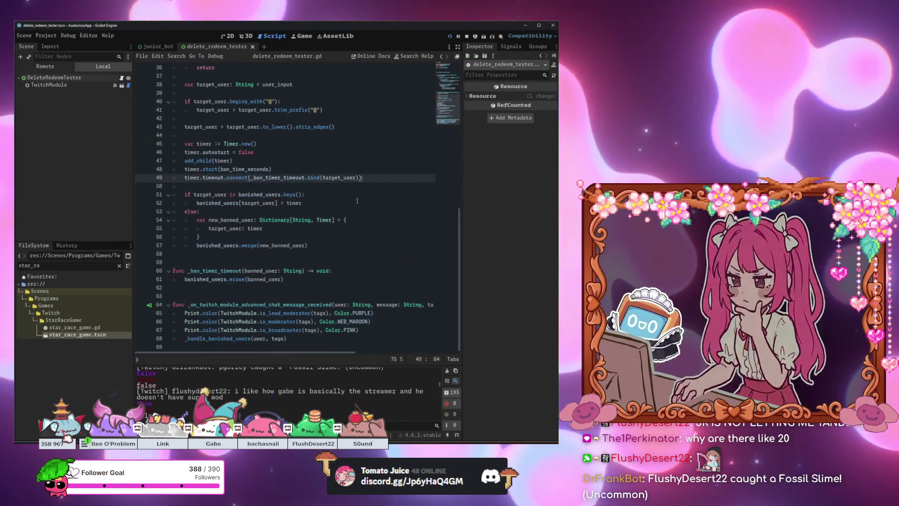
# Add a twitch_module.send_chat_message call on a new line after banished_users.erase
pyautogui.click(344, 278)
pyautogui.click(376, 286)
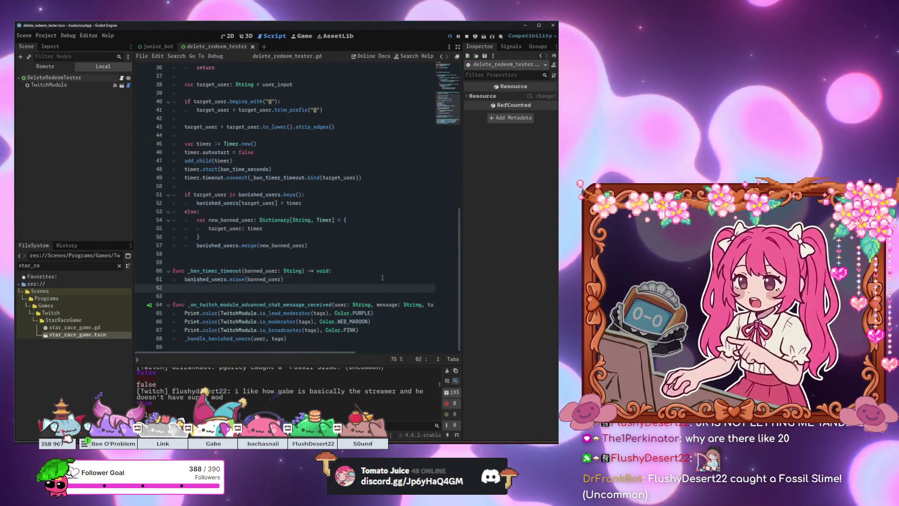
pyautogui.press('Return')
pyautogui.write('tw')
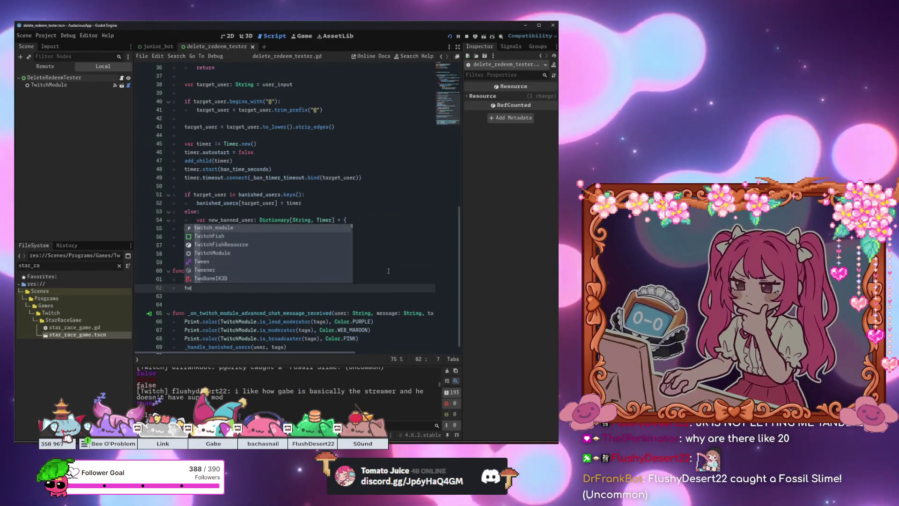
pyautogui.press('Return')
pyautogui.write('.')
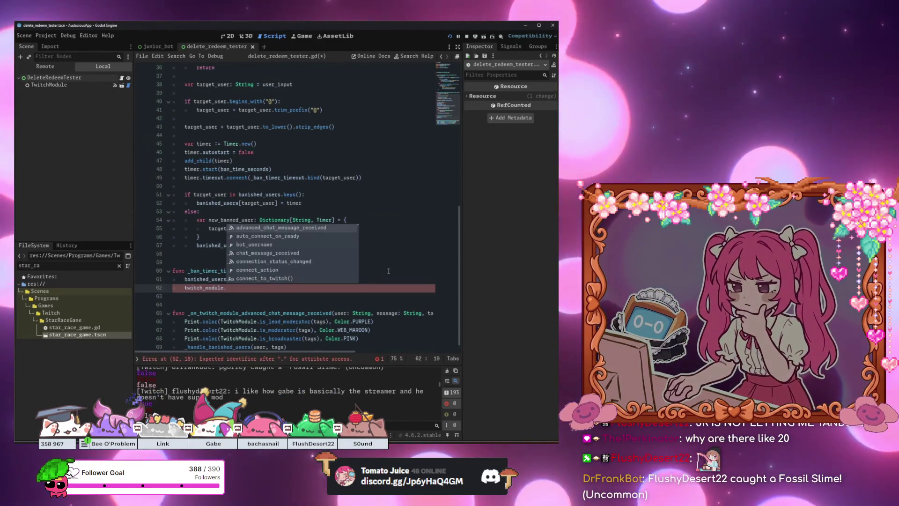
pyautogui.write('send')
pyautogui.press('Return')
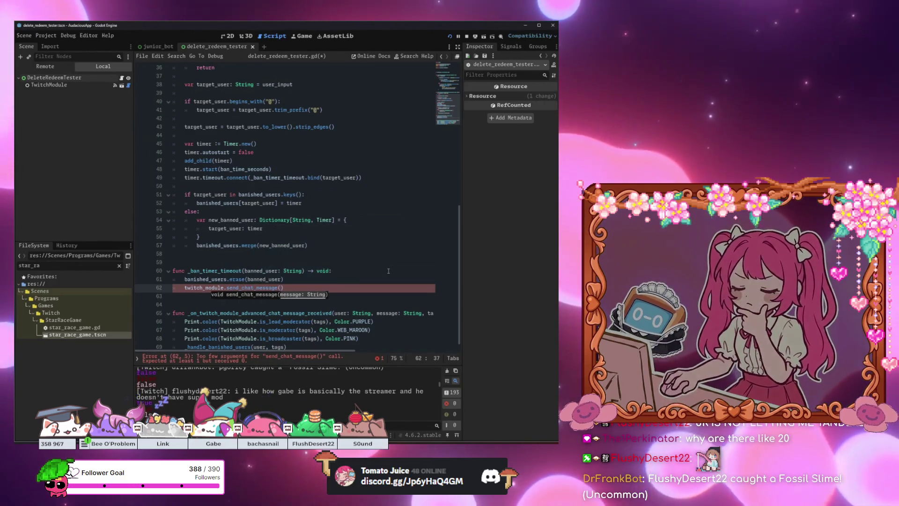
# Begin the chat message string with "@%s -> " inside the call
pyautogui.write('"')
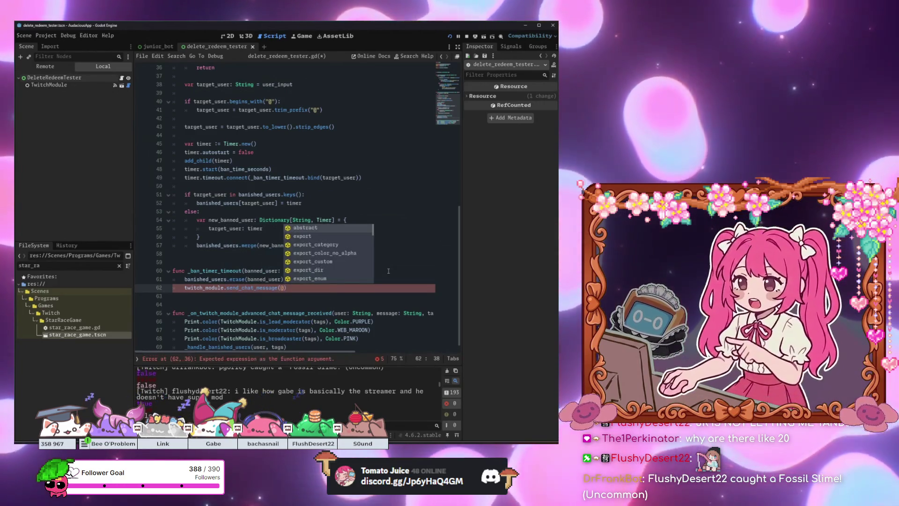
pyautogui.press('Escape')
pyautogui.write('@')
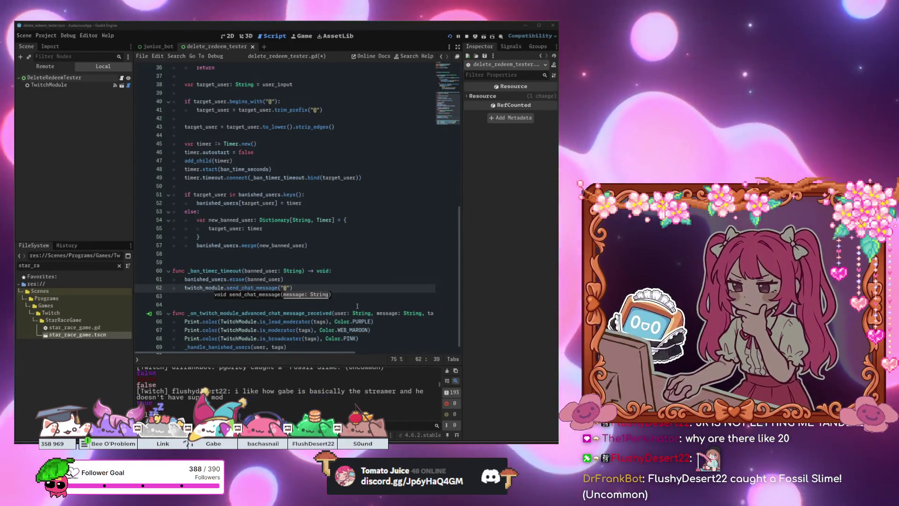
pyautogui.click(308, 291)
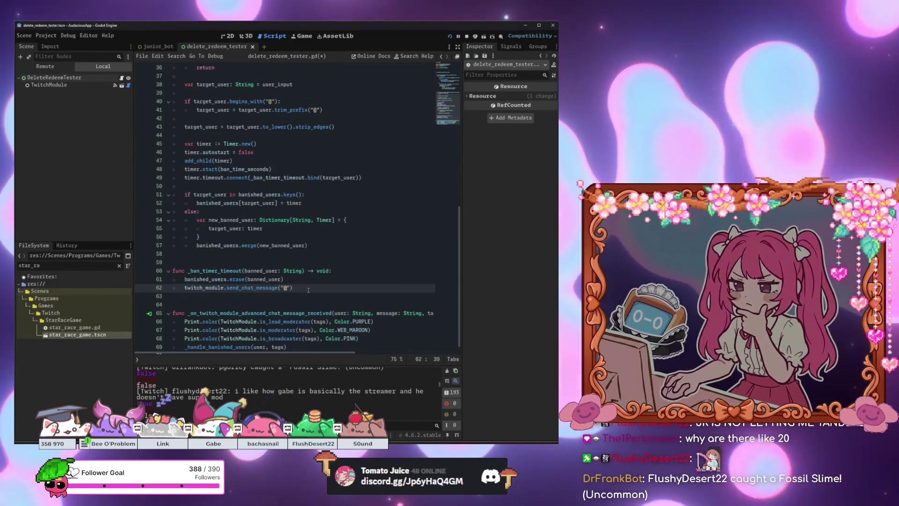
pyautogui.write('%s')
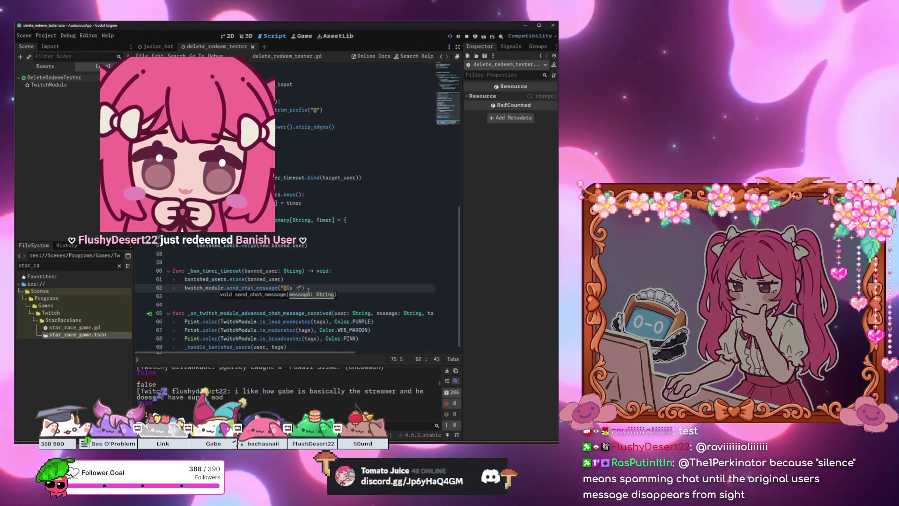
pyautogui.write(' ->')
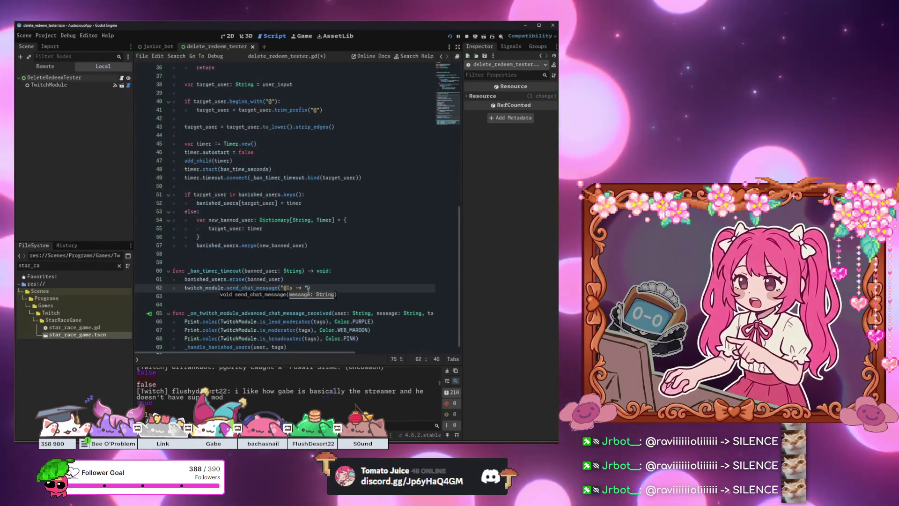
pyautogui.press('Left')
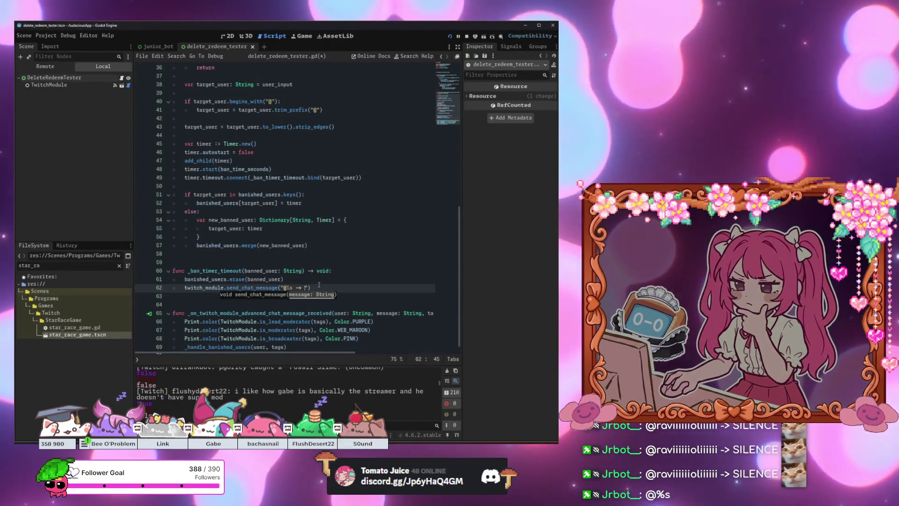
pyautogui.press('Escape')
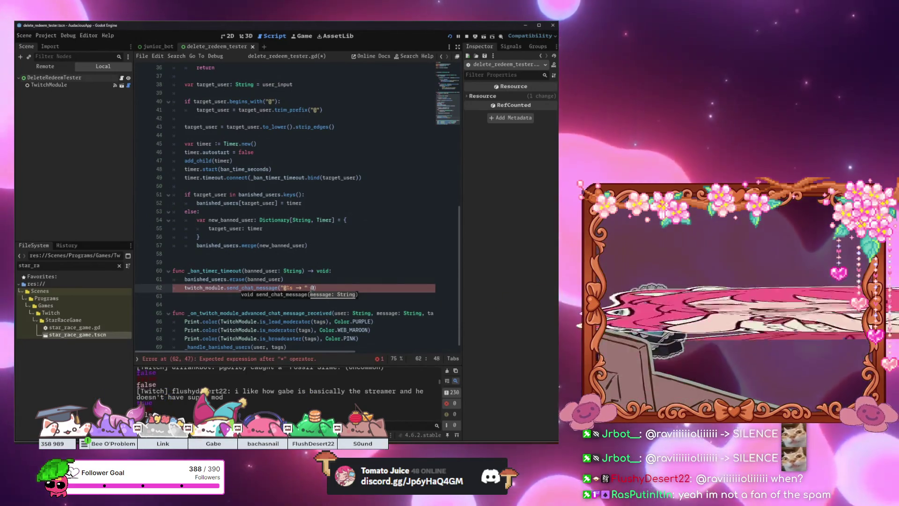
# Add 'Welcome Back -u-' to the line 62 message string and save the script
pyautogui.write('welcom')
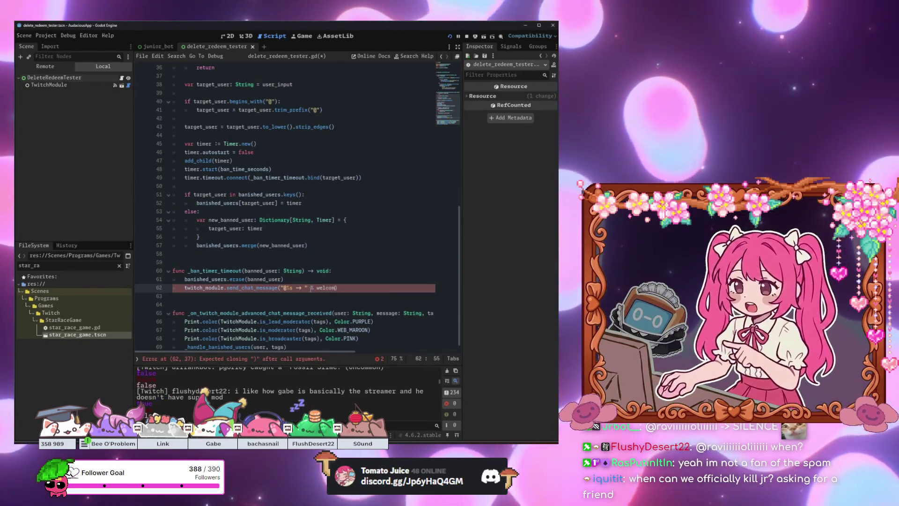
pyautogui.press('BackSpace')
pyautogui.press('BackSpace')
pyautogui.press('BackSpace')
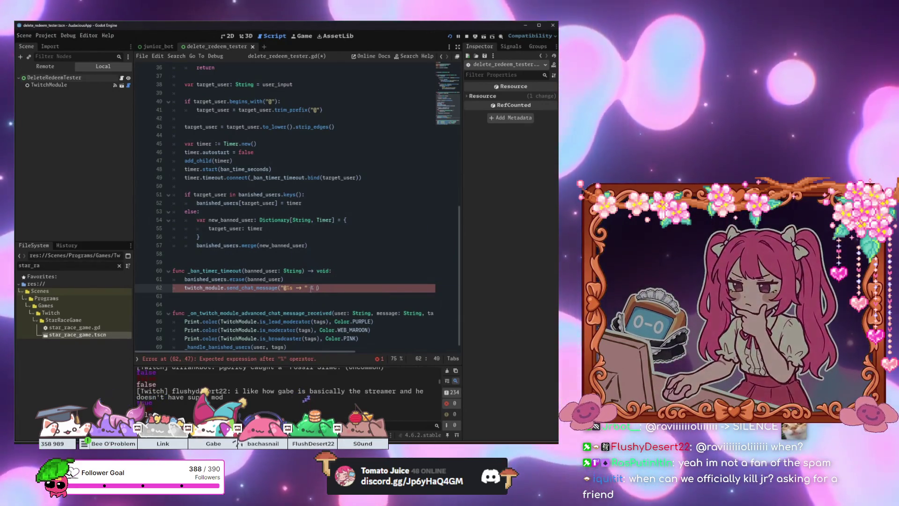
pyautogui.write('user')
pyautogui.click(305, 287)
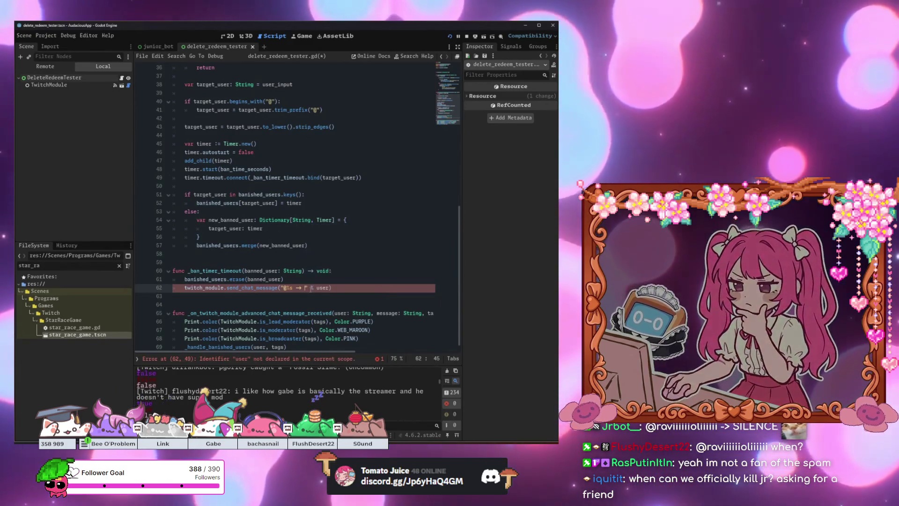
pyautogui.write('Welcome')
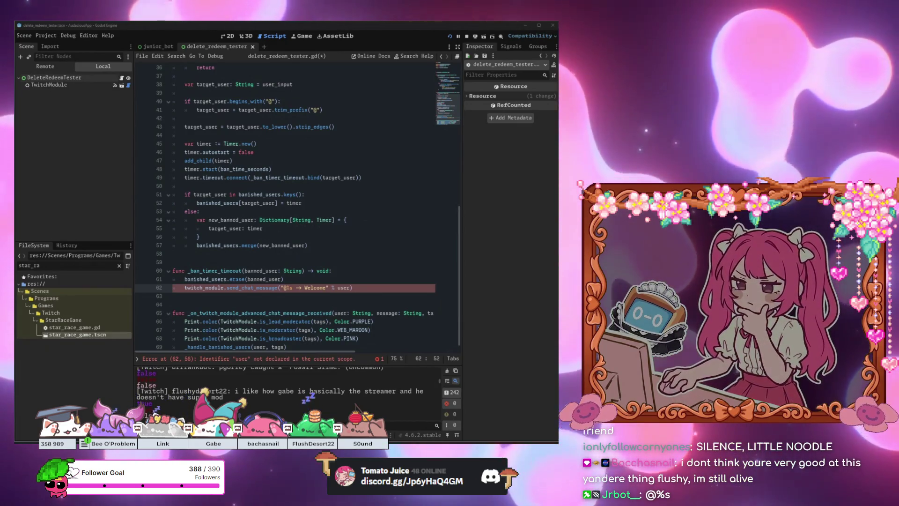
pyautogui.hotkey('ctrl', 's')
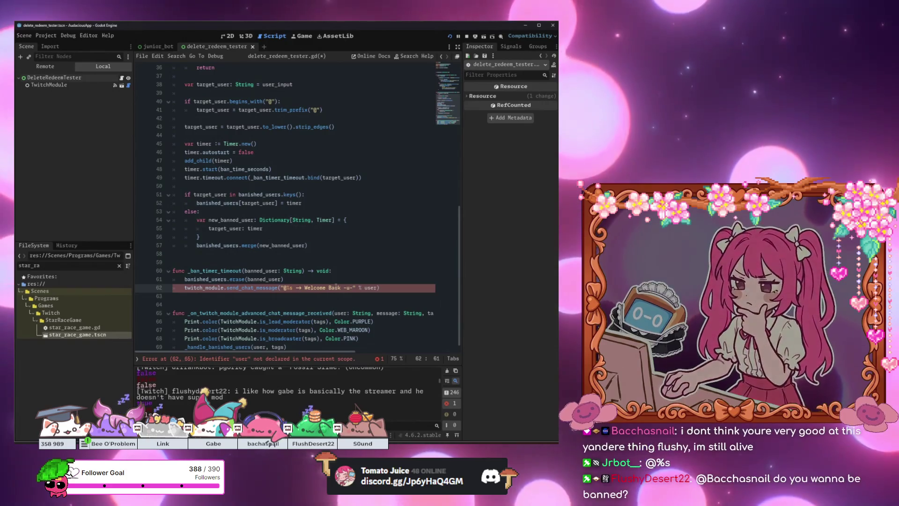
# Replace the undeclared user after the % with banned_user on line 62
pyautogui.click(348, 294)
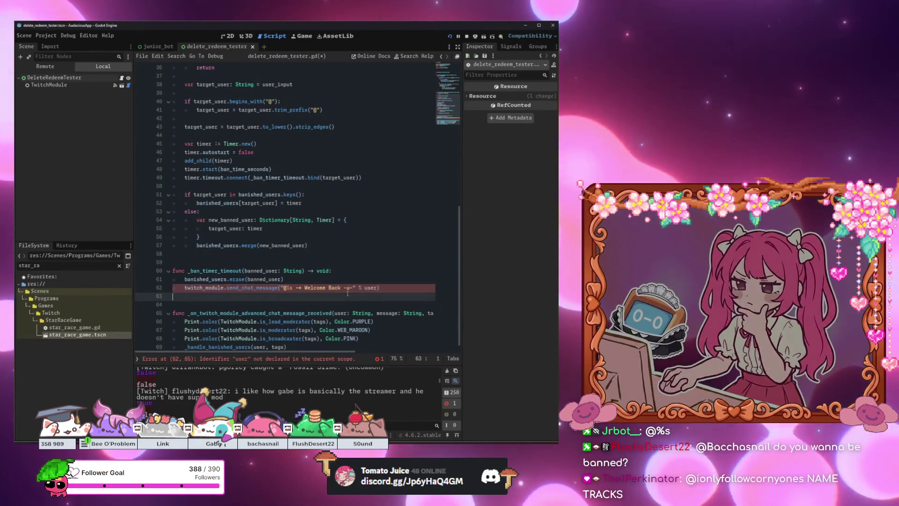
pyautogui.click(237, 358)
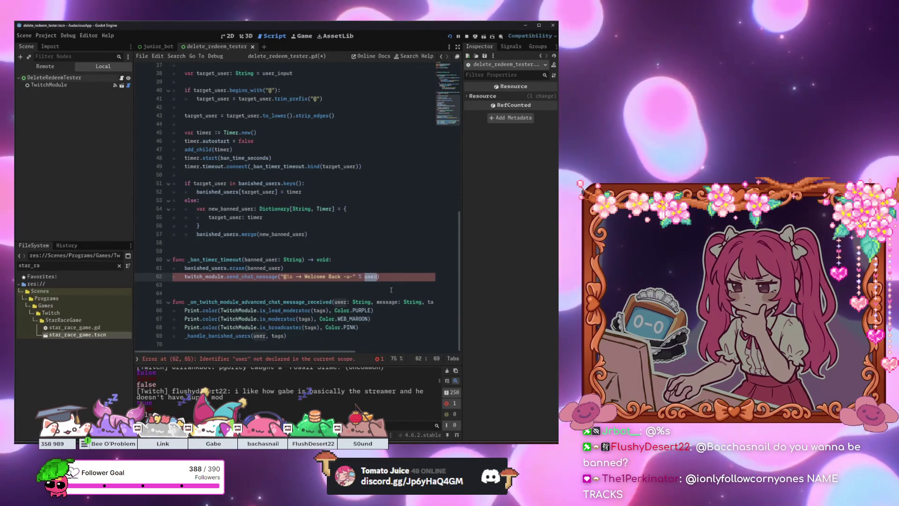
pyautogui.write('banned_user')
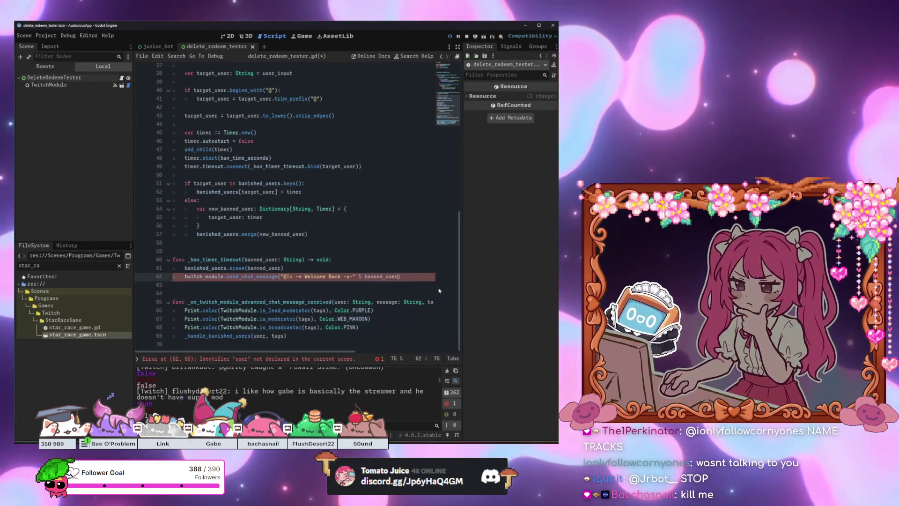
pyautogui.click(403, 227)
pyautogui.scroll(12, 410, 117)
# Change the spam_amount value on line 5 from 15 to 1
pyautogui.doubleClick(269, 101)
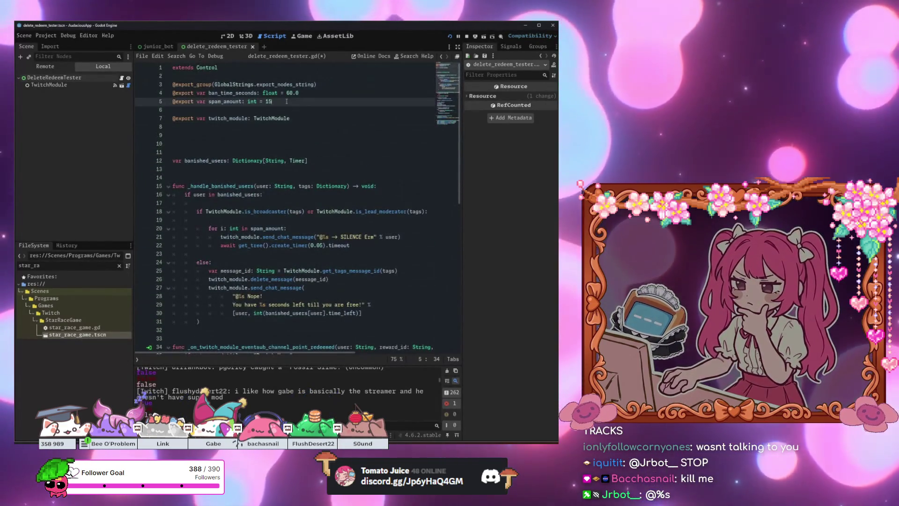
pyautogui.write('1')
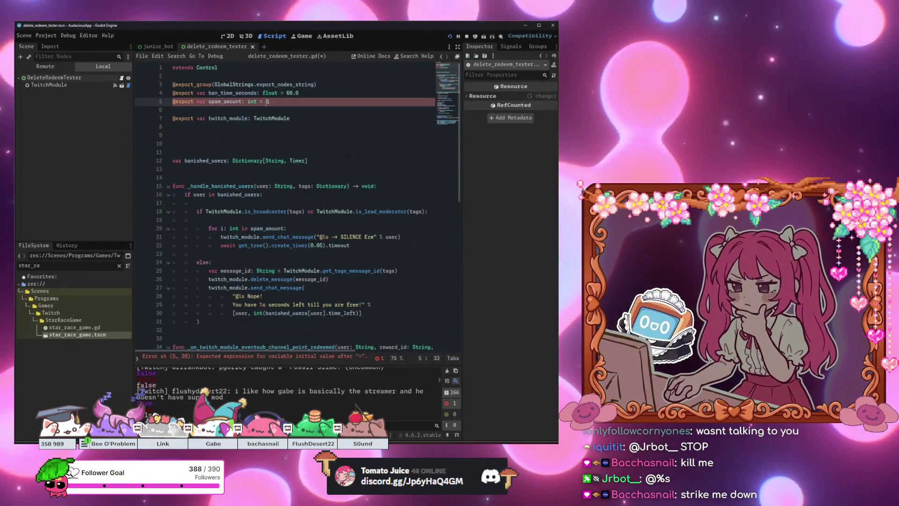
pyautogui.press('Down')
pyautogui.click(350, 245)
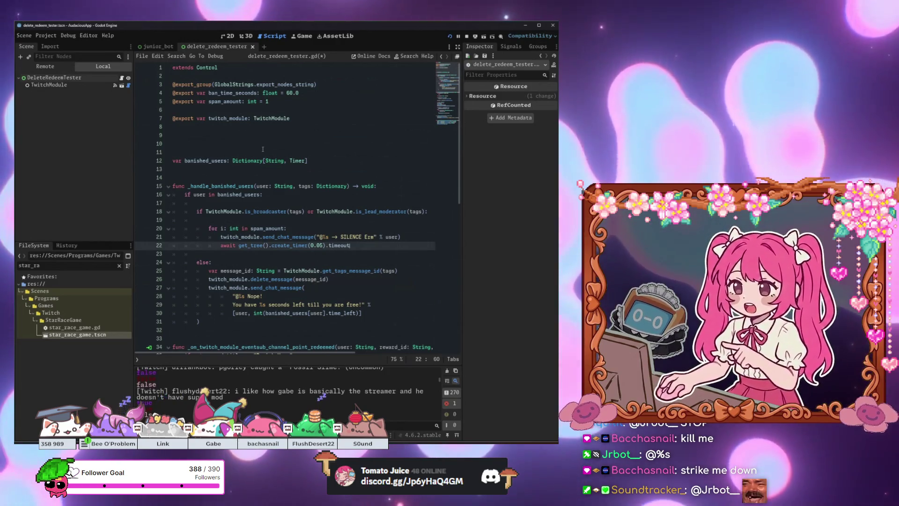
pyautogui.click(281, 101)
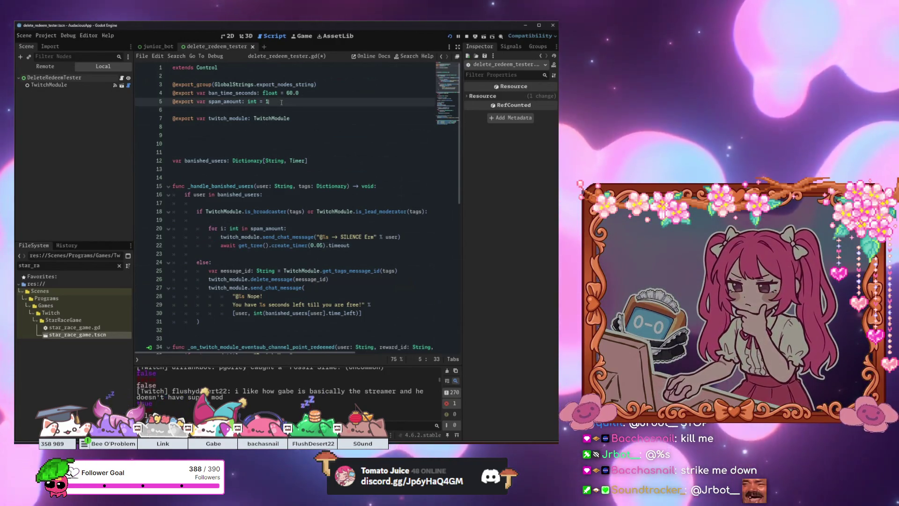
pyautogui.click(376, 237)
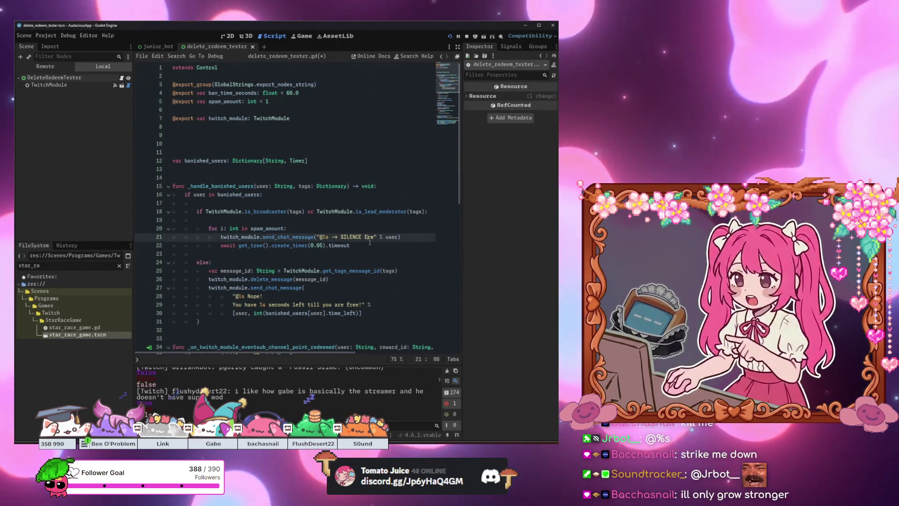
pyautogui.moveTo(401, 237); pyautogui.dragTo(217, 238)
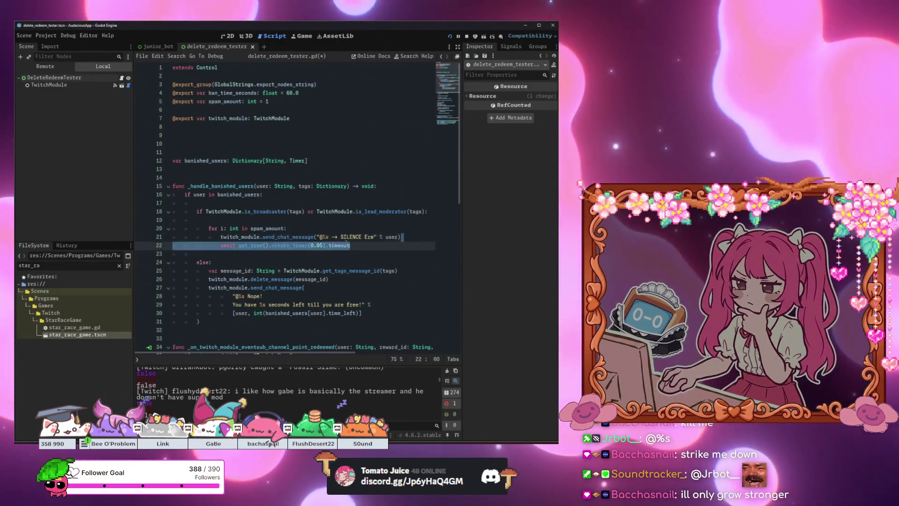
pyautogui.click(310, 288)
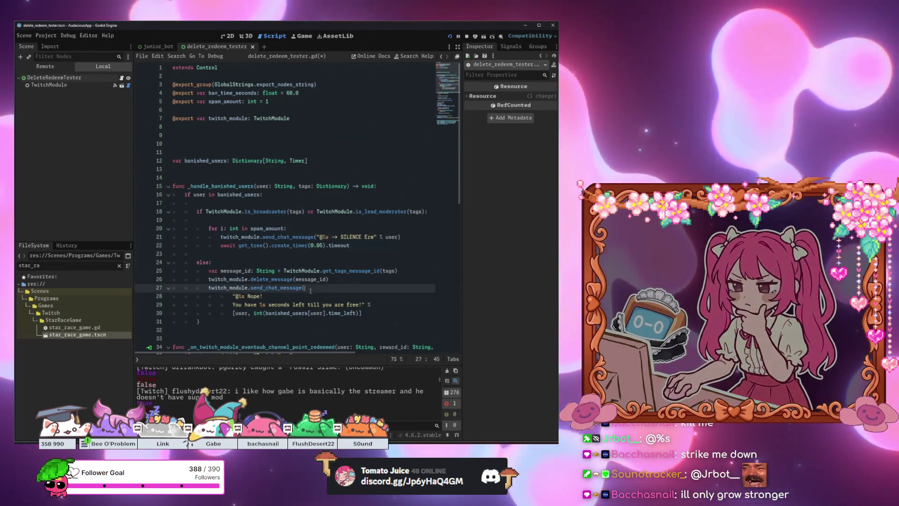
# Replace 'Nope!' on line 28 with 'SILENCE Erm ...' copied from line 21
pyautogui.click(321, 313)
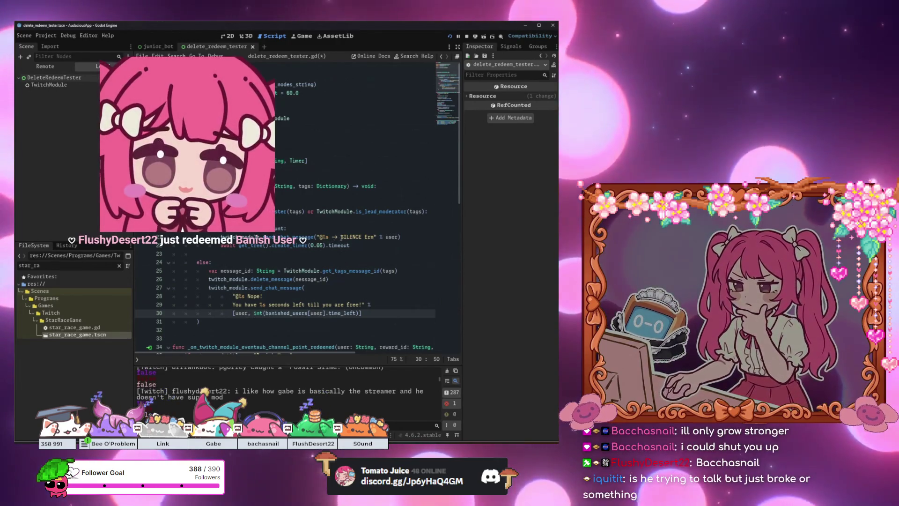
pyautogui.moveTo(341, 236); pyautogui.dragTo(375, 238)
pyautogui.hotkey('ctrl', 'c')
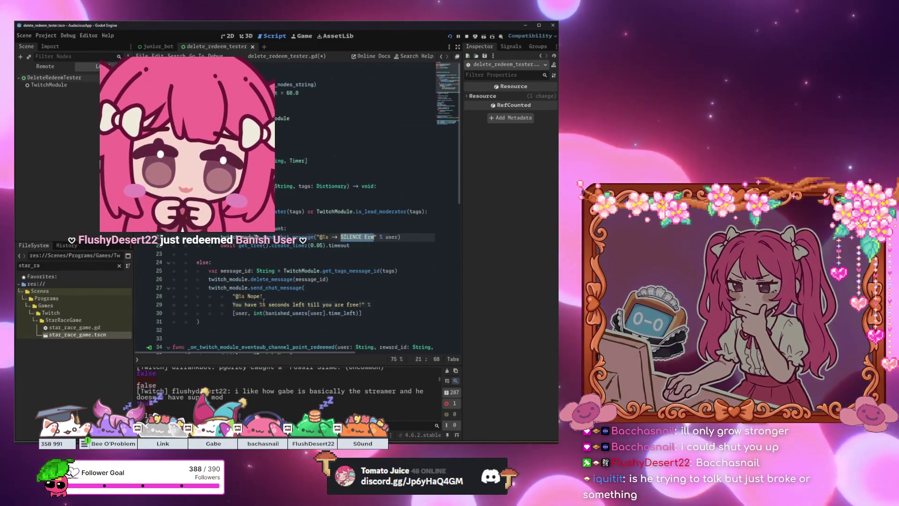
pyautogui.click(260, 296)
pyautogui.hotkey('ctrl', 'v')
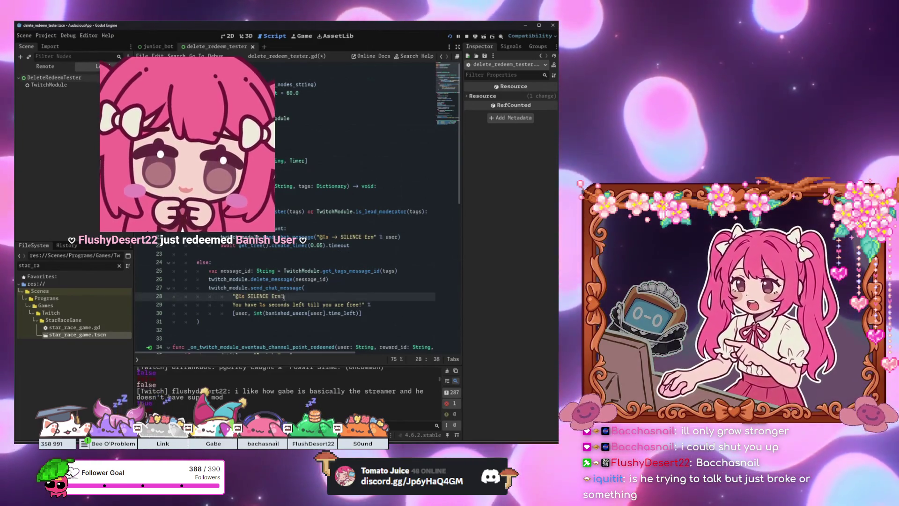
pyautogui.write('...')
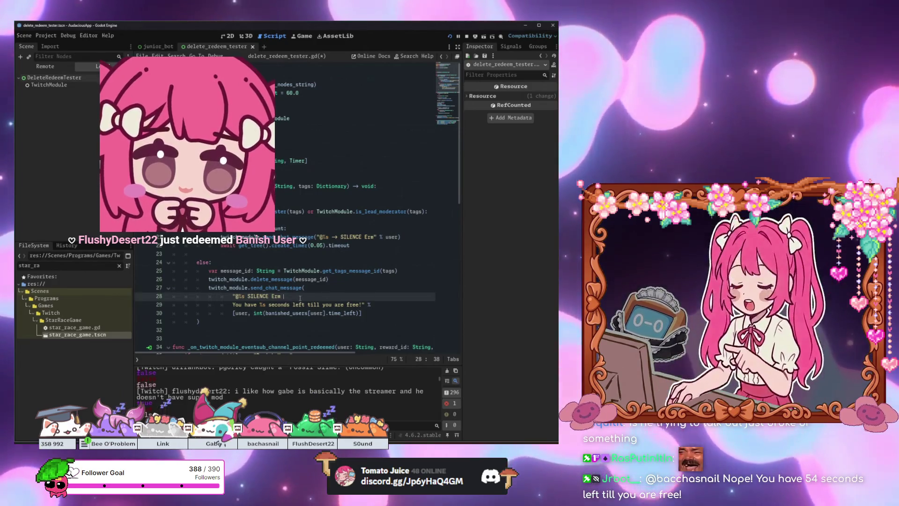
# Change 'free!' to 'free...' at the end of the line 29 message
pyautogui.click(359, 304)
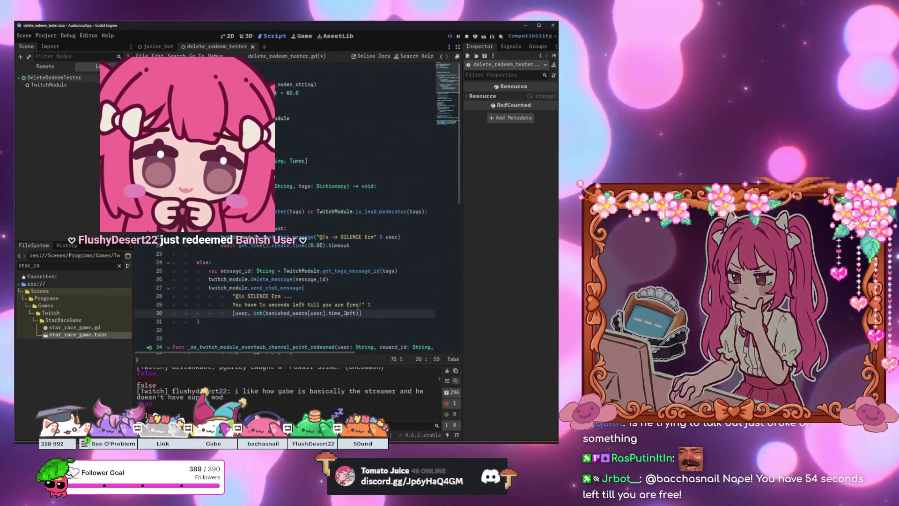
pyautogui.press('BackSpace')
pyautogui.click(386, 300)
pyautogui.click(359, 304)
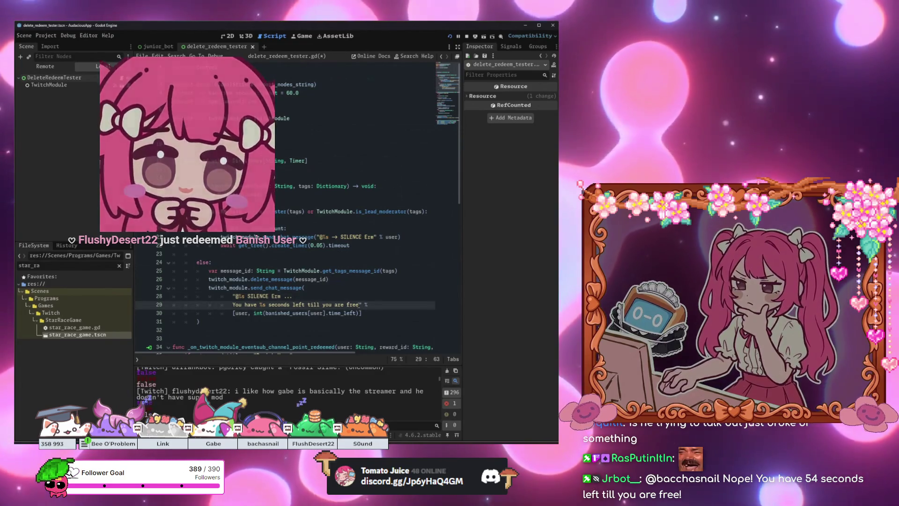
pyautogui.write('...')
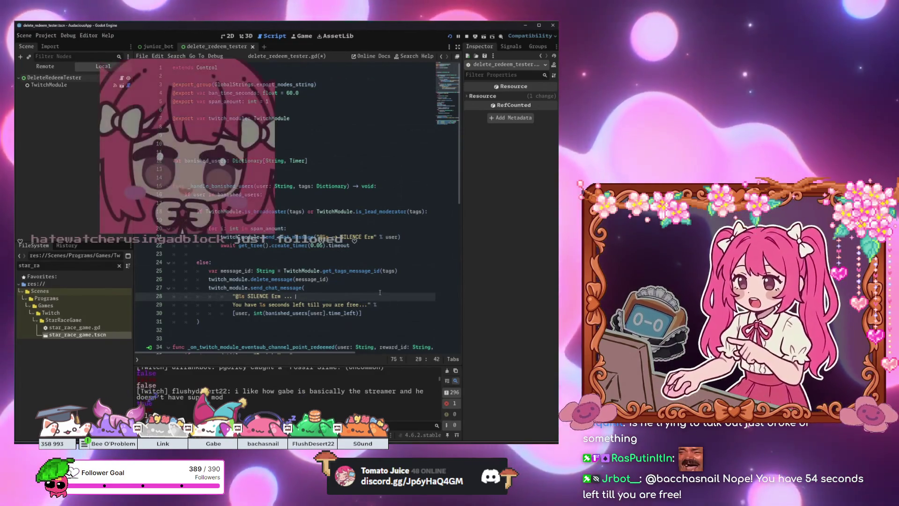
pyautogui.click(365, 246)
pyautogui.click(374, 236)
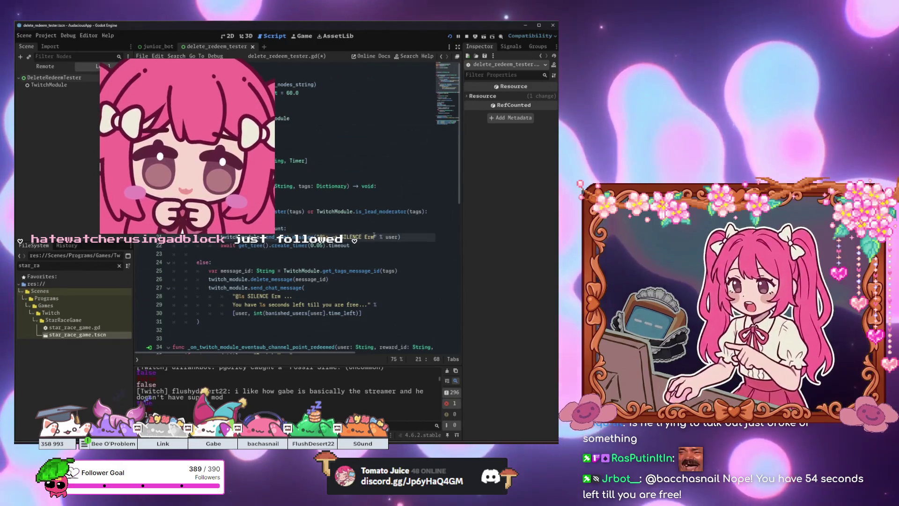
# Rewrite the line 21 text as 'Erm you are lucky you are can't be silenced' and save
pyautogui.write('...')
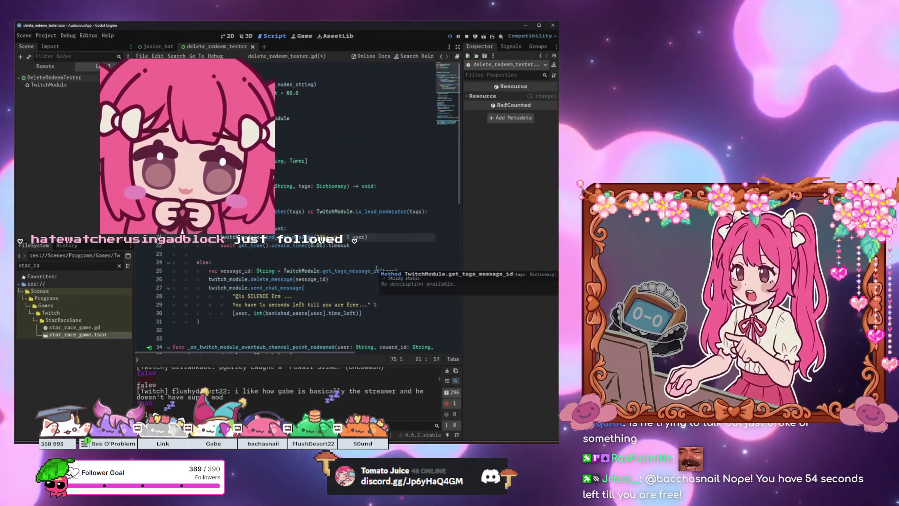
pyautogui.press('BackSpace')
pyautogui.press('BackSpace')
pyautogui.press('BackSpace')
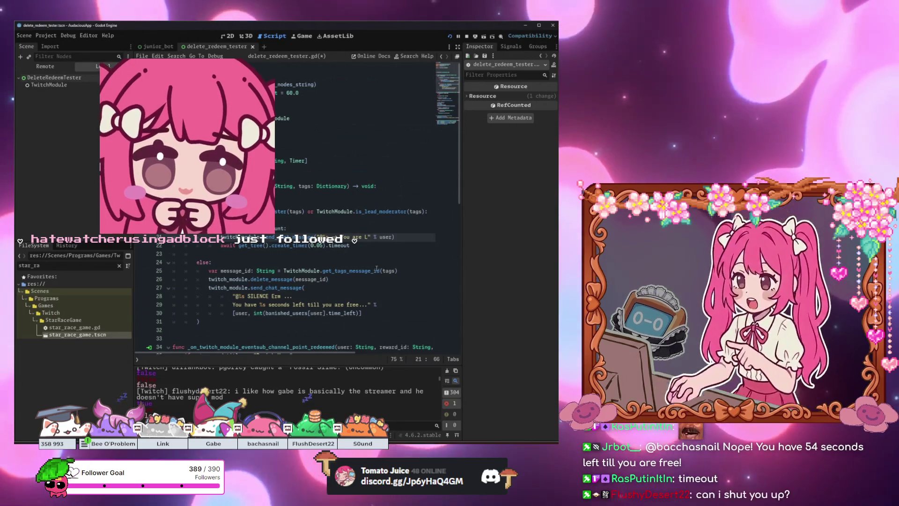
pyautogui.press('BackSpace')
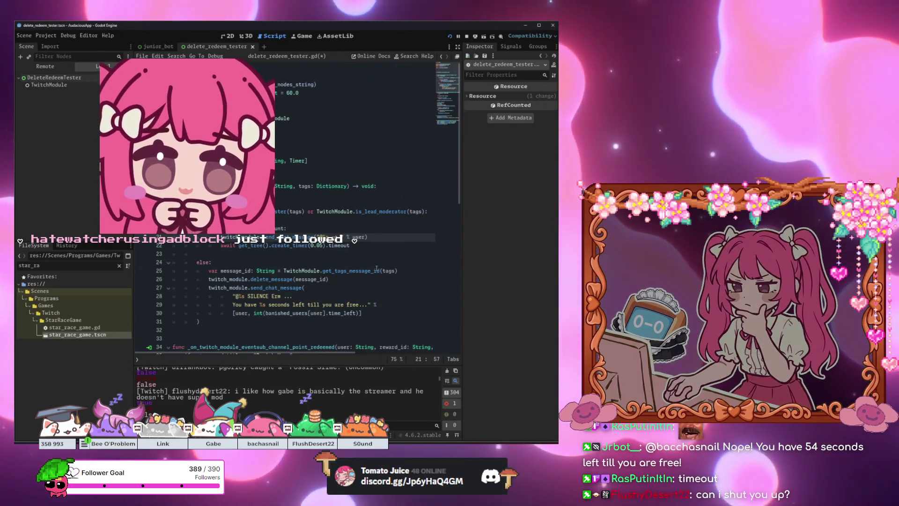
pyautogui.write('Erm ')
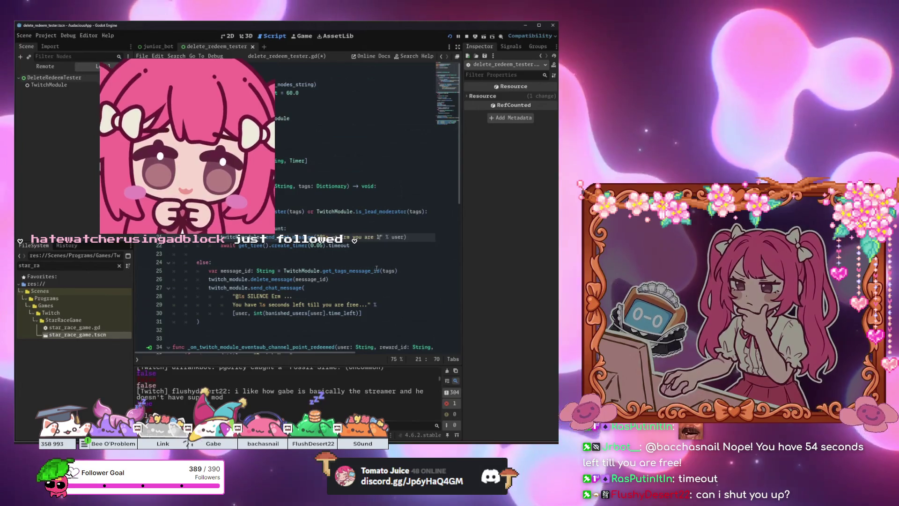
pyautogui.write('you are')
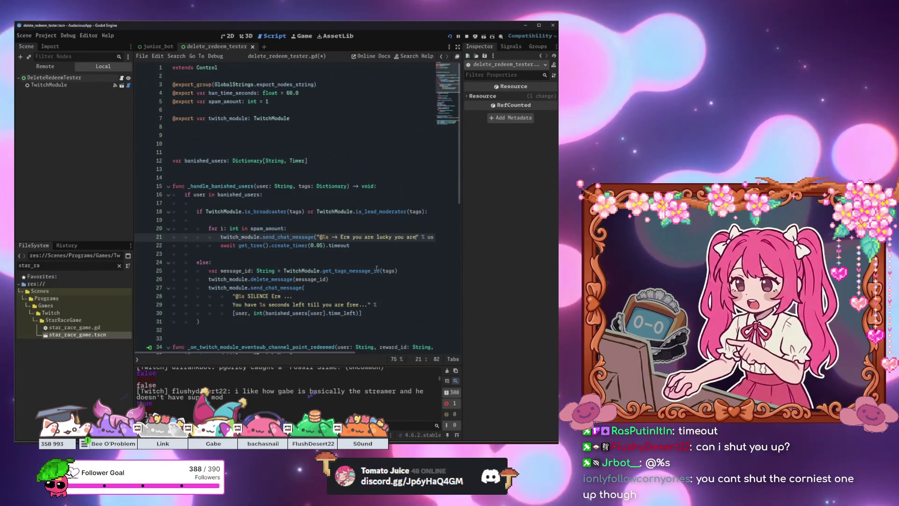
pyautogui.write(' lucky you are can')
pyautogui.write("'t be silenced")
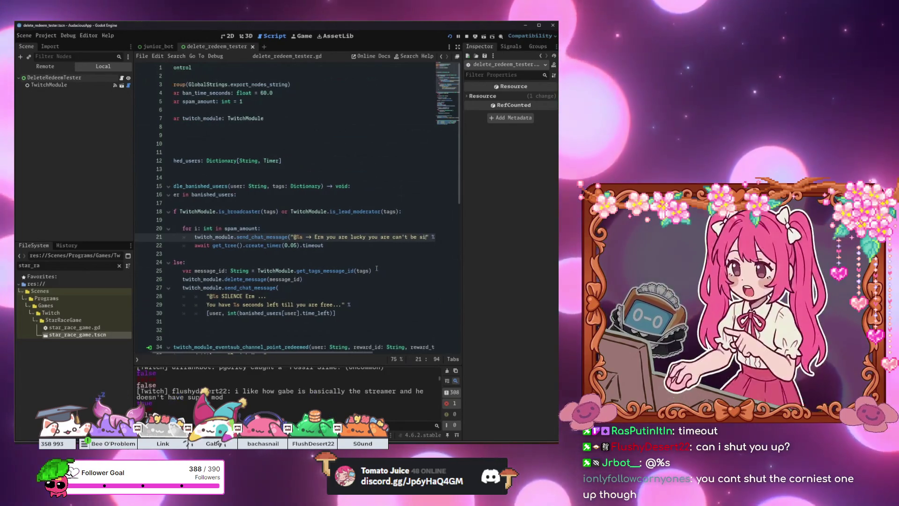
pyautogui.hotkey('ctrl', 's')
pyautogui.click(377, 267)
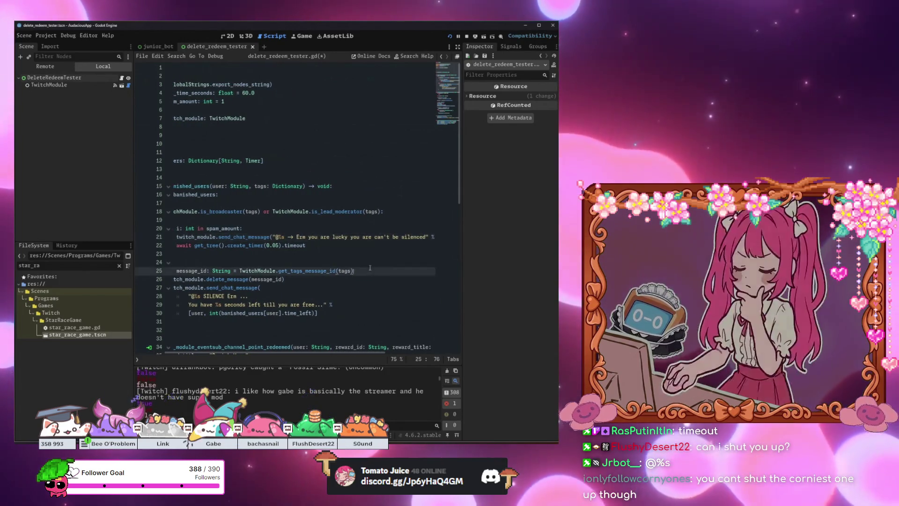
pyautogui.moveTo(305, 245); pyautogui.dragTo(248, 245)
pyautogui.click(378, 248)
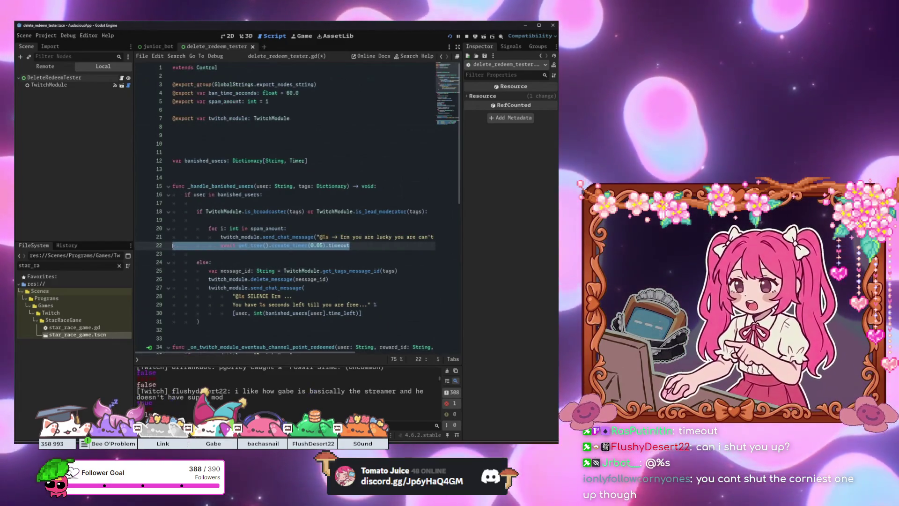
pyautogui.hotkey('ctrl', 's')
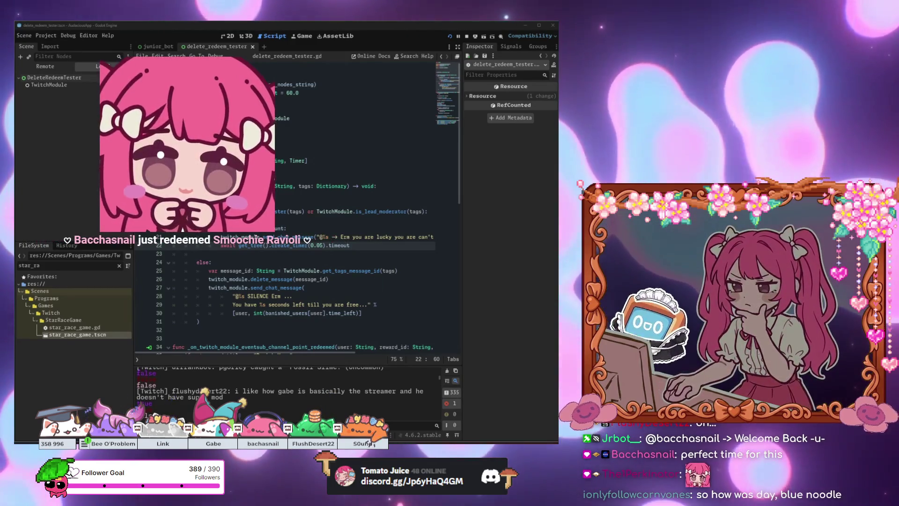
pyautogui.scroll(-1, 312, 268)
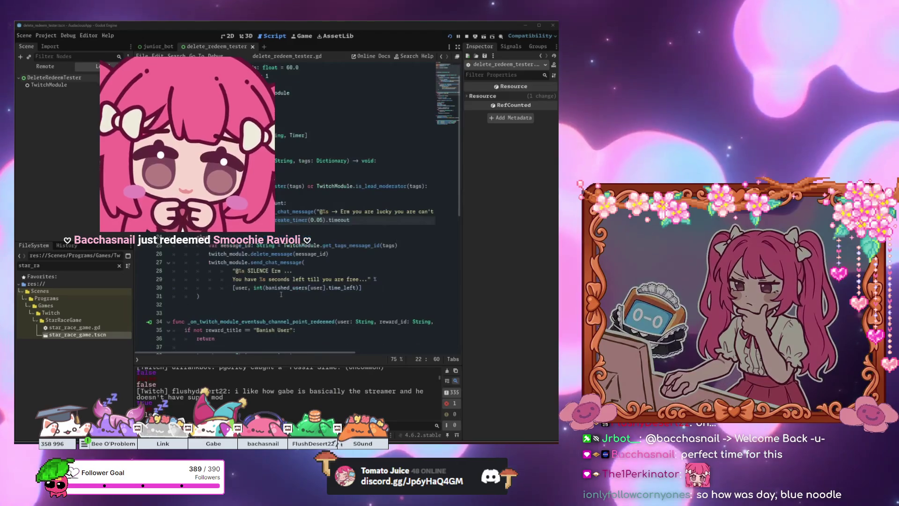
pyautogui.click(311, 268)
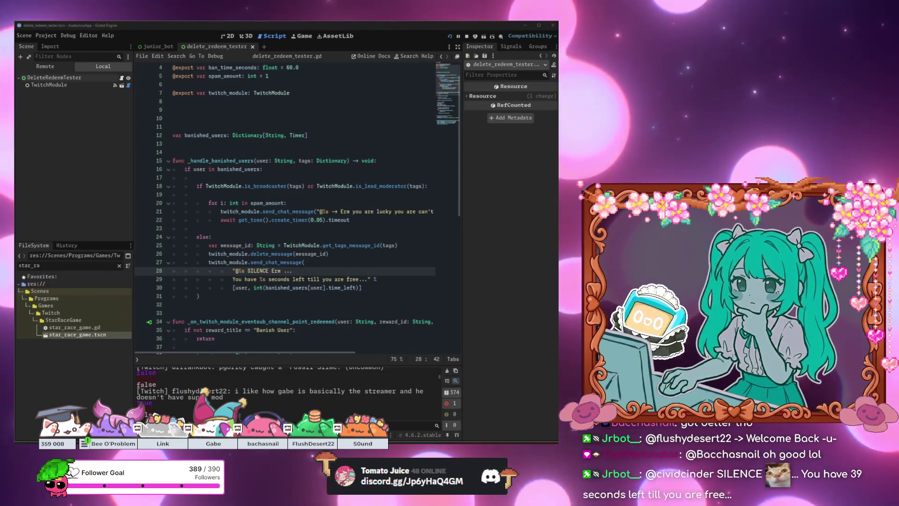
pyautogui.hotkey('alt', 'Tab')
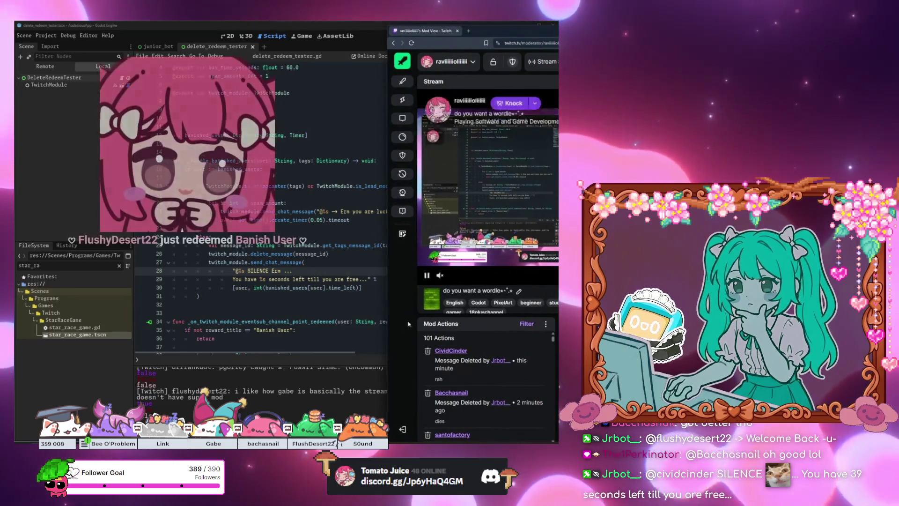
pyautogui.hotkey('alt', 'Tab')
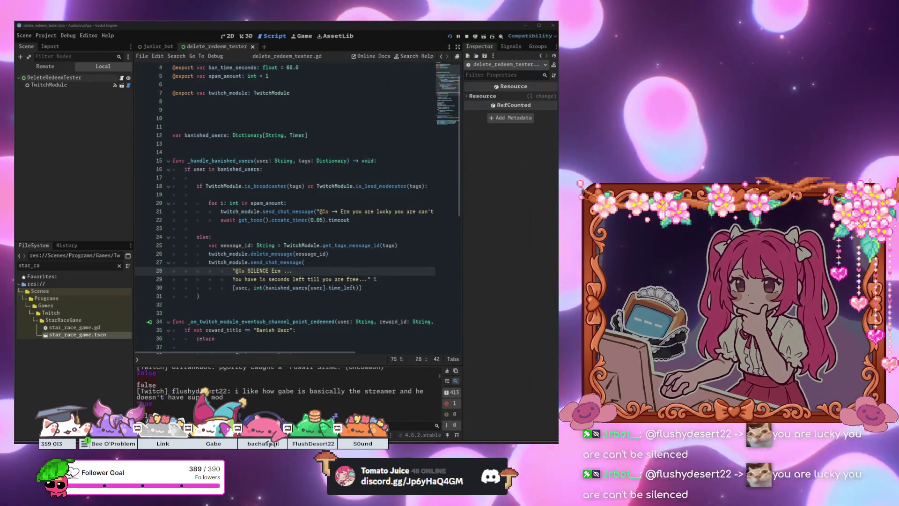
pyautogui.scroll(1, 219, 114)
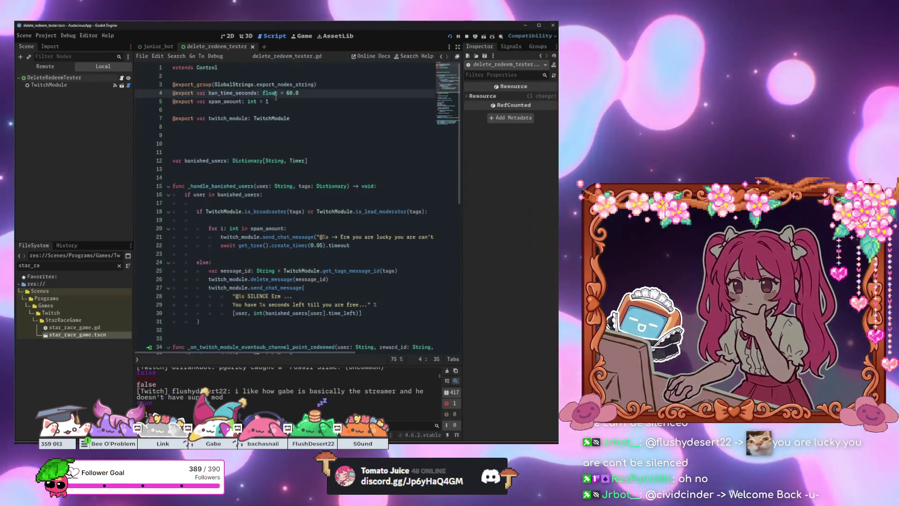
pyautogui.click(272, 161)
pyautogui.click(213, 262)
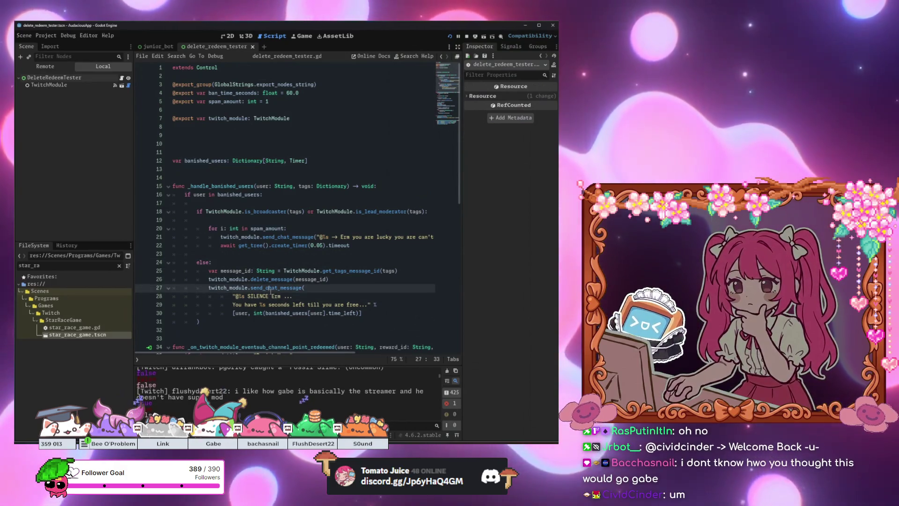
pyautogui.click(373, 116)
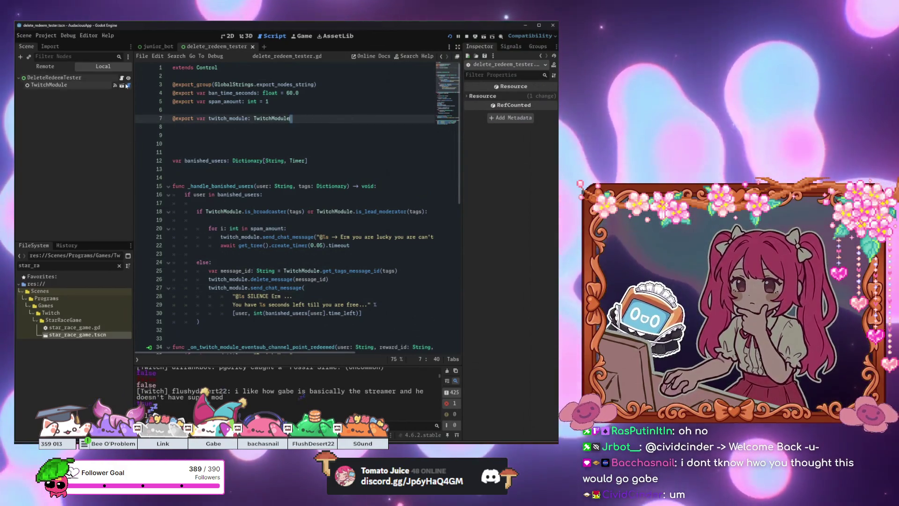
pyautogui.click(311, 212)
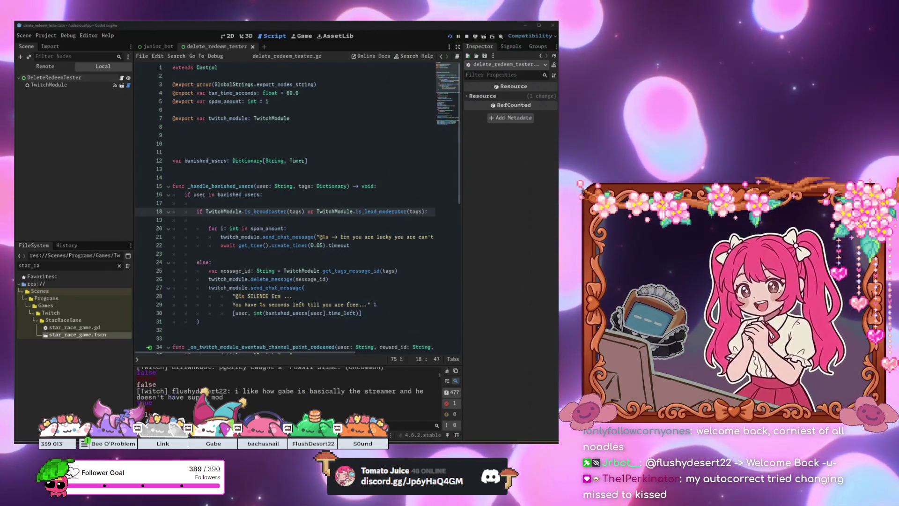
# Stop the running tester project with F8
pyautogui.scroll(-8, 239, 219)
pyautogui.scroll(-4, 239, 219)
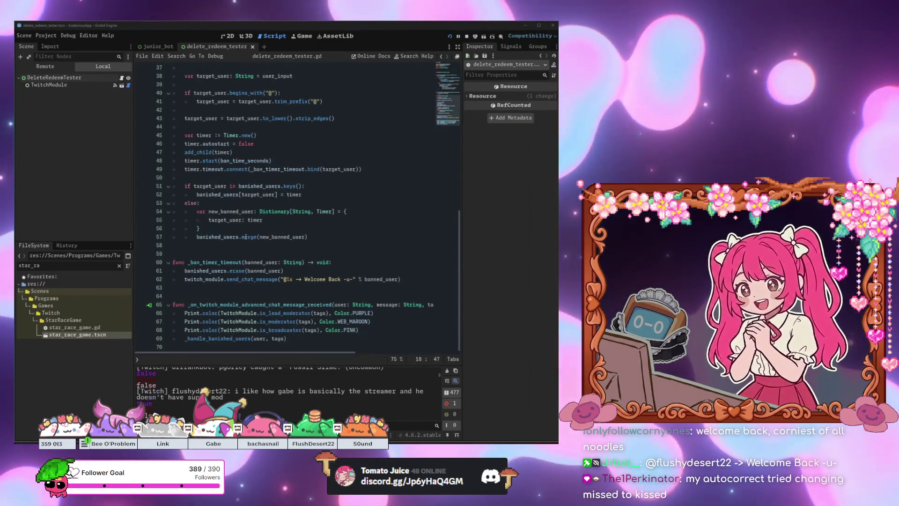
pyautogui.scroll(2, 246, 236)
pyautogui.click(243, 245)
pyautogui.click(289, 220)
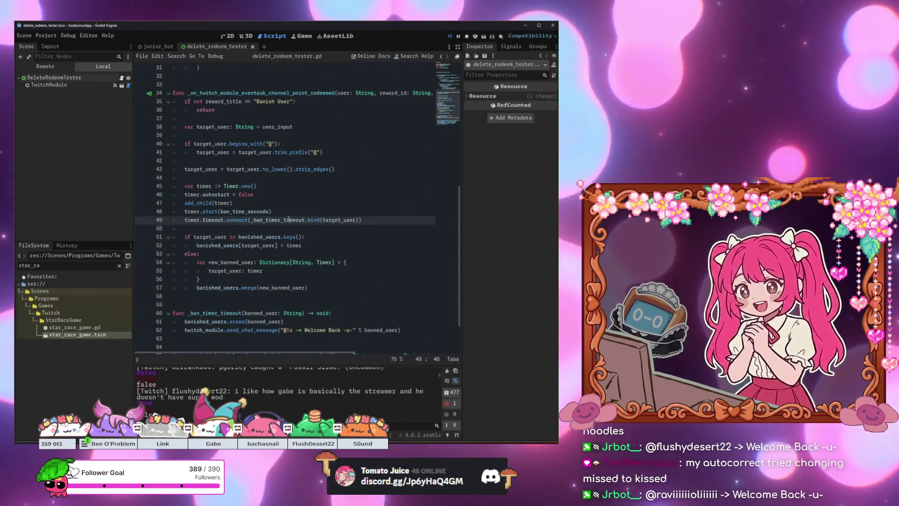
pyautogui.press('F8')
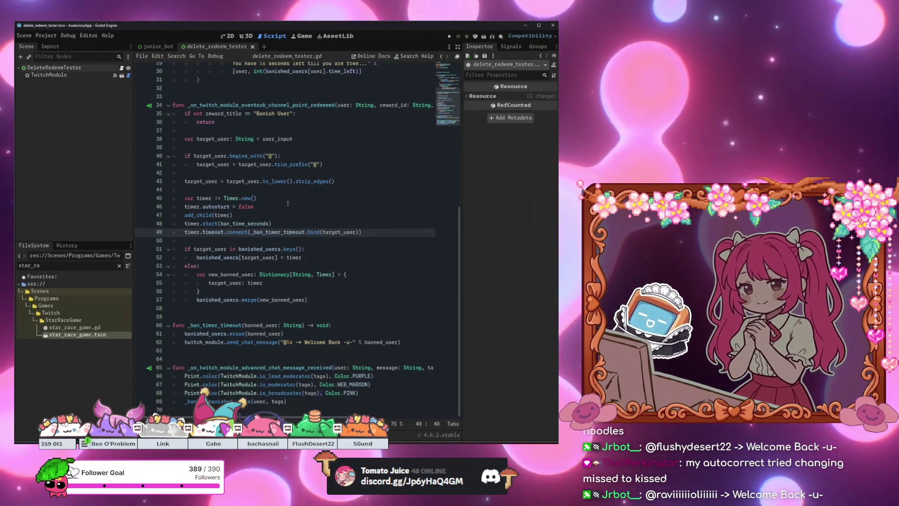
# Insert banished_users[banned_user] on a new first line of _ban_timer_timeout
pyautogui.scroll(3, 296, 206)
pyautogui.scroll(-3, 299, 225)
pyautogui.click(307, 249)
pyautogui.click(283, 333)
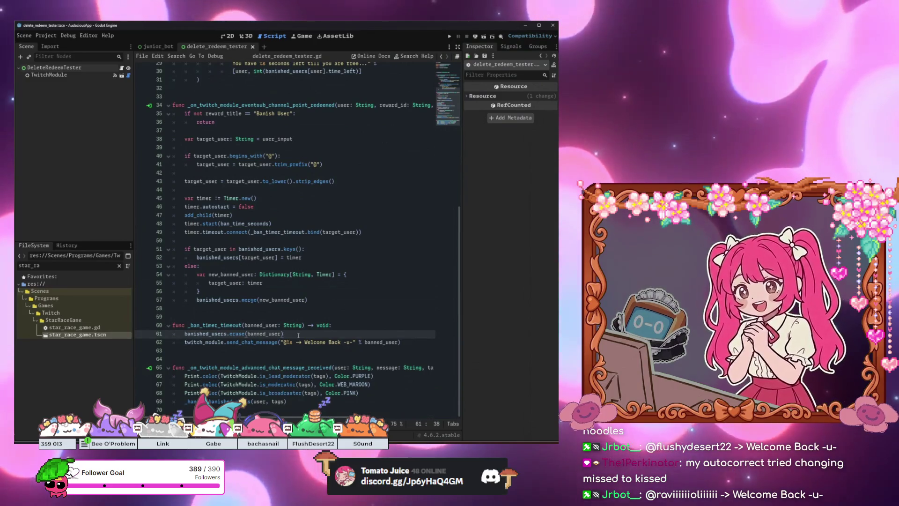
pyautogui.click(353, 328)
pyautogui.press('Return')
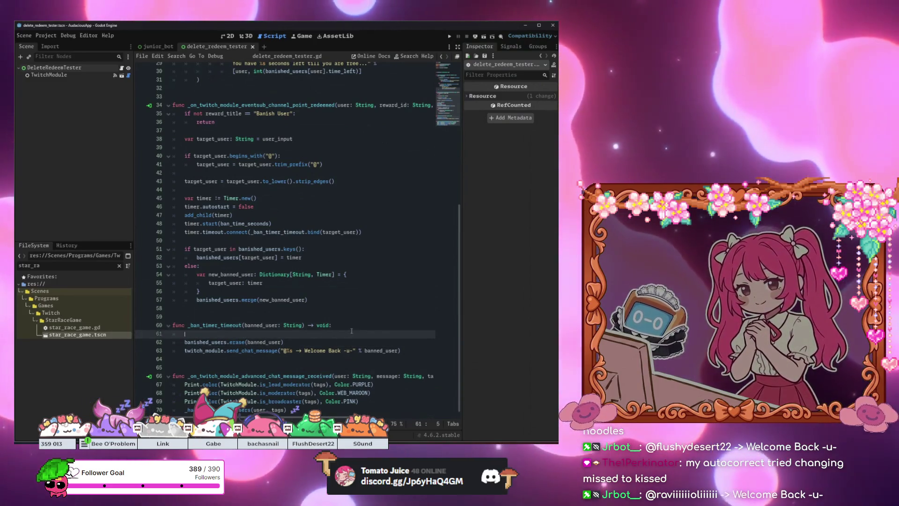
pyautogui.write('ba')
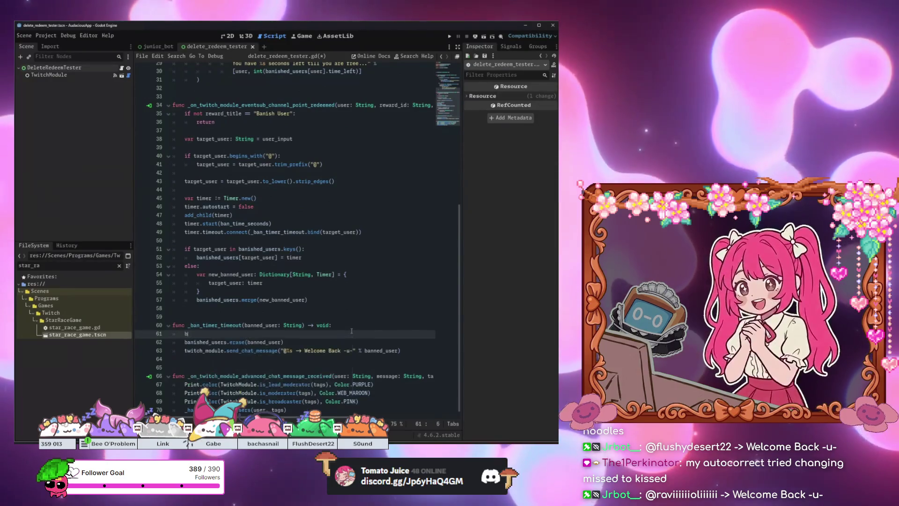
pyautogui.press('BackSpace')
pyautogui.press('BackSpace')
pyautogui.press('BackSpace')
pyautogui.press('Tab')
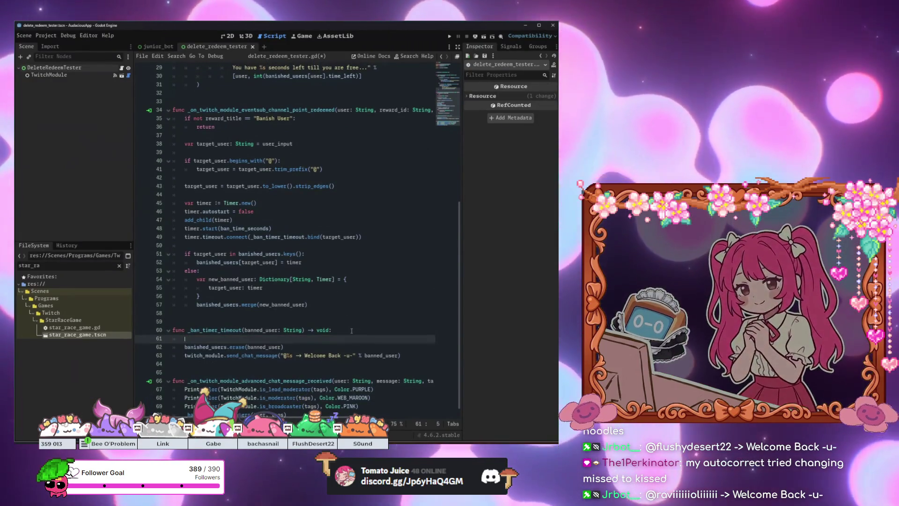
pyautogui.write('an')
pyautogui.press('Return')
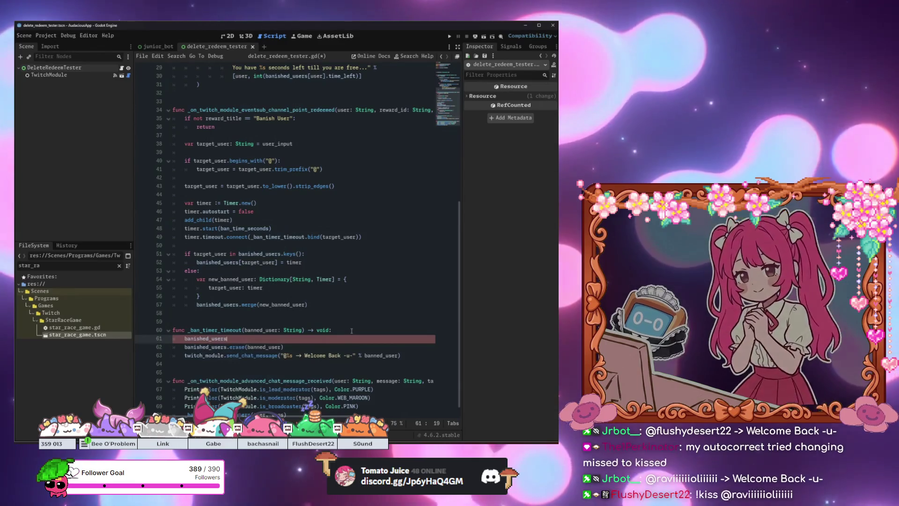
pyautogui.write('b')
pyautogui.press('Return')
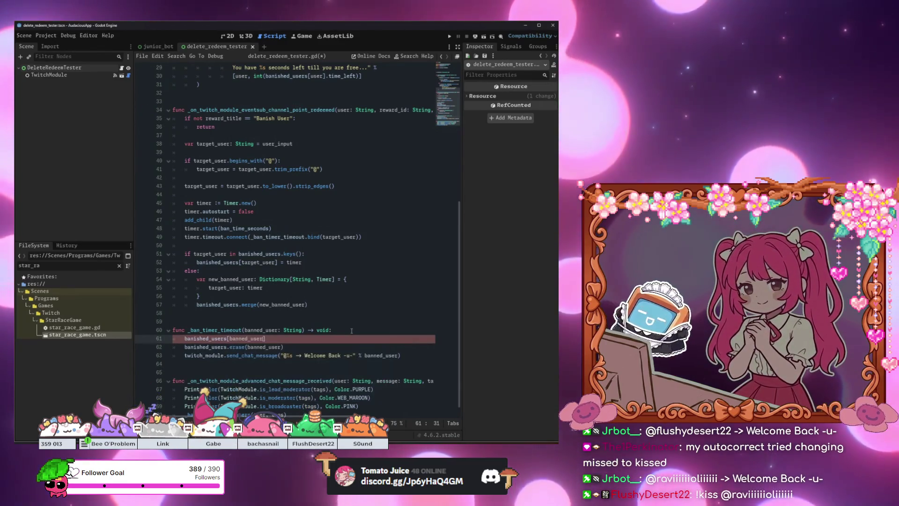
# Make it 'var timer: Timer = banished_users[banned_user]', add timer.queue_free(), and run with F6
pyautogui.press('Home')
pyautogui.write('var timer: ')
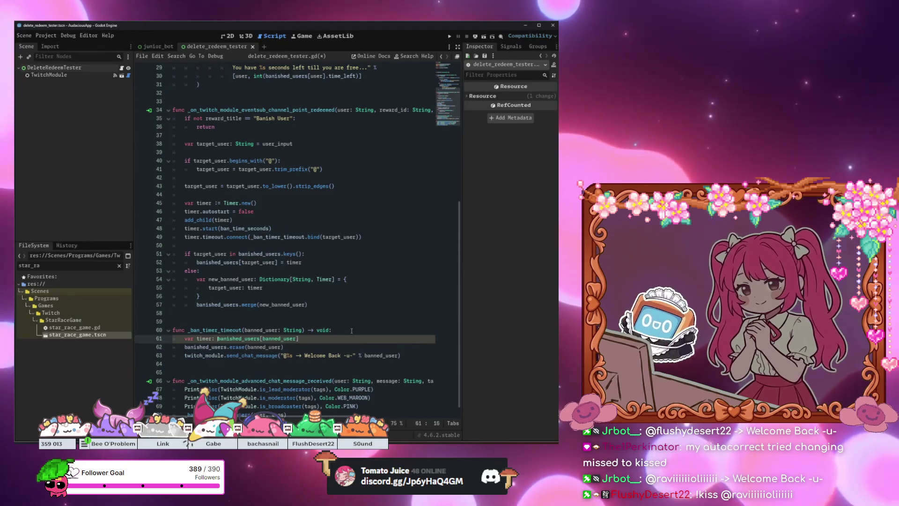
pyautogui.write('Timer =')
pyautogui.press('End')
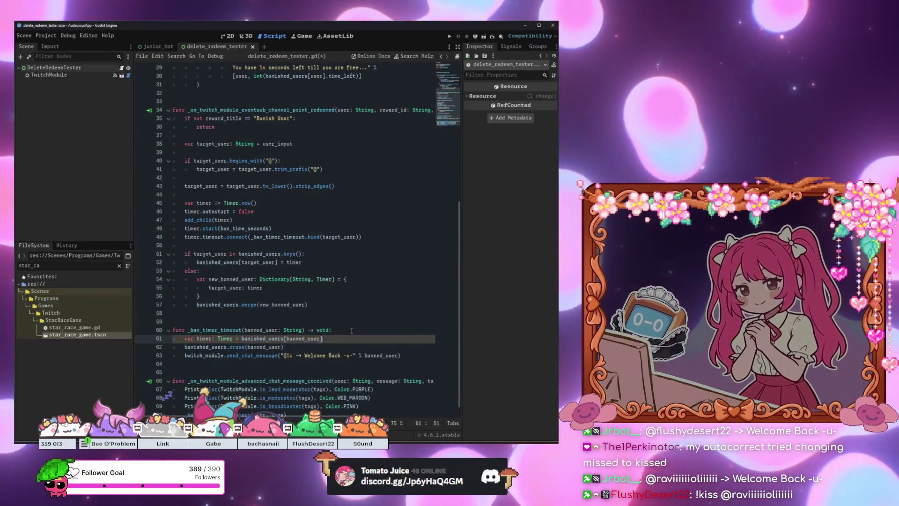
pyautogui.press('Return')
pyautogui.write('timer.')
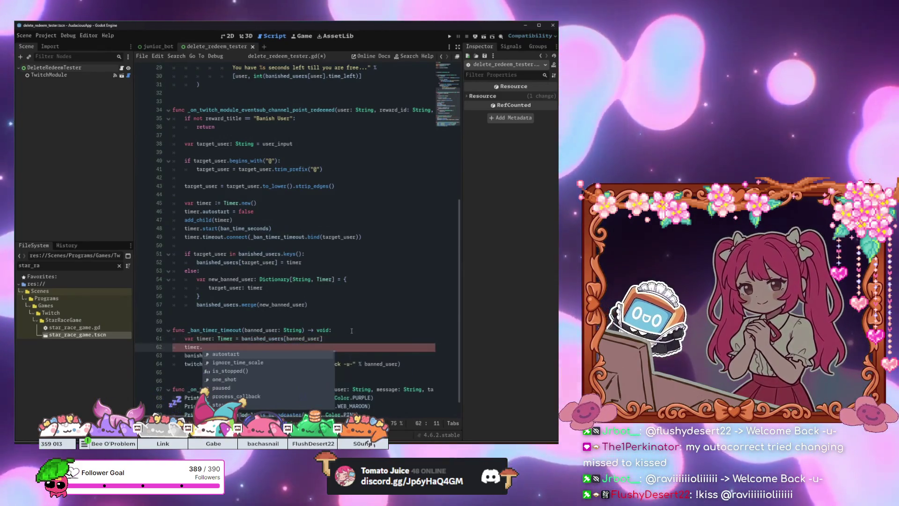
pyautogui.write('queue_free()')
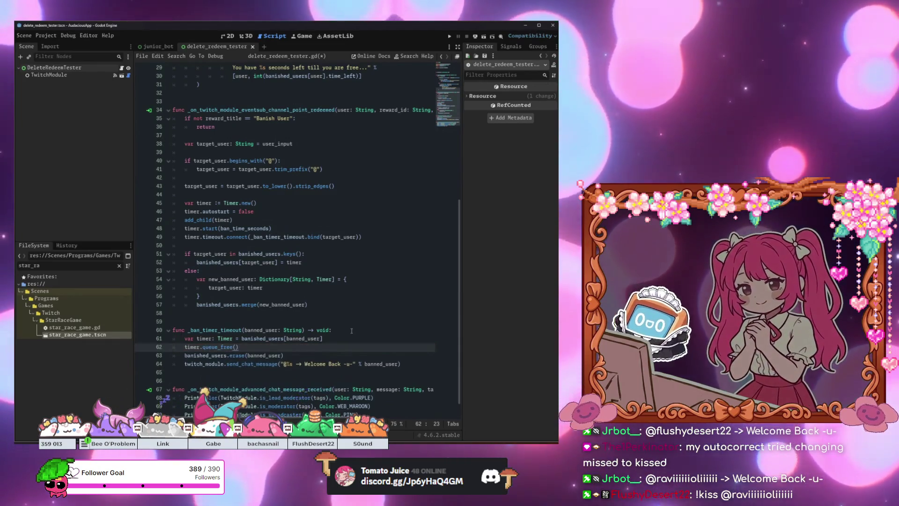
pyautogui.click(358, 325)
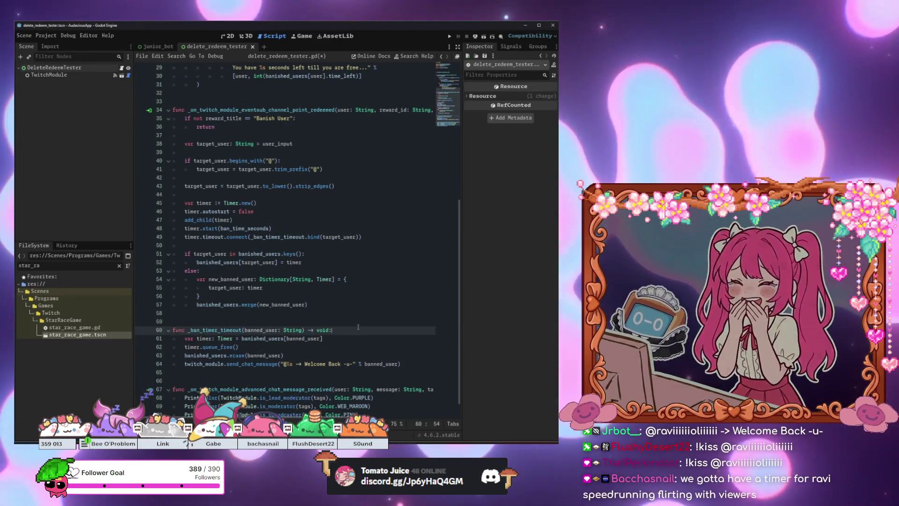
pyautogui.click(349, 278)
pyautogui.press('F6')
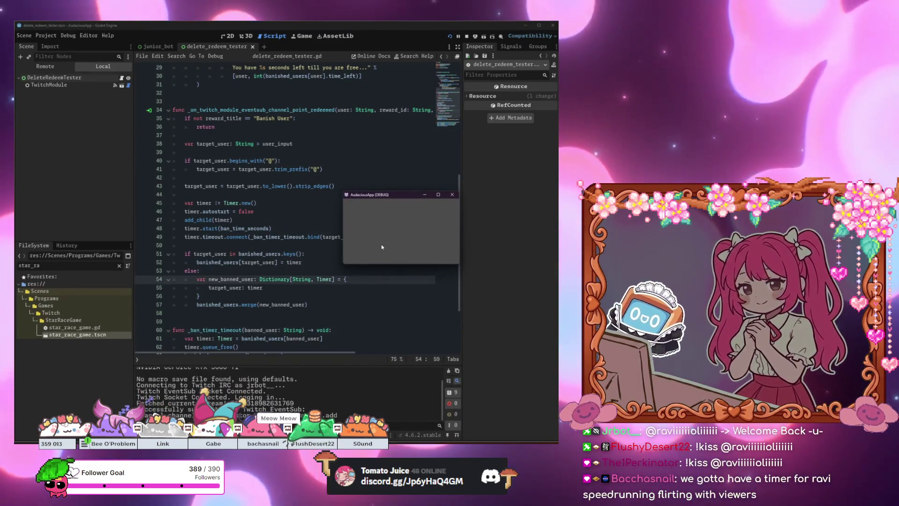
# Move the debug game window off the code and switch to the junior_bot scene
pyautogui.moveTo(383, 194)
pyautogui.mouseDown()
pyautogui.moveTo(303, 118)
pyautogui.moveTo(288, 141)
pyautogui.mouseUp()
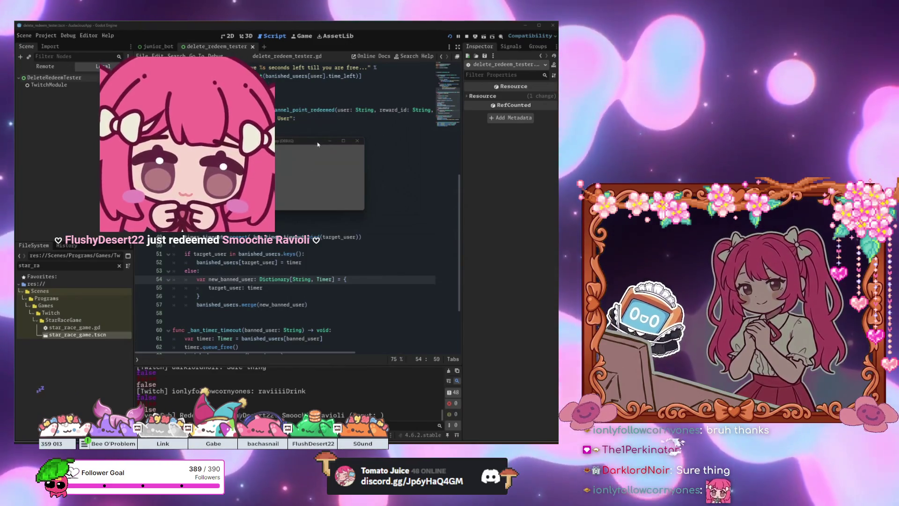
pyautogui.moveTo(317, 144)
pyautogui.mouseDown()
pyautogui.moveTo(260, 267)
pyautogui.moveTo(305, 264)
pyautogui.mouseUp()
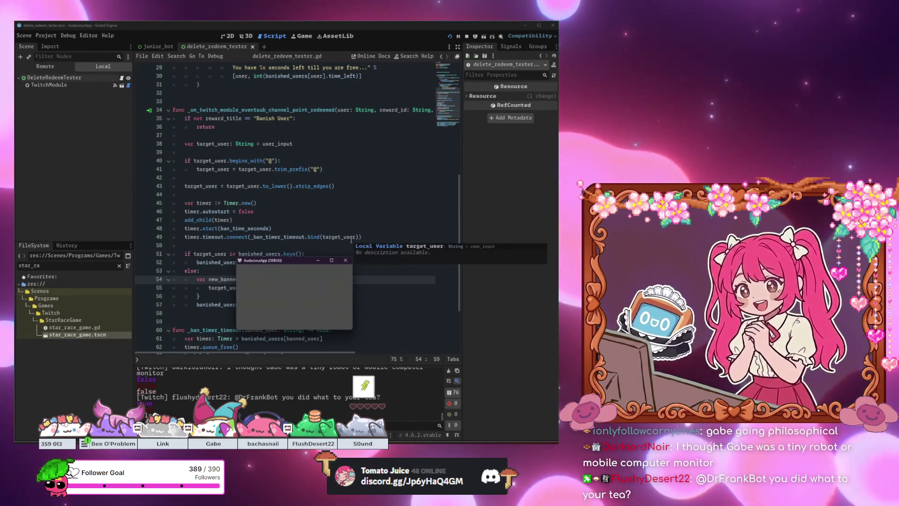
pyautogui.click(262, 262)
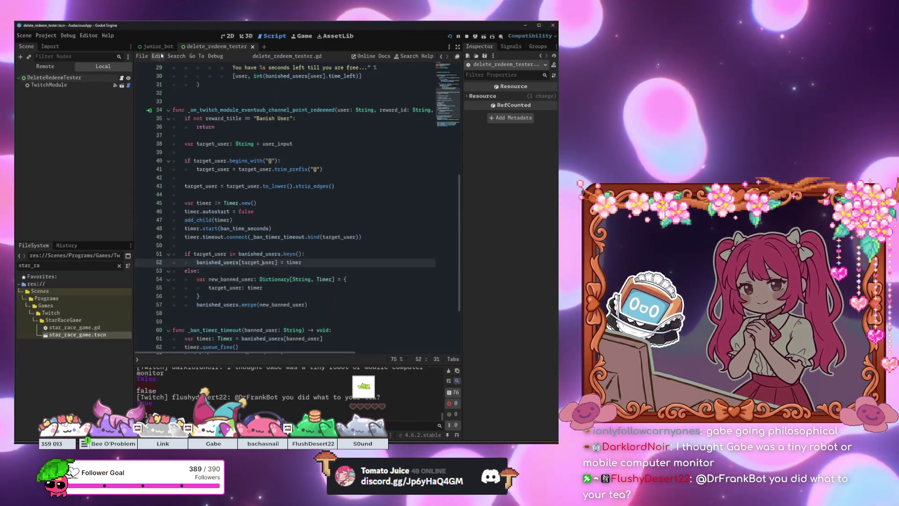
pyautogui.rightClick(161, 49)
pyautogui.click(163, 50)
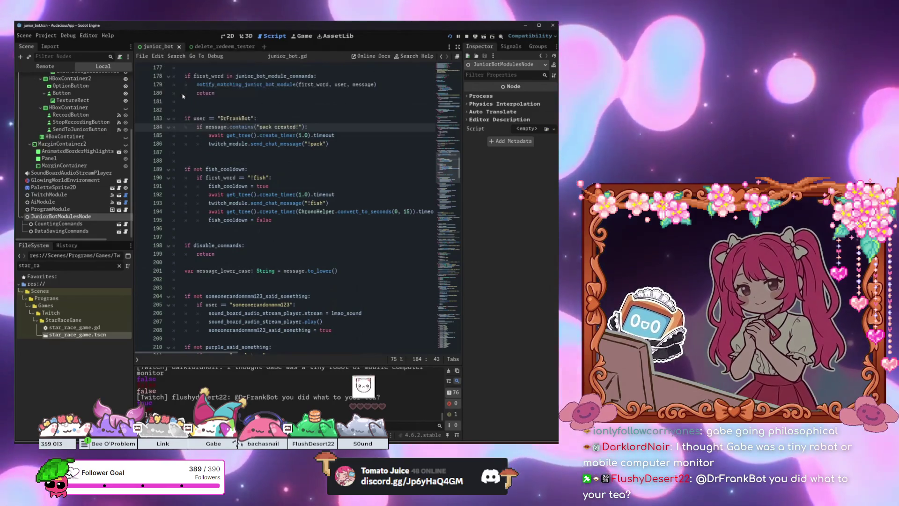
# Play the junior_bot scene, check Twitch notifications in the browser, then return to Godot
pyautogui.rightClick(163, 49)
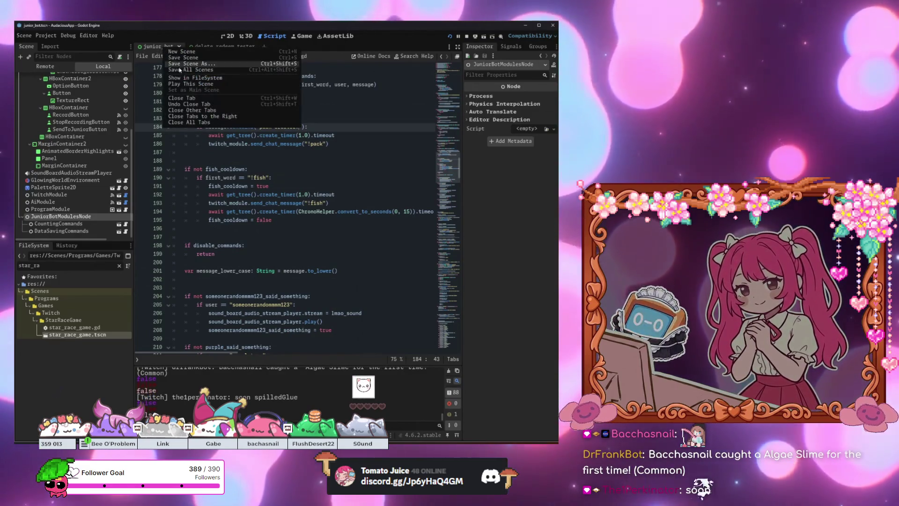
pyautogui.click(187, 89)
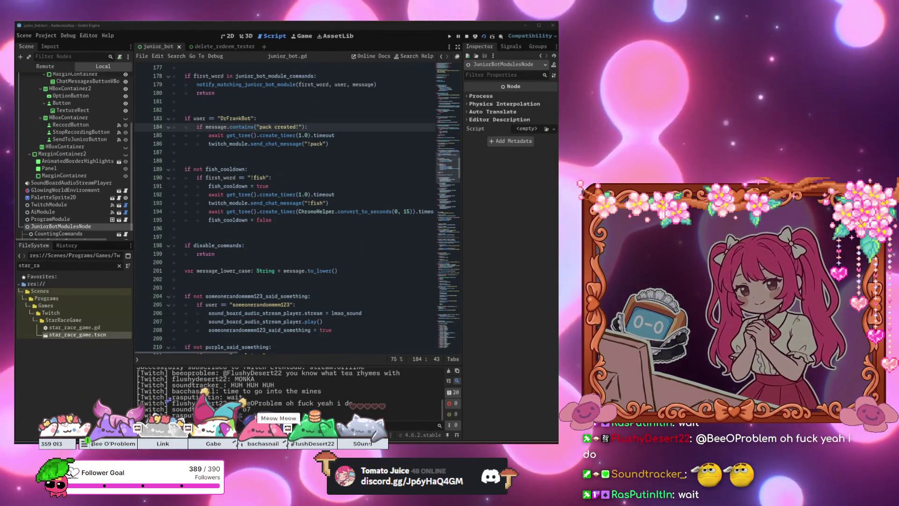
pyautogui.moveTo(558, 89); pyautogui.dragTo(469, 94)
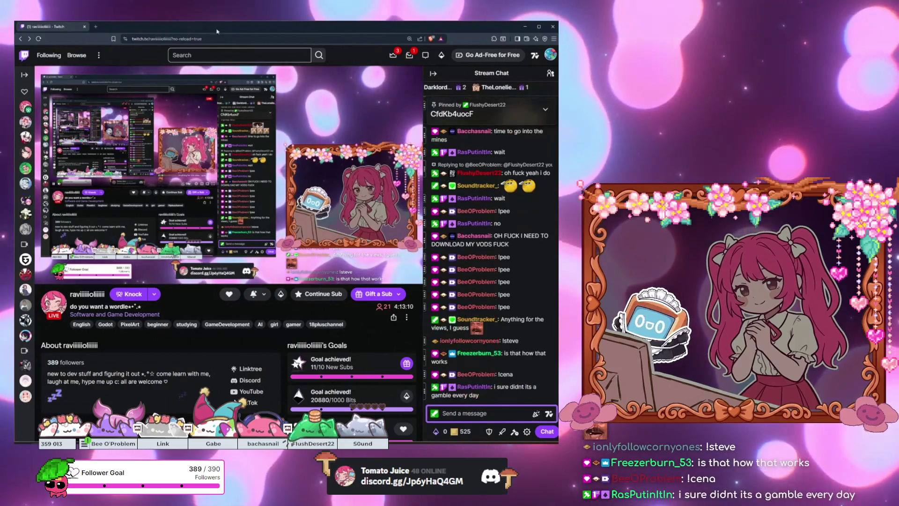
pyautogui.click(406, 56)
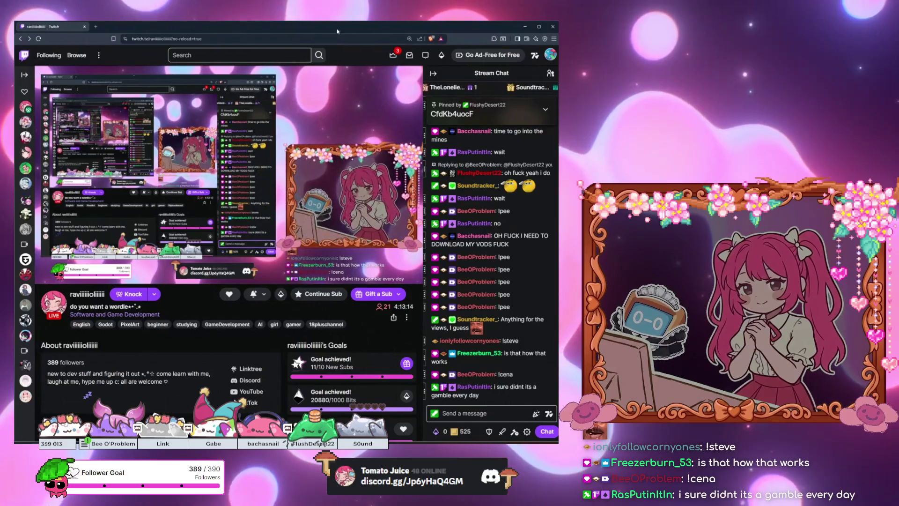
pyautogui.hotkey('alt', 'Tab')
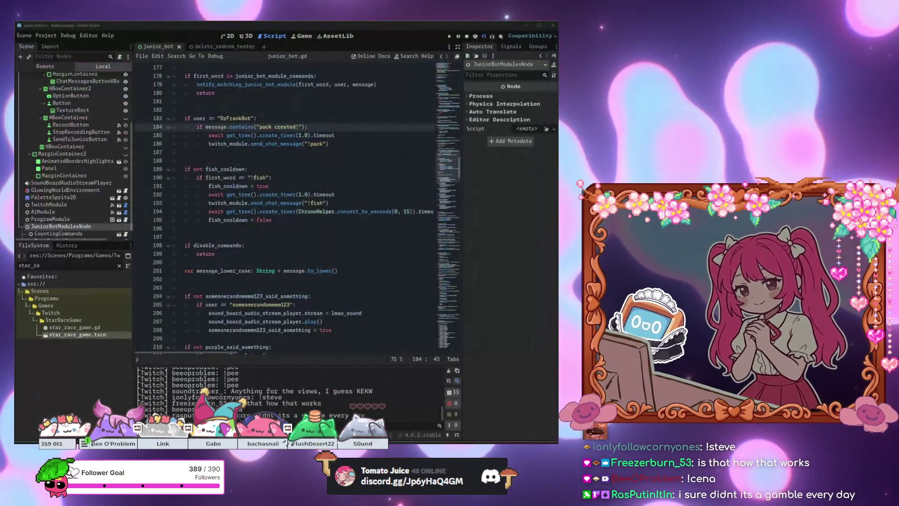